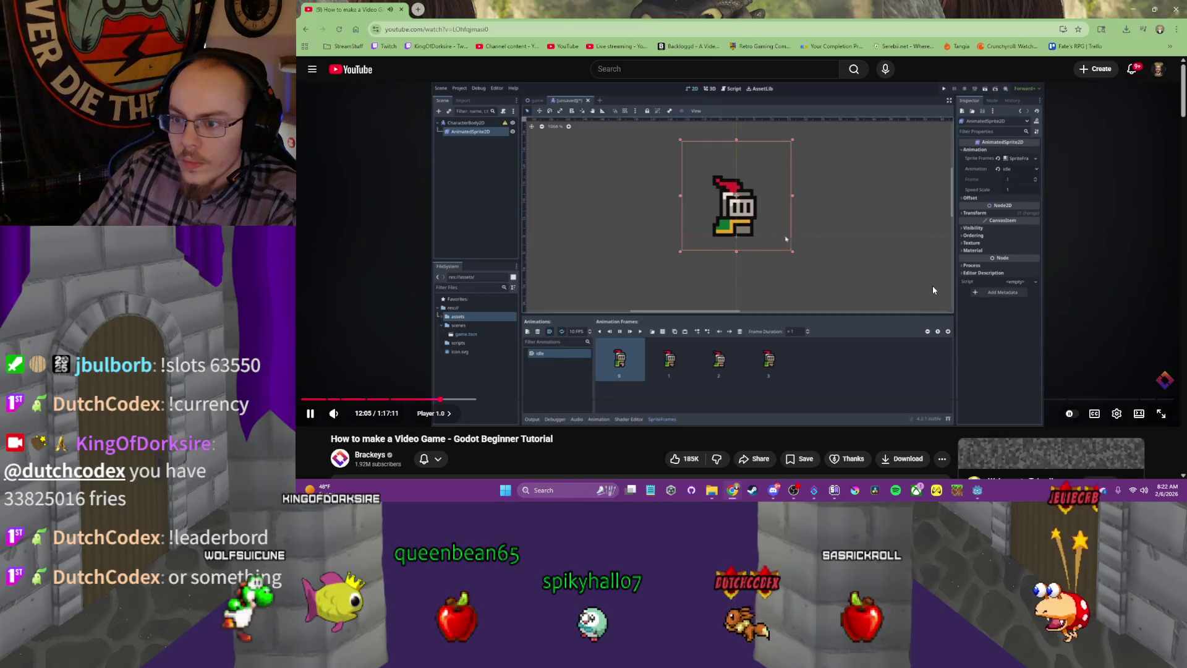
# Pause the Brackeys Godot tutorial at about 12:07 on the AnimatedSprite2D idle frames
pyautogui.click(773, 288)
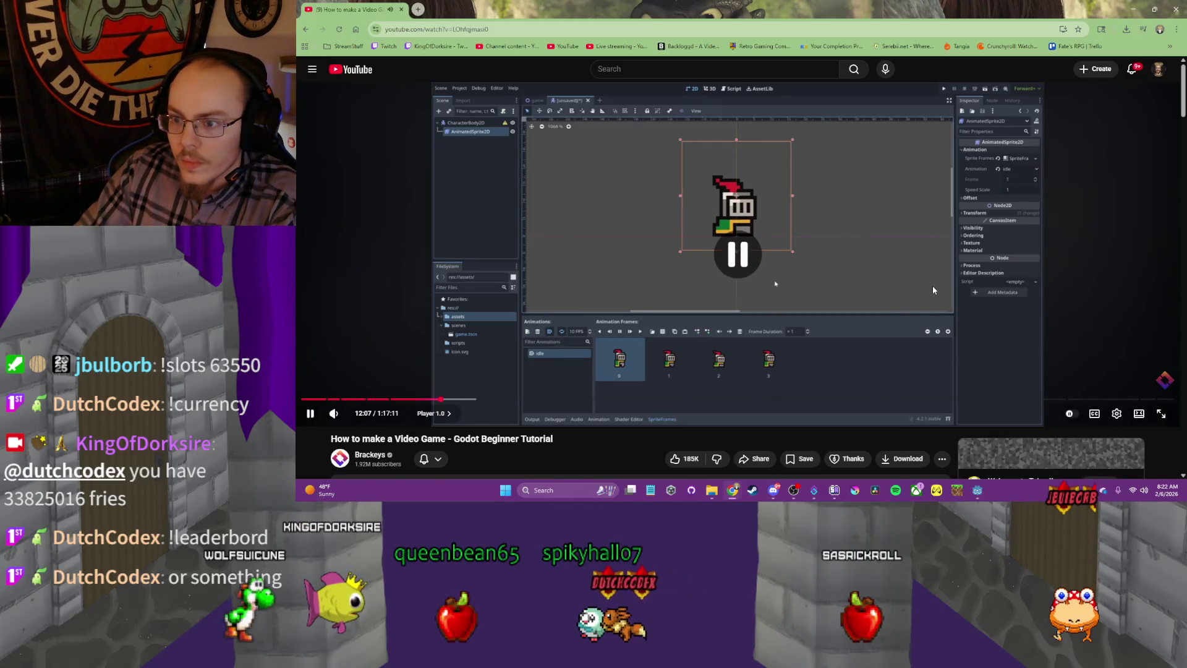
# Rename the CharacterBody2D root to Player and save the scene as player.tscn
pyautogui.hotkey('alt', 'Tab')
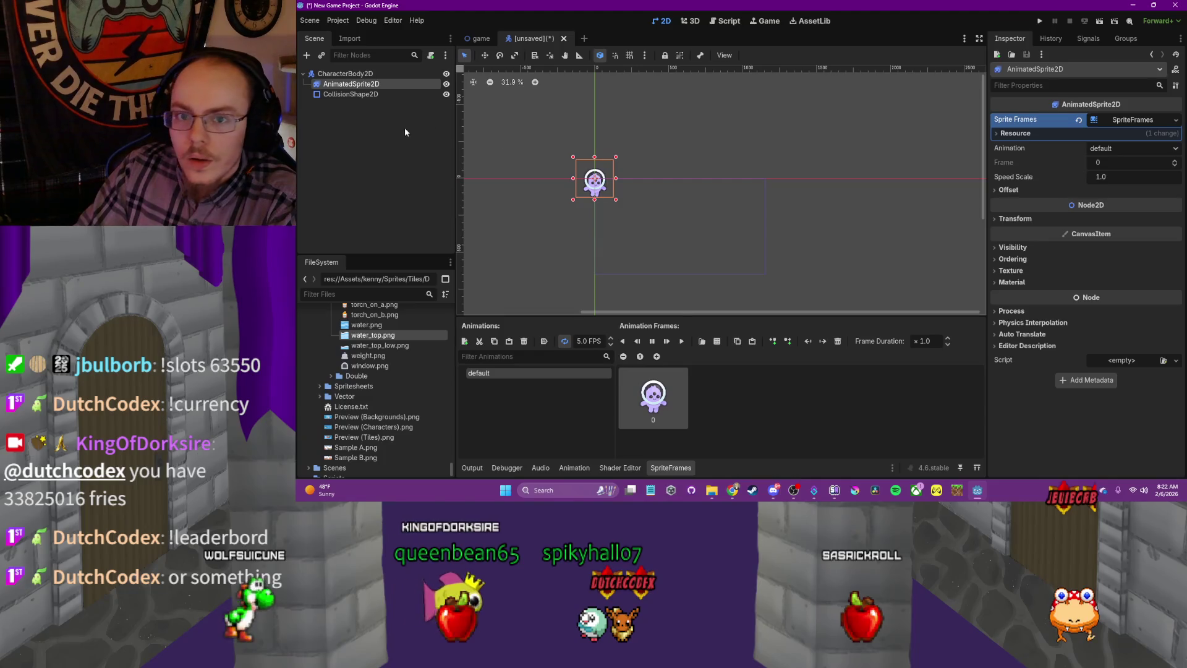
pyautogui.rightClick(351, 74)
pyautogui.click(392, 156)
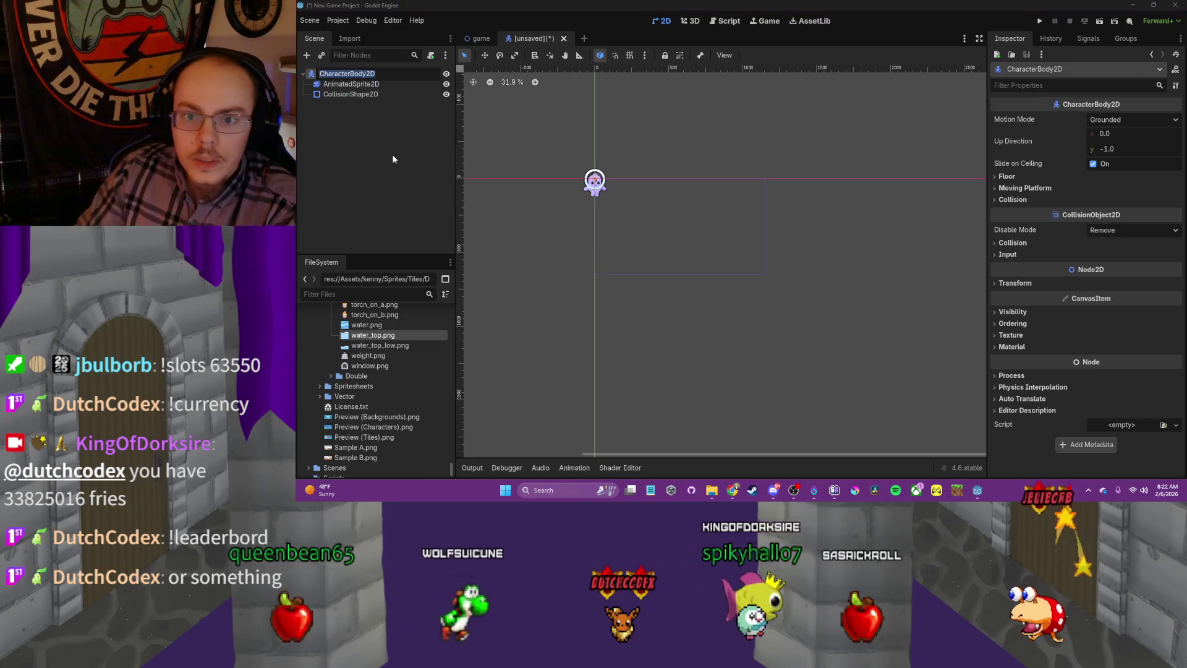
pyautogui.write('Player')
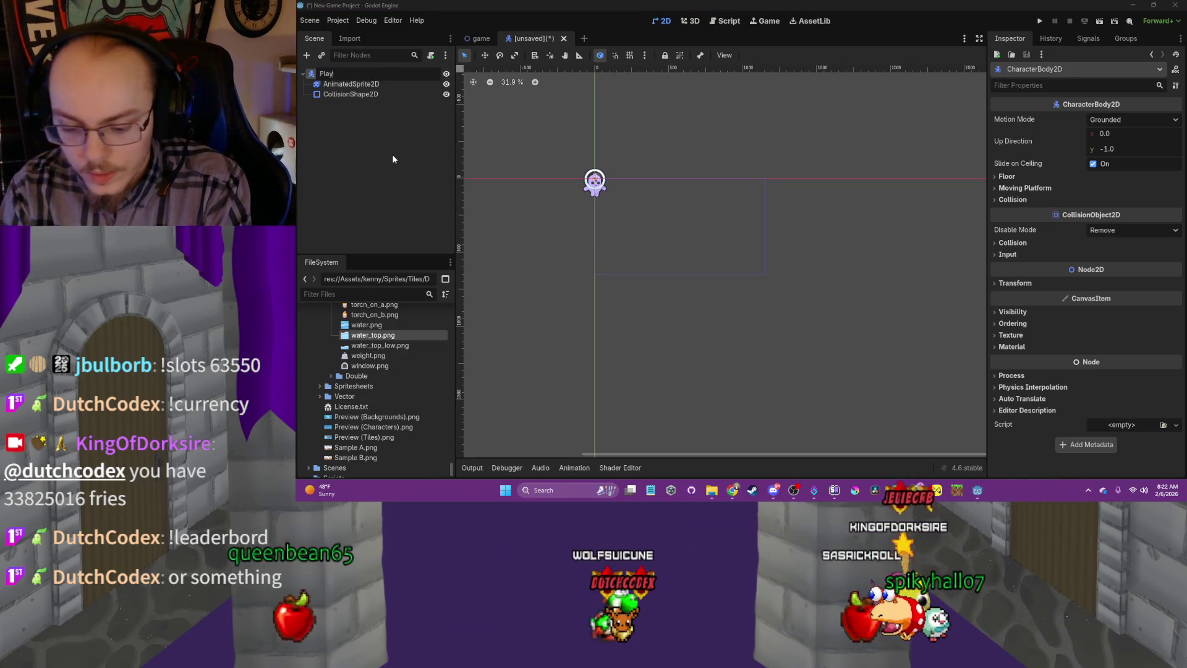
pyautogui.press('Return')
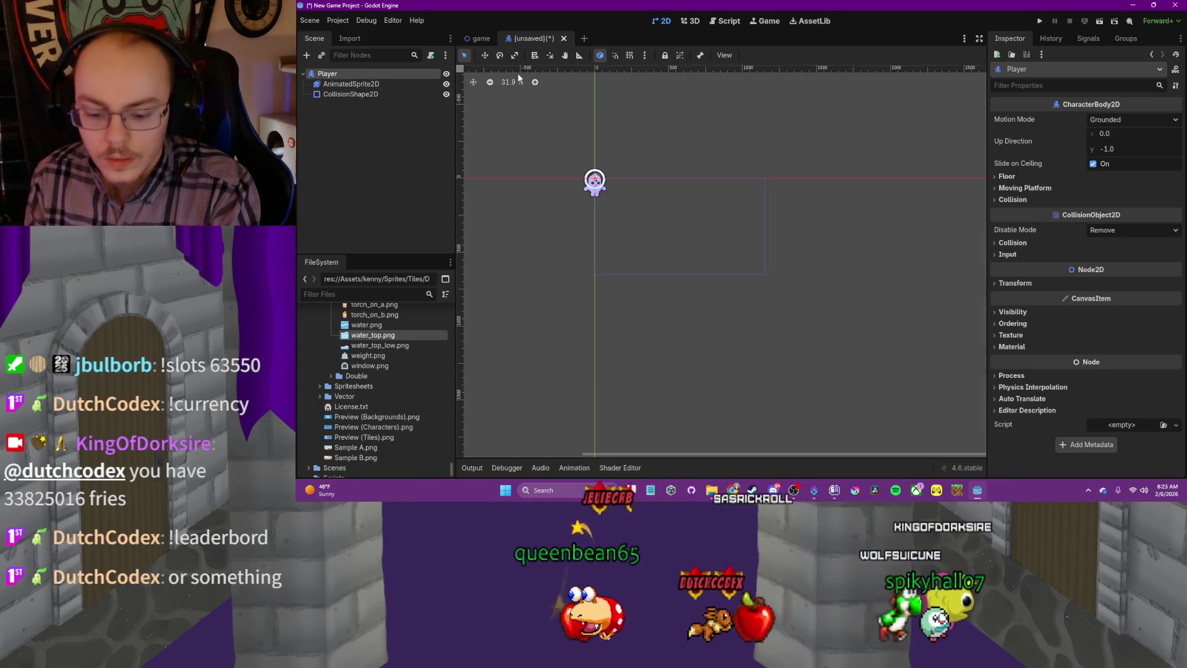
pyautogui.hotkey('ctrl', 's')
pyautogui.click(655, 405)
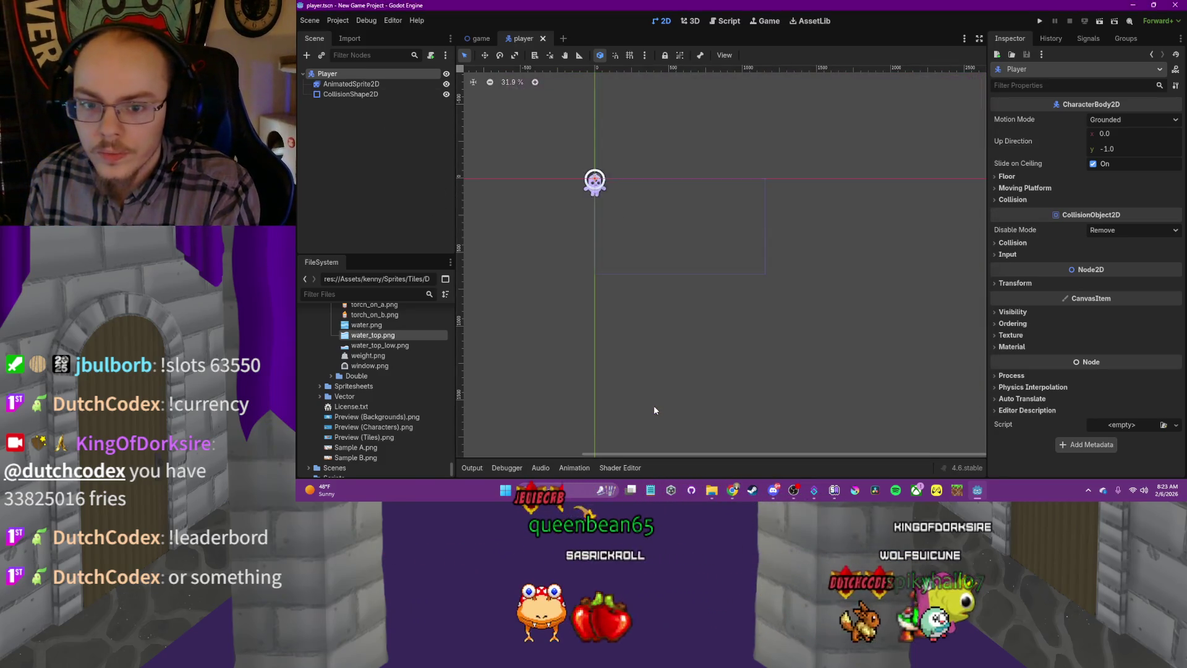
# In the game scene, collapse the Tiles folders and expand Sprites/Backgrounds/Default in FileSystem
pyautogui.click(475, 39)
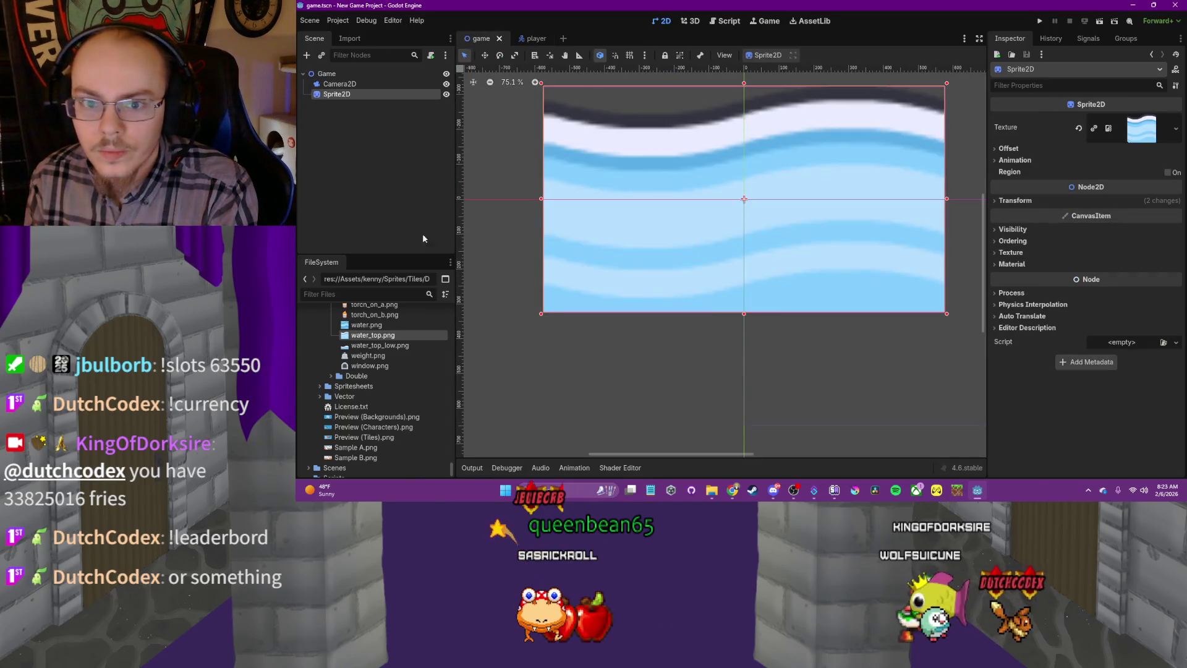
pyautogui.scroll(10, 338, 362)
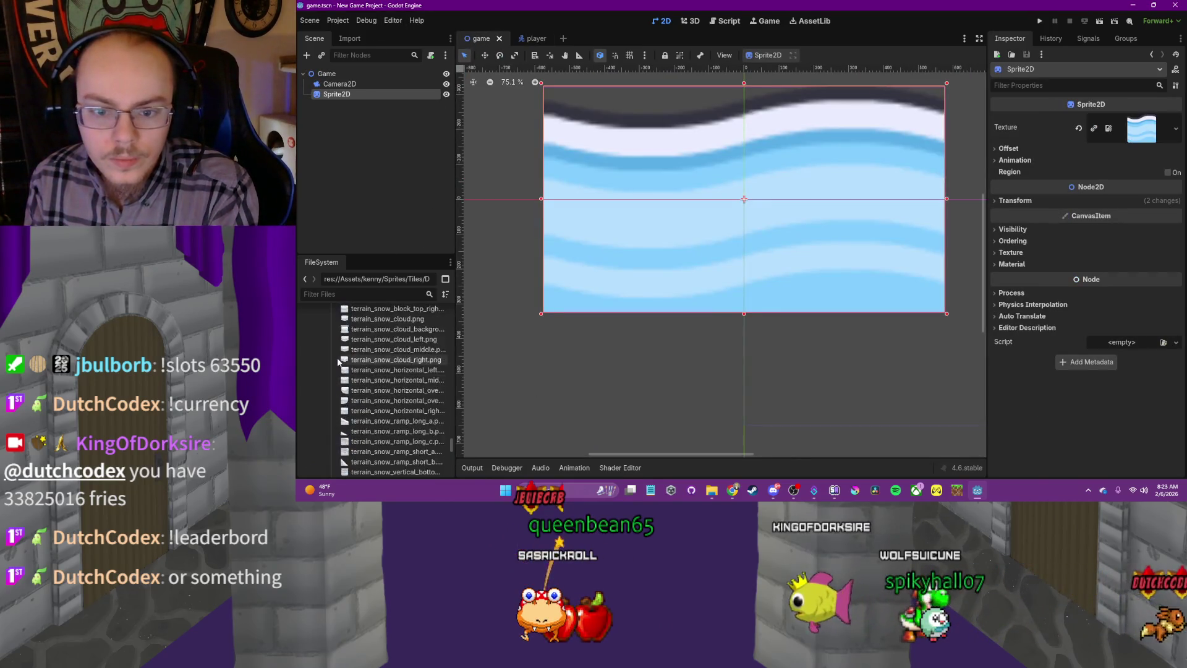
pyautogui.moveTo(454, 429); pyautogui.dragTo(432, 307)
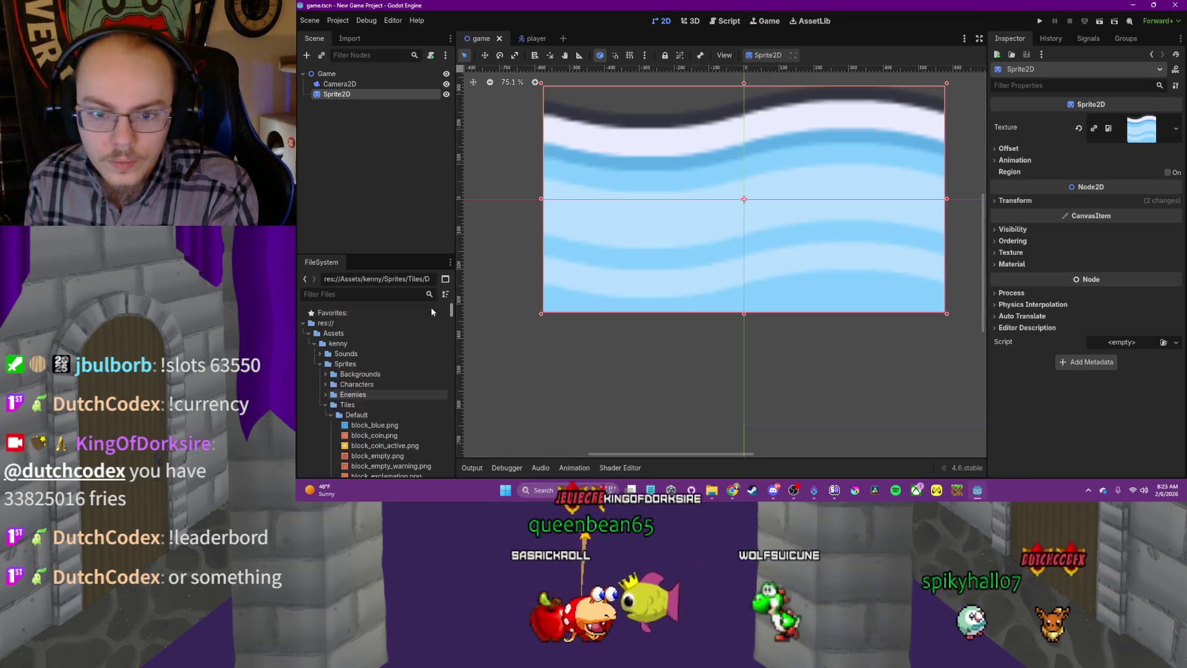
pyautogui.click(331, 414)
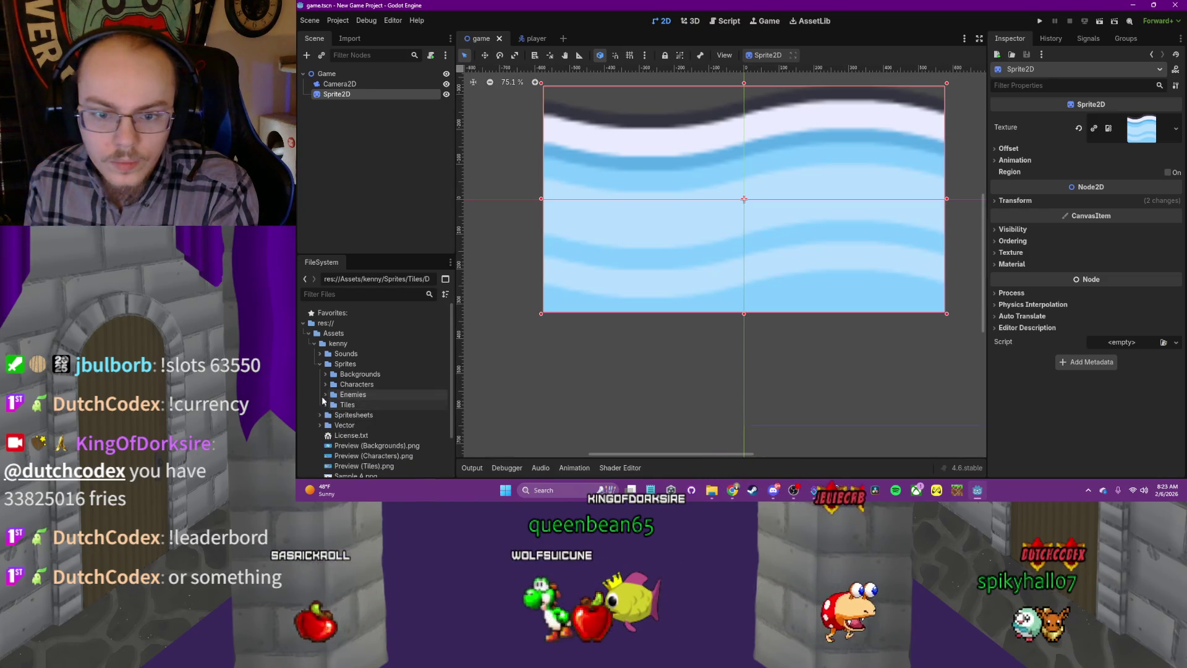
pyautogui.click(326, 405)
pyautogui.click(325, 374)
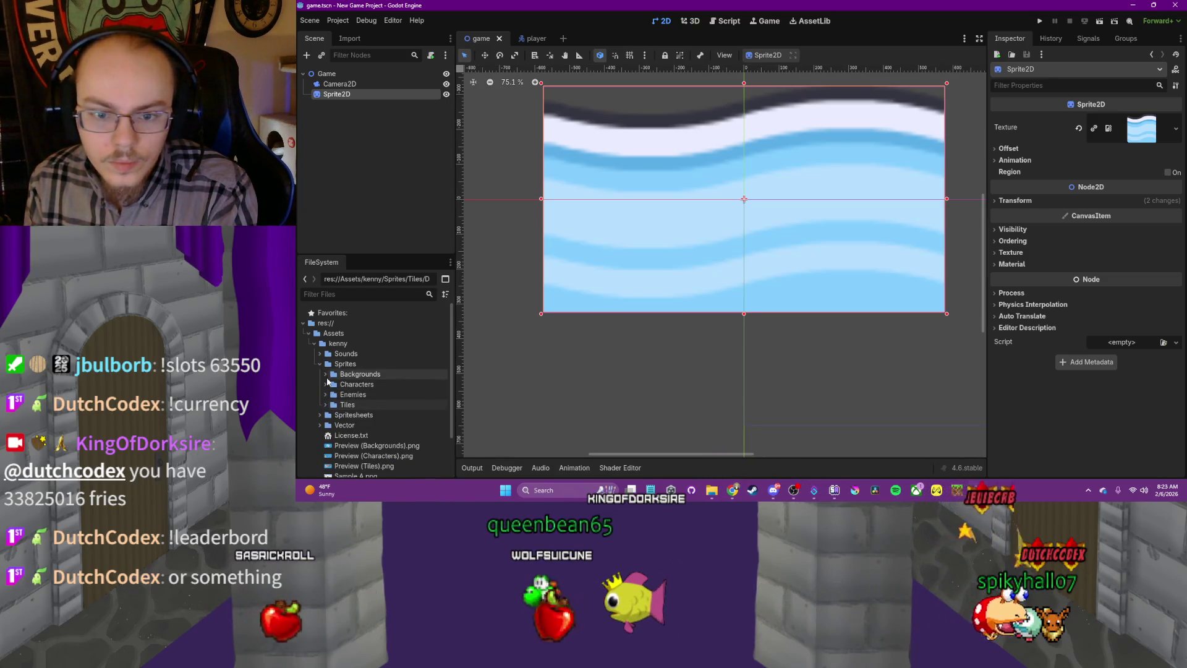
pyautogui.click(330, 385)
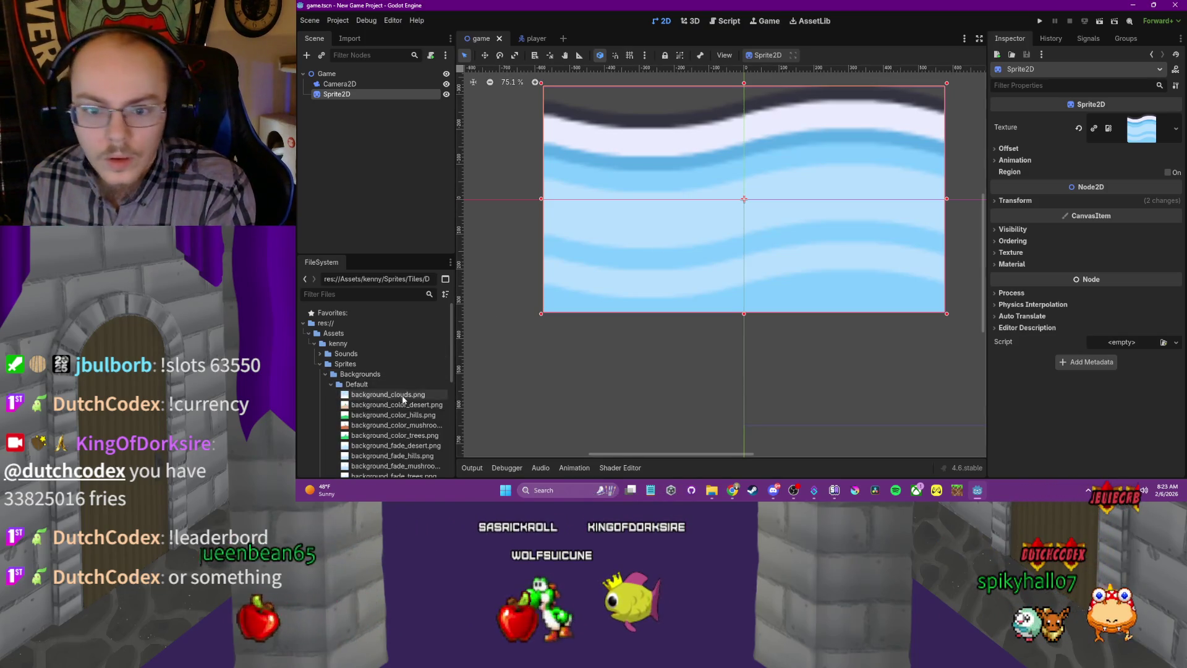
# Set background_clouds.png as the Sprite2D texture and shrink it by dragging its corners
pyautogui.moveTo(395, 402); pyautogui.dragTo(988, 187)
pyautogui.moveTo(1141, 135); pyautogui.dragTo(1141, 136)
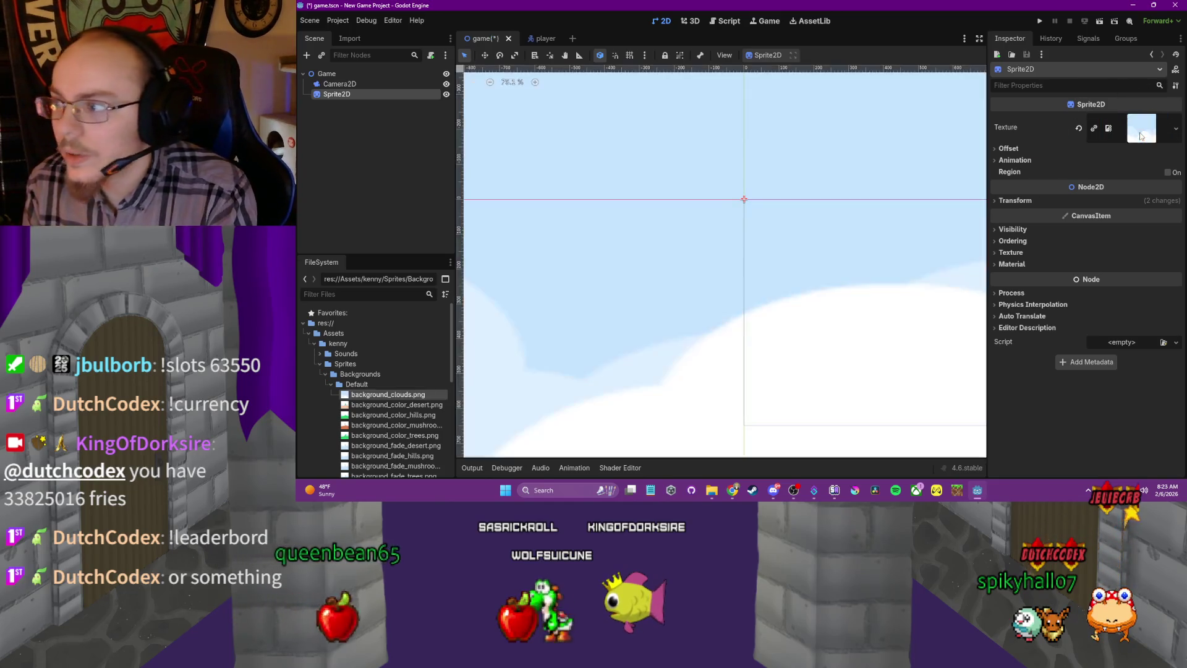
pyautogui.scroll(-9, 764, 255)
pyautogui.scroll(2, 763, 255)
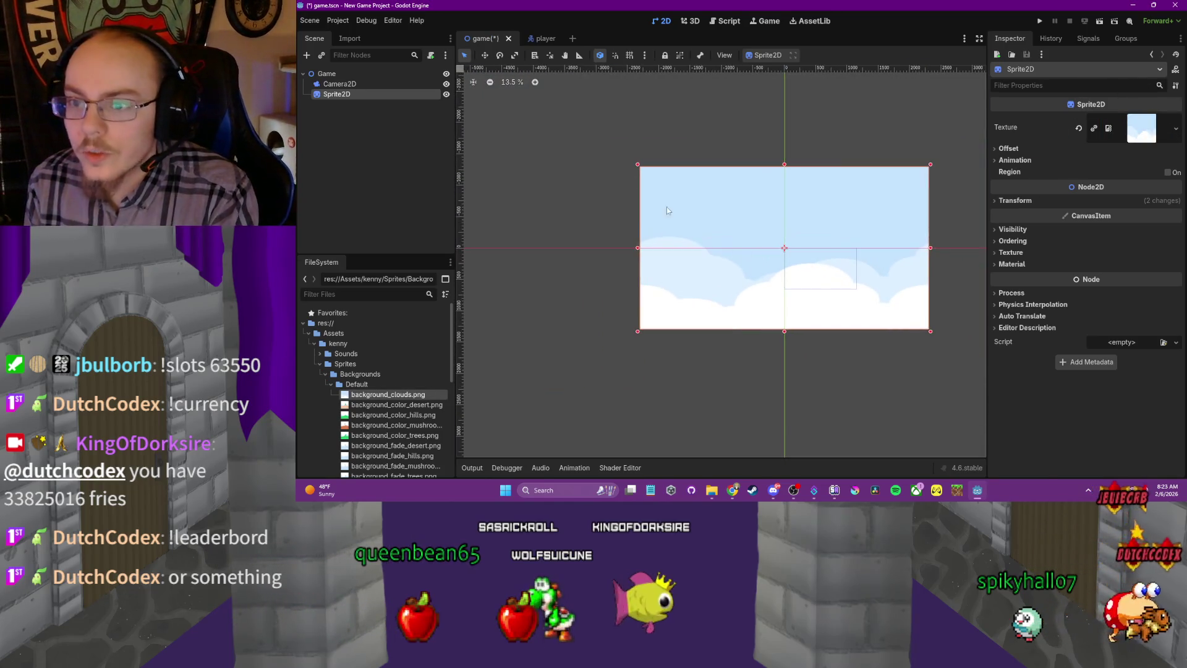
pyautogui.moveTo(639, 168)
pyautogui.mouseDown()
pyautogui.moveTo(843, 284)
pyautogui.moveTo(747, 231)
pyautogui.mouseUp()
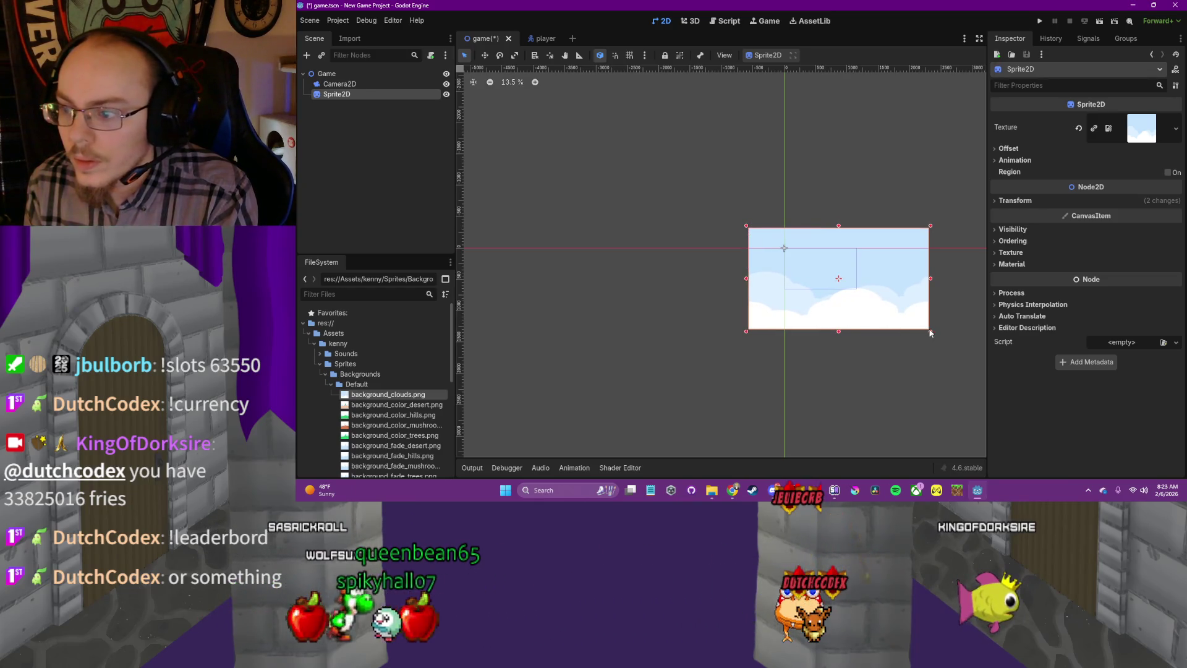
pyautogui.moveTo(924, 325); pyautogui.dragTo(821, 259)
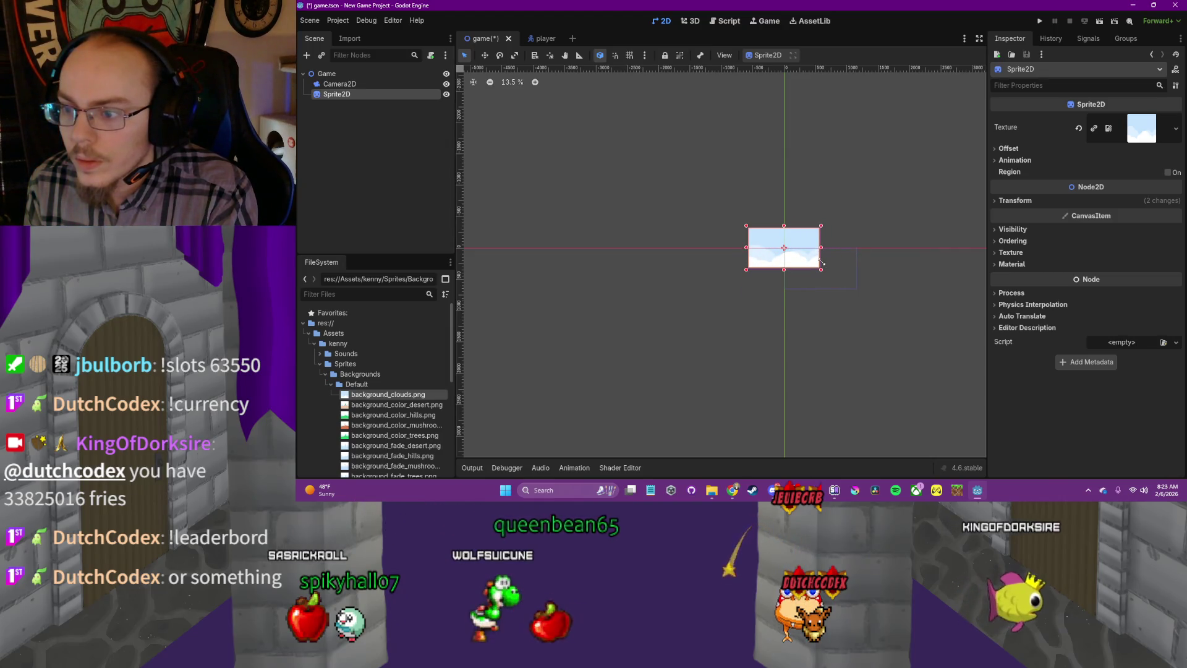
pyautogui.click(370, 85)
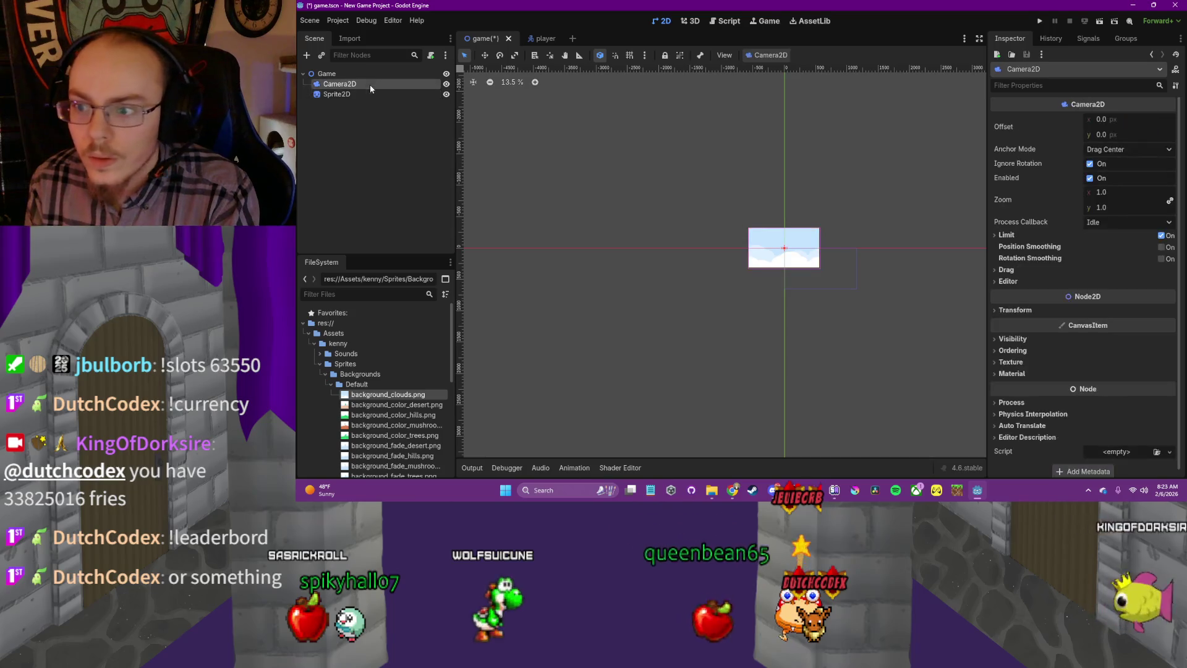
pyautogui.click(800, 257)
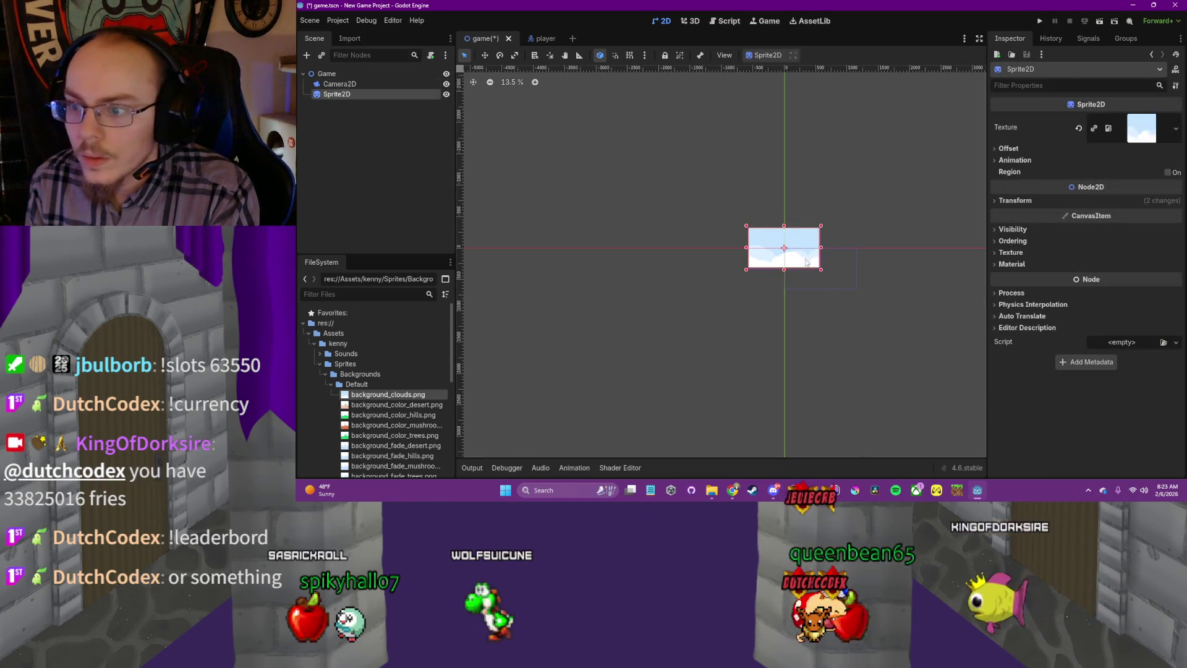
pyautogui.click(354, 85)
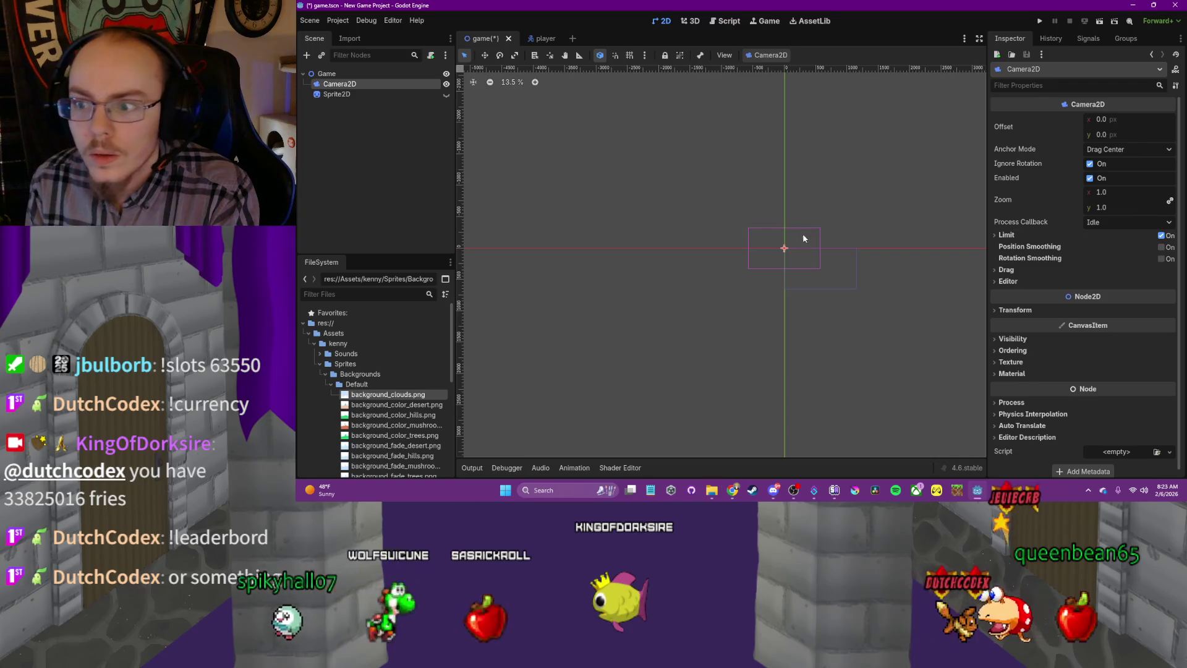
pyautogui.keyDown('alt'); pyautogui.rightClick(785, 251); pyautogui.keyUp('alt')
pyautogui.moveTo(785, 249); pyautogui.dragTo(786, 248)
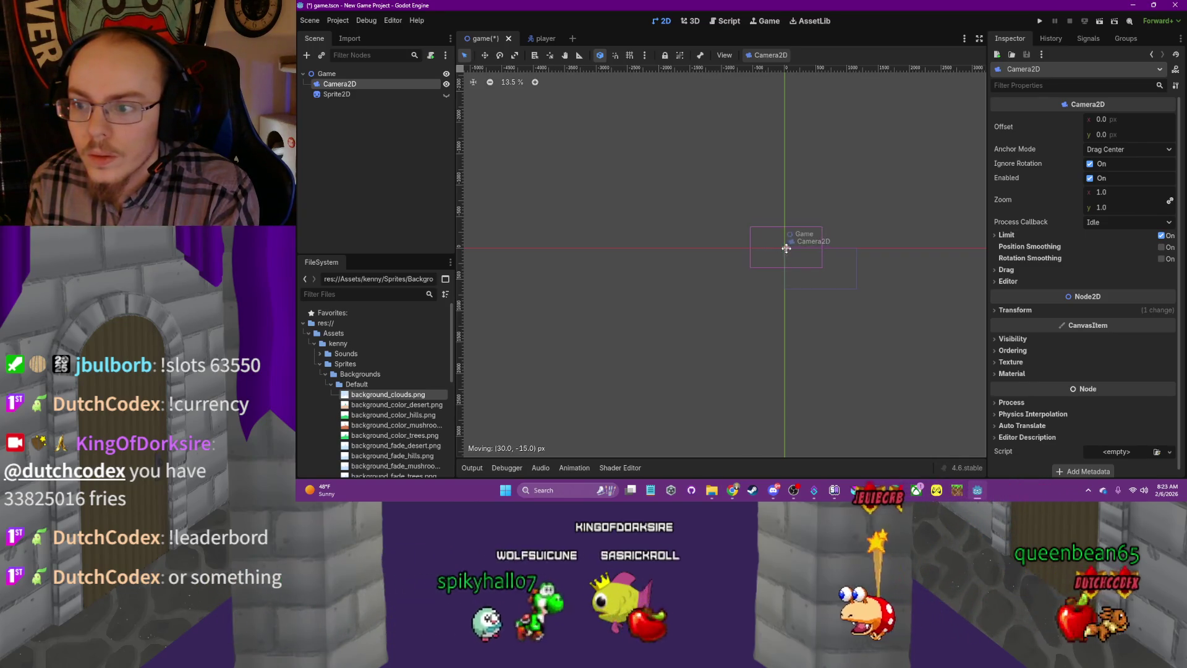
pyautogui.hotkey('ctrl', 'z')
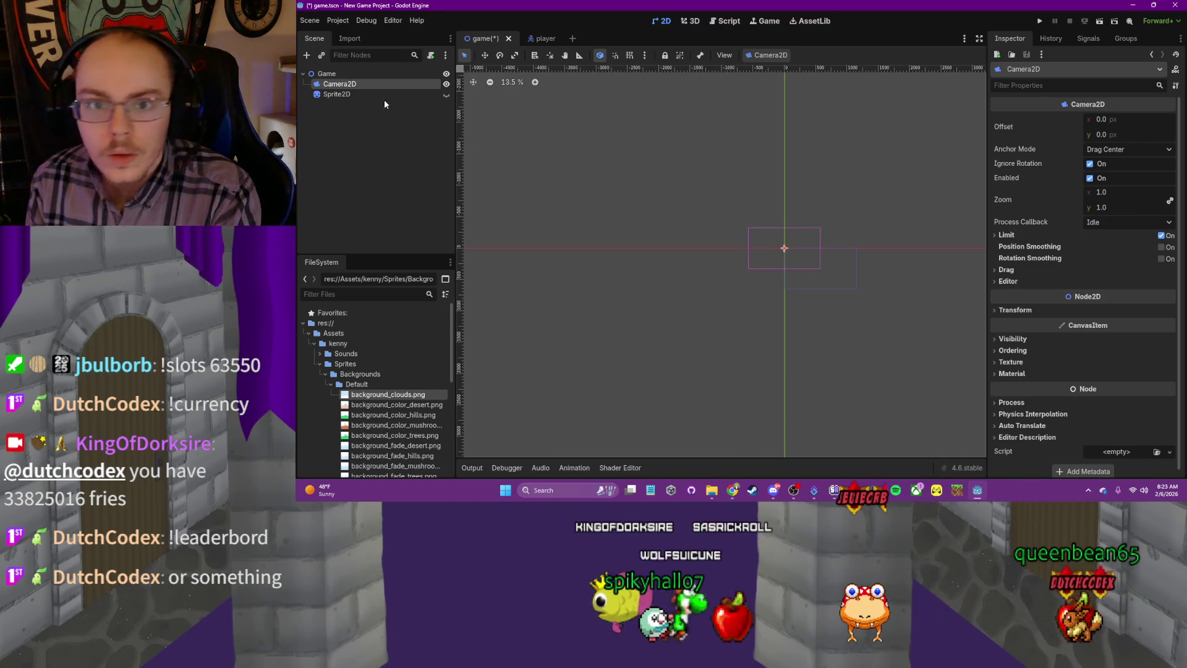
pyautogui.click(331, 384)
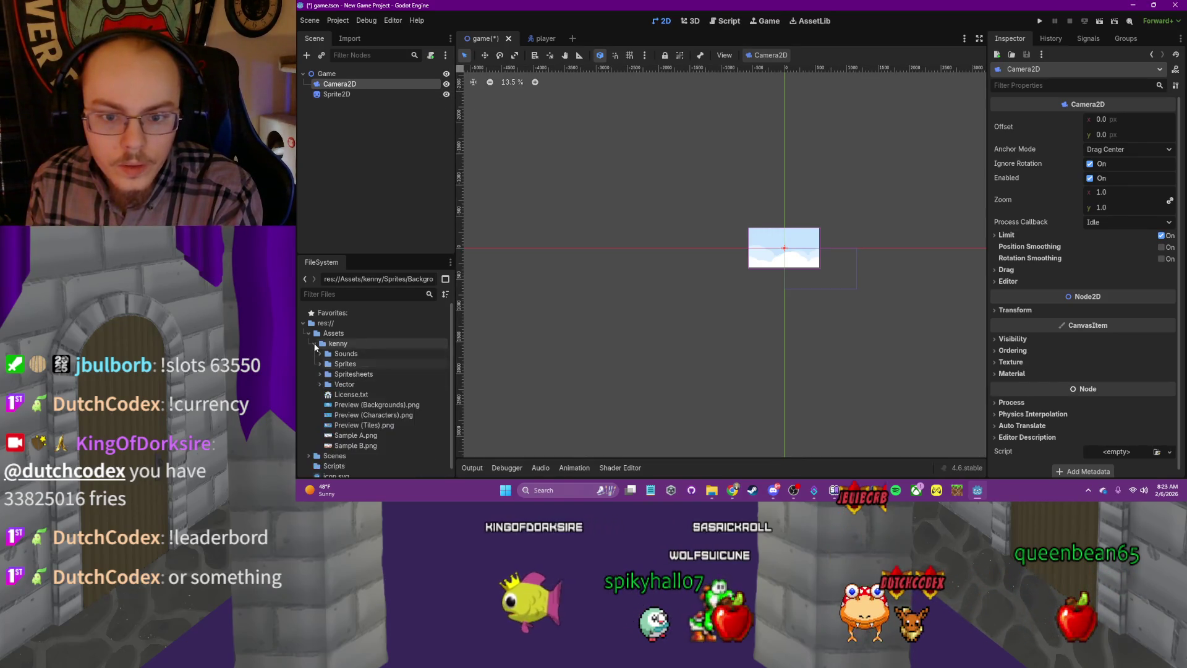
# Instance player.tscn into the game scene over the clouds, then test-run the project
pyautogui.click(315, 344)
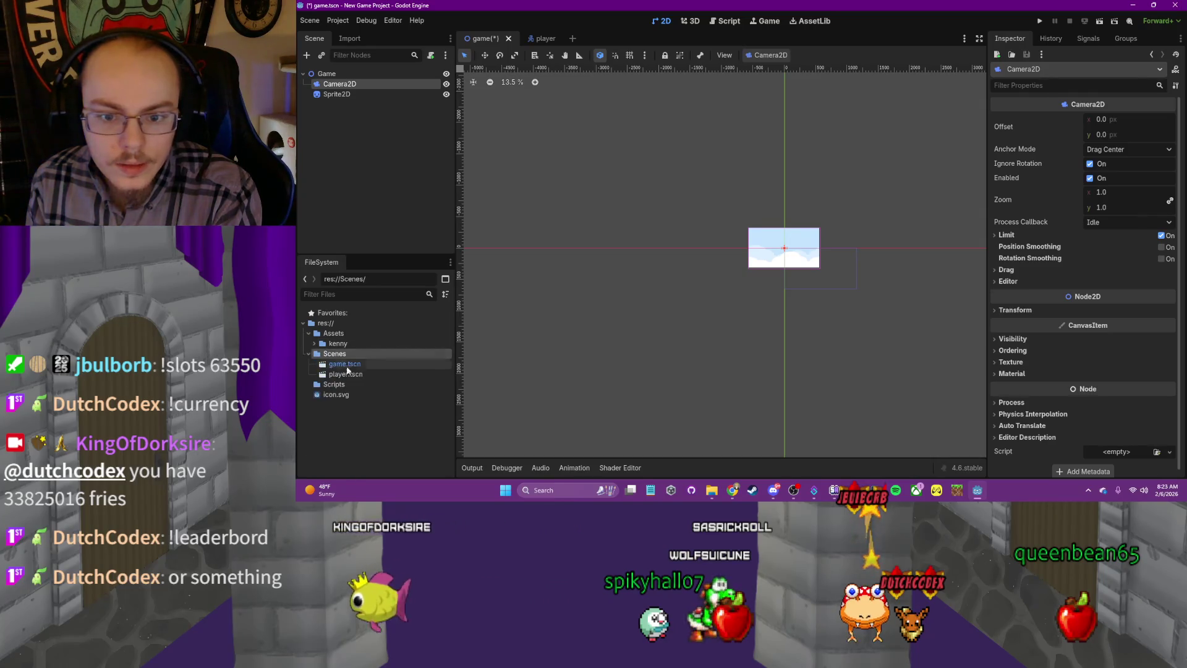
pyautogui.moveTo(352, 373)
pyautogui.mouseDown()
pyautogui.moveTo(398, 167)
pyautogui.moveTo(623, 200)
pyautogui.mouseUp()
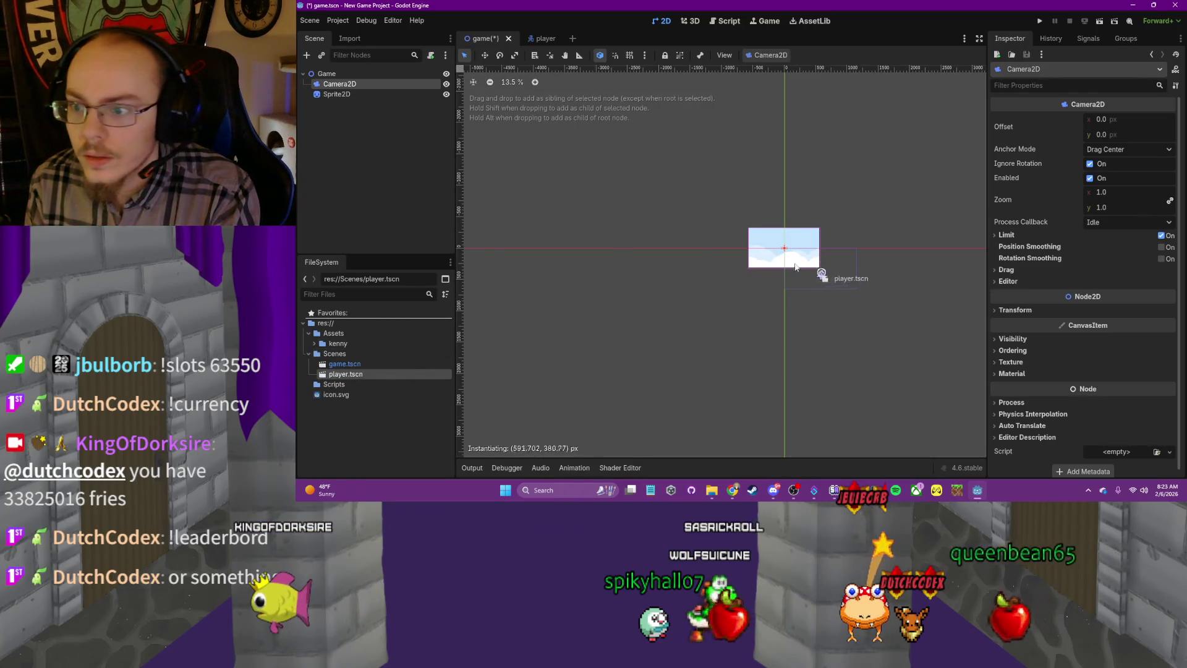
pyautogui.moveTo(777, 260); pyautogui.dragTo(776, 260)
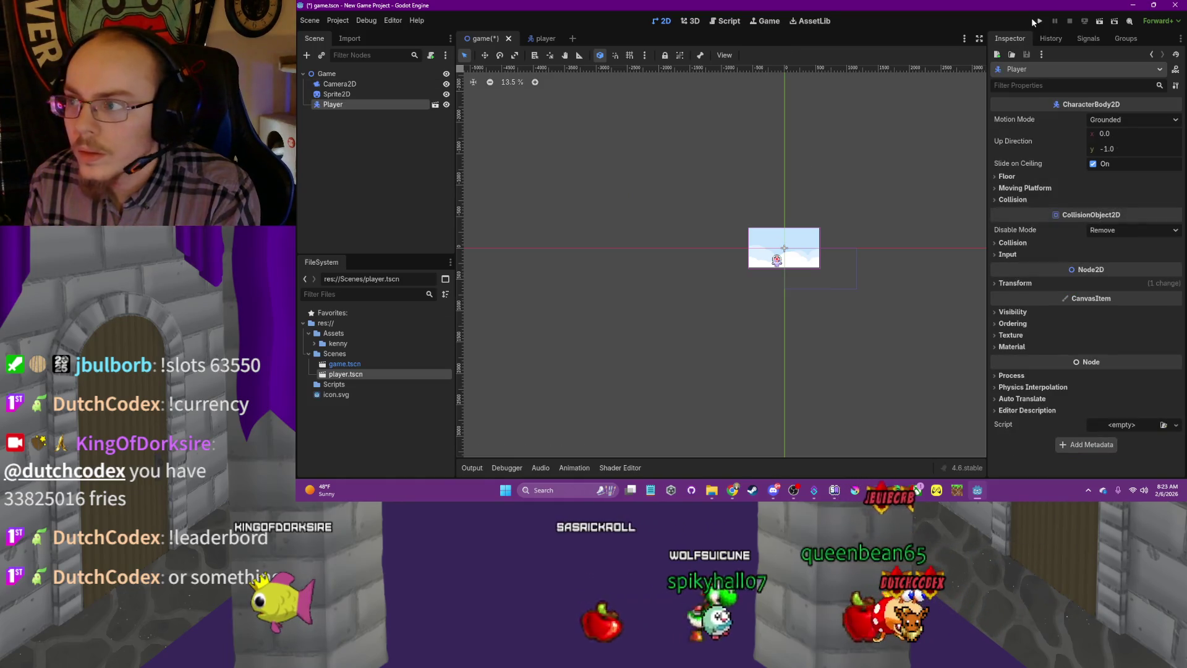
pyautogui.click(1039, 21)
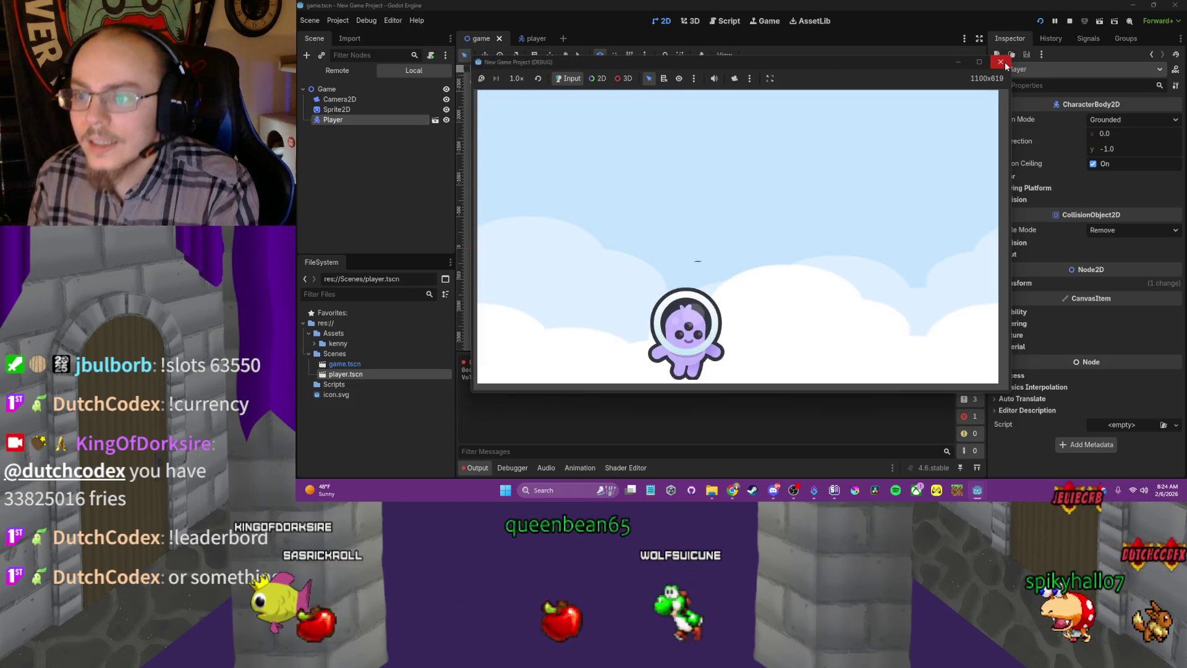
pyautogui.click(1002, 62)
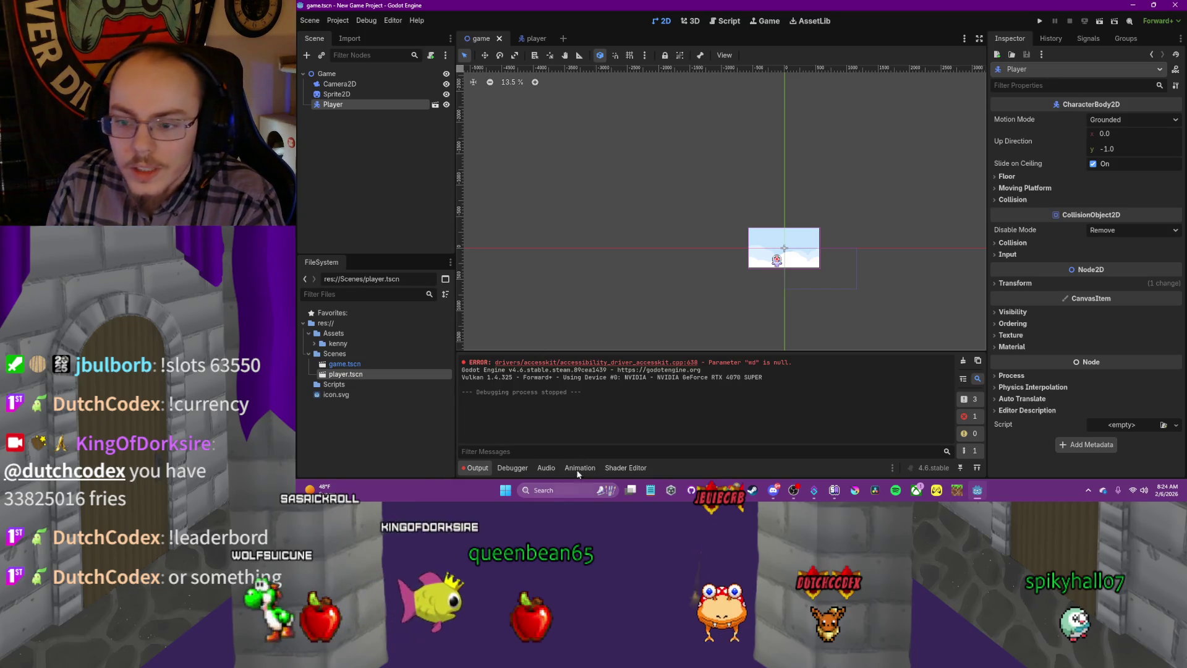
# Rename the Sprite2D background node to Backround
pyautogui.click(328, 95)
pyautogui.rightClick(327, 95)
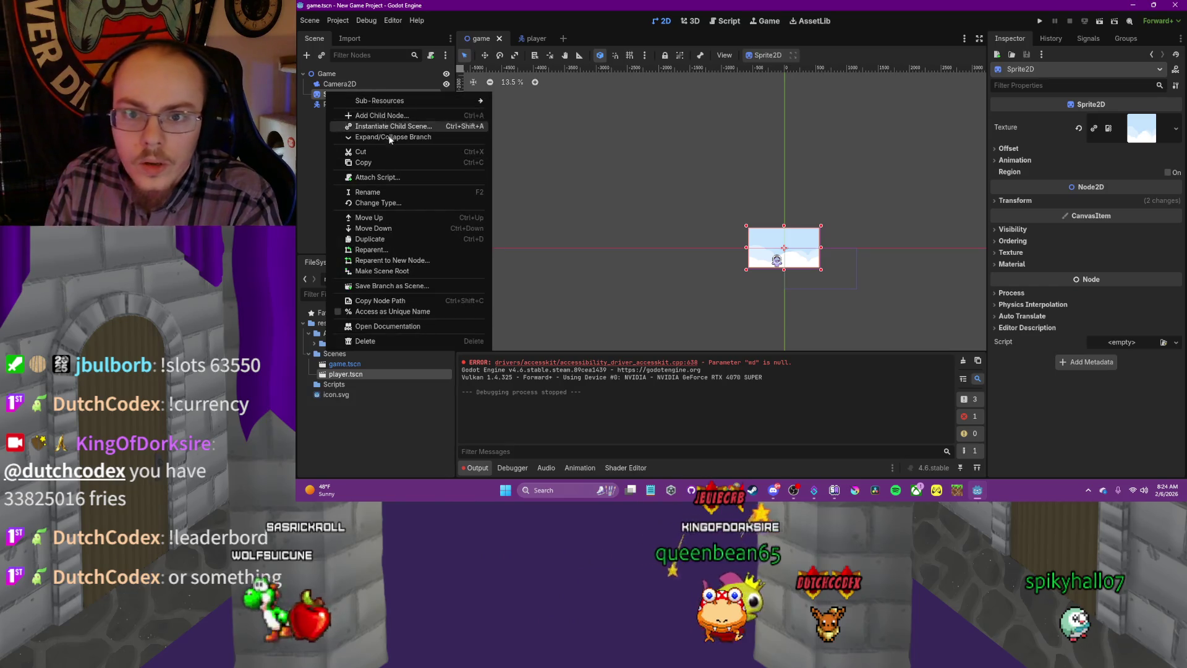
pyautogui.click(393, 194)
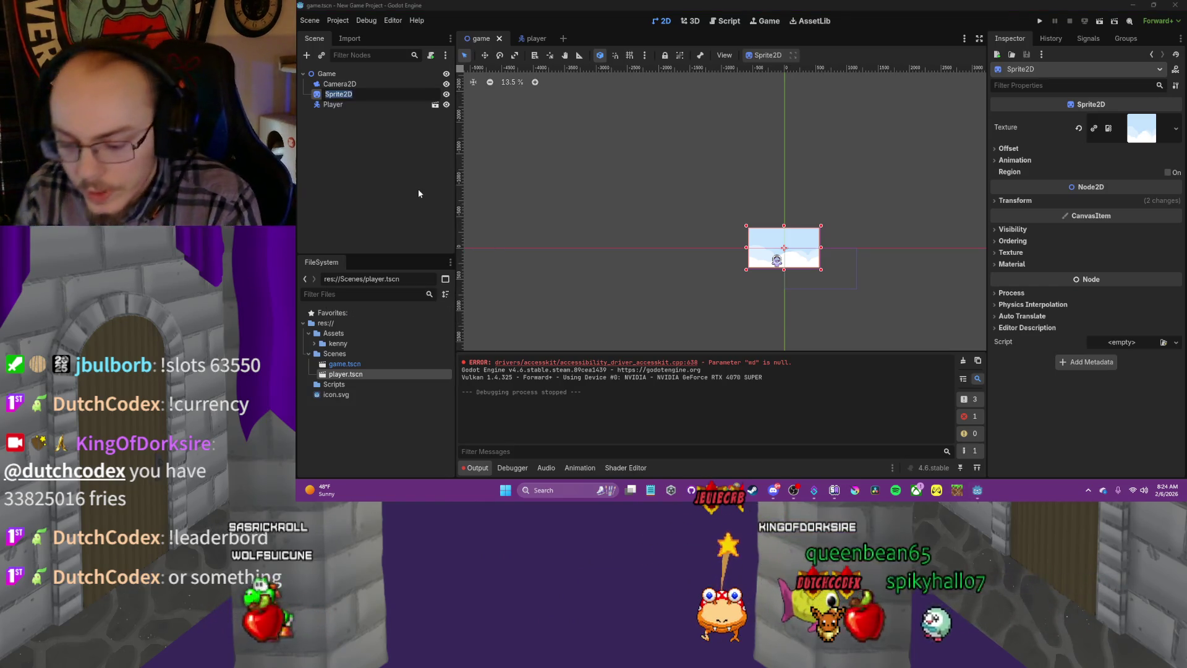
pyautogui.write('Bac')
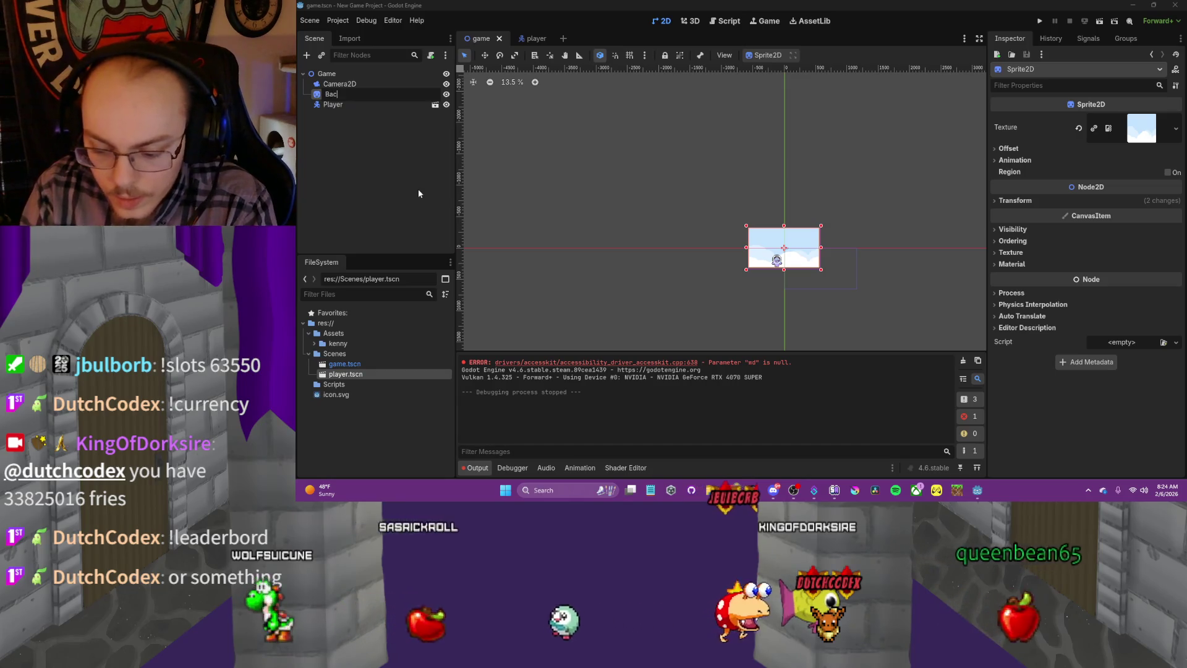
pyautogui.write('kround')
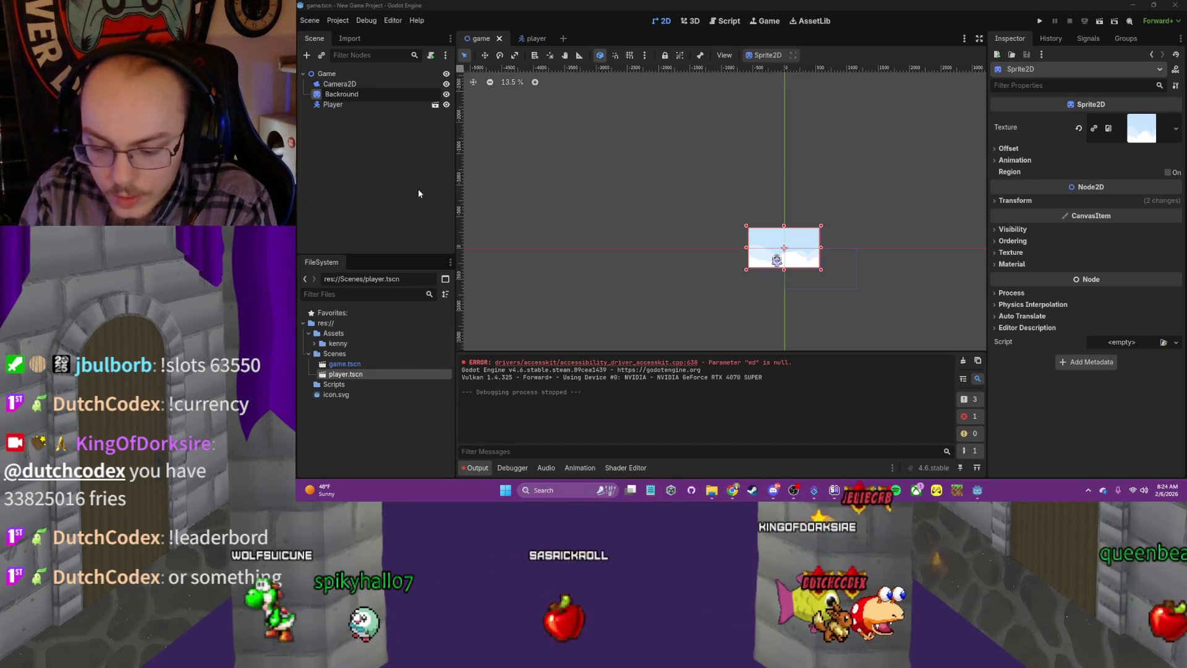
pyautogui.press('Return')
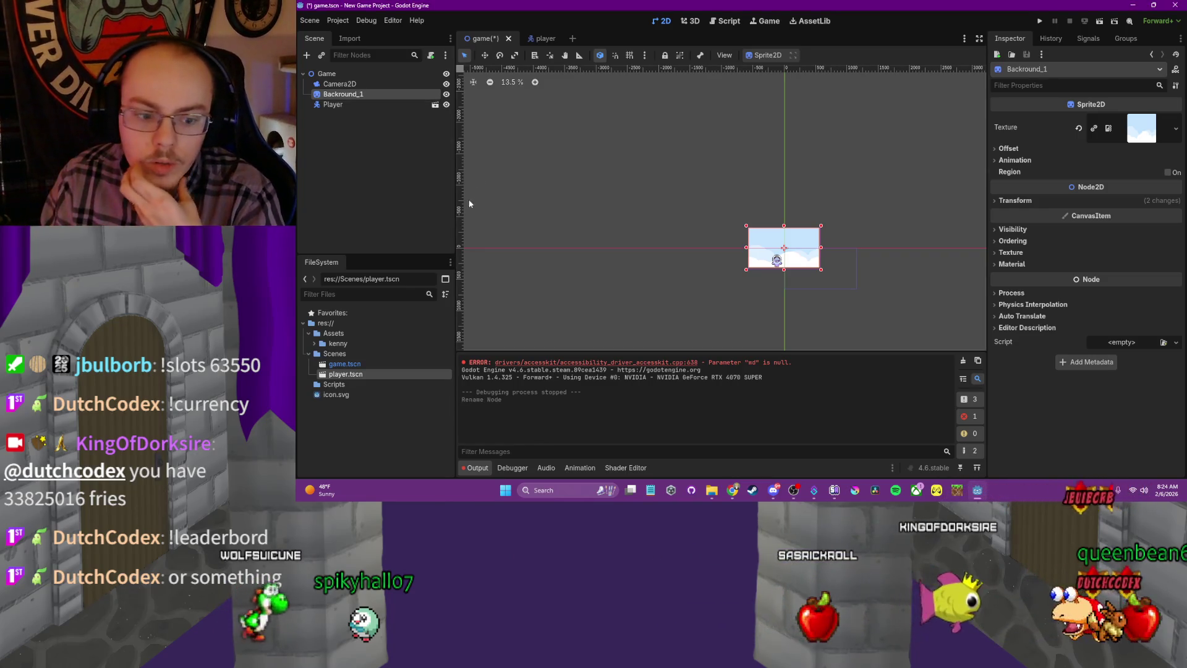
# Rename the Camera2D node to Camera_1
pyautogui.rightClick(361, 84)
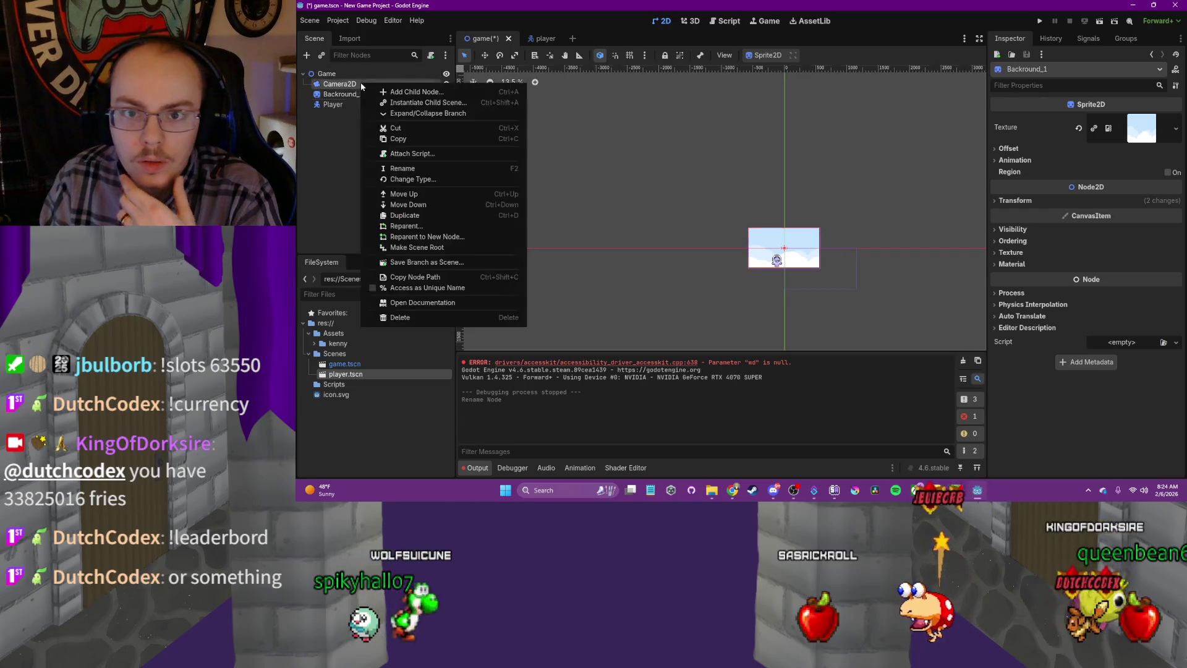
pyautogui.click(418, 167)
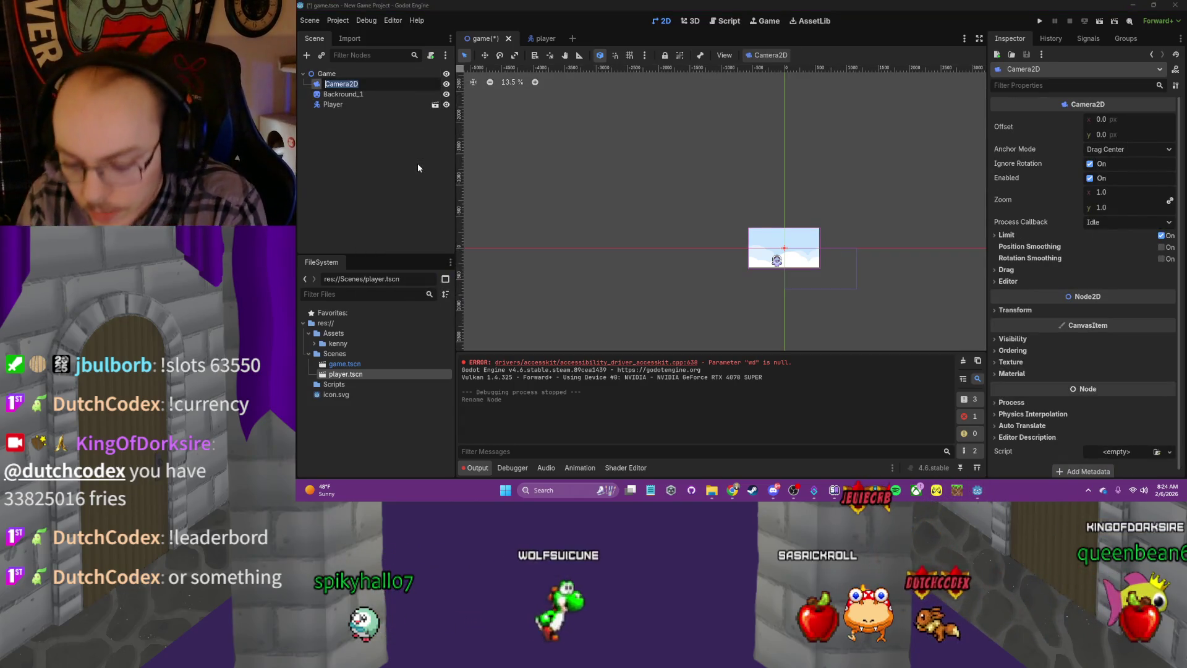
pyautogui.write('Camera')
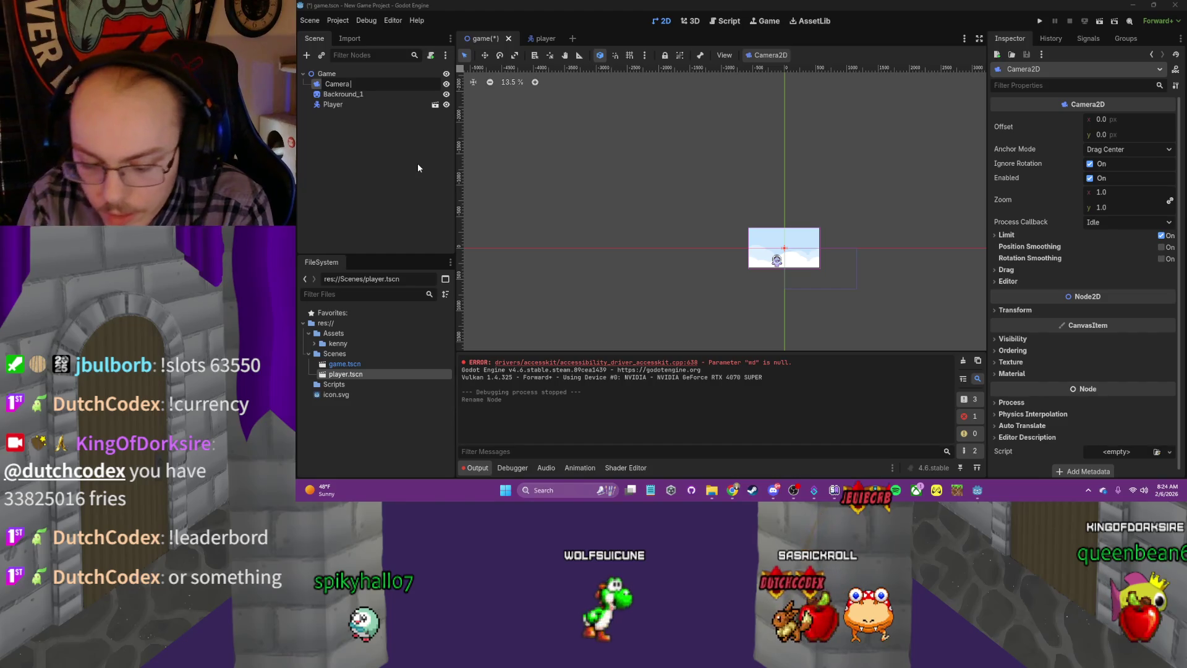
pyautogui.press('Return')
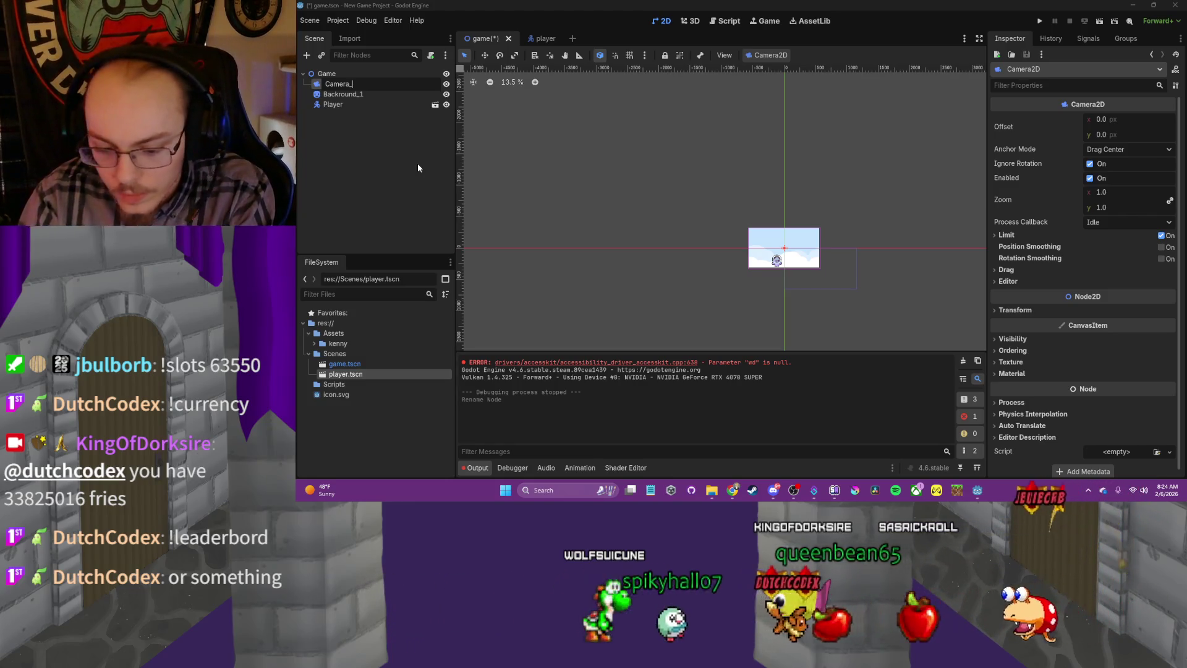
pyautogui.write('_1')
pyautogui.press('Return')
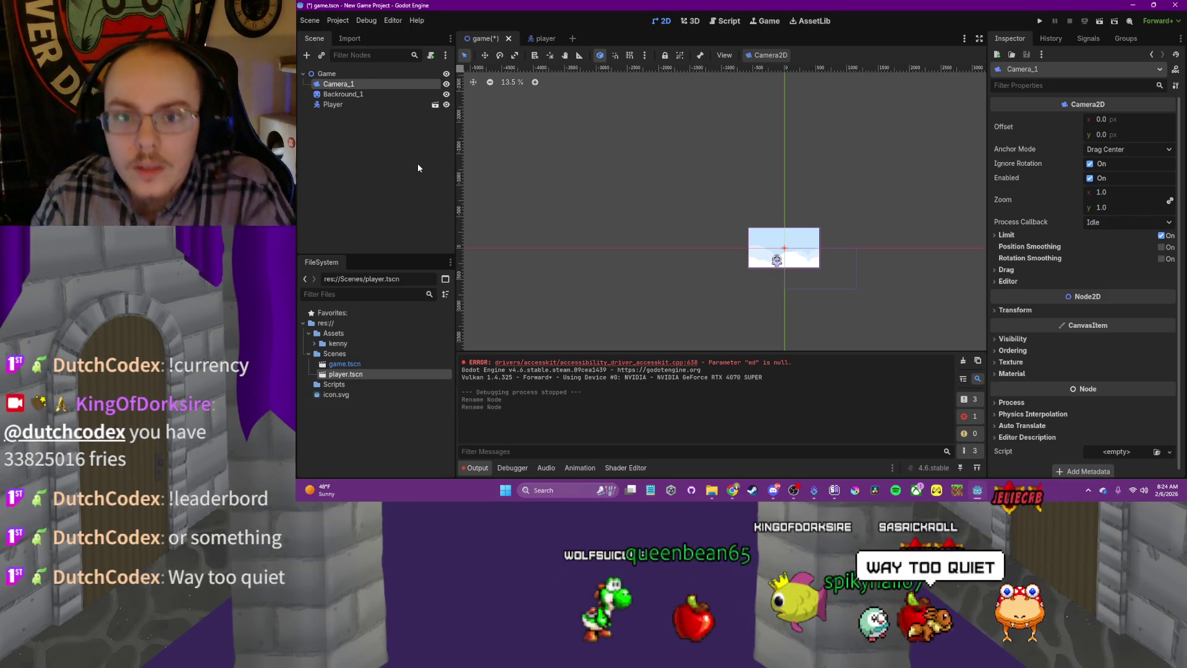
# Deselect player.tscn in FileSystem and bring the YouTube tutorial back to the front
pyautogui.click(419, 413)
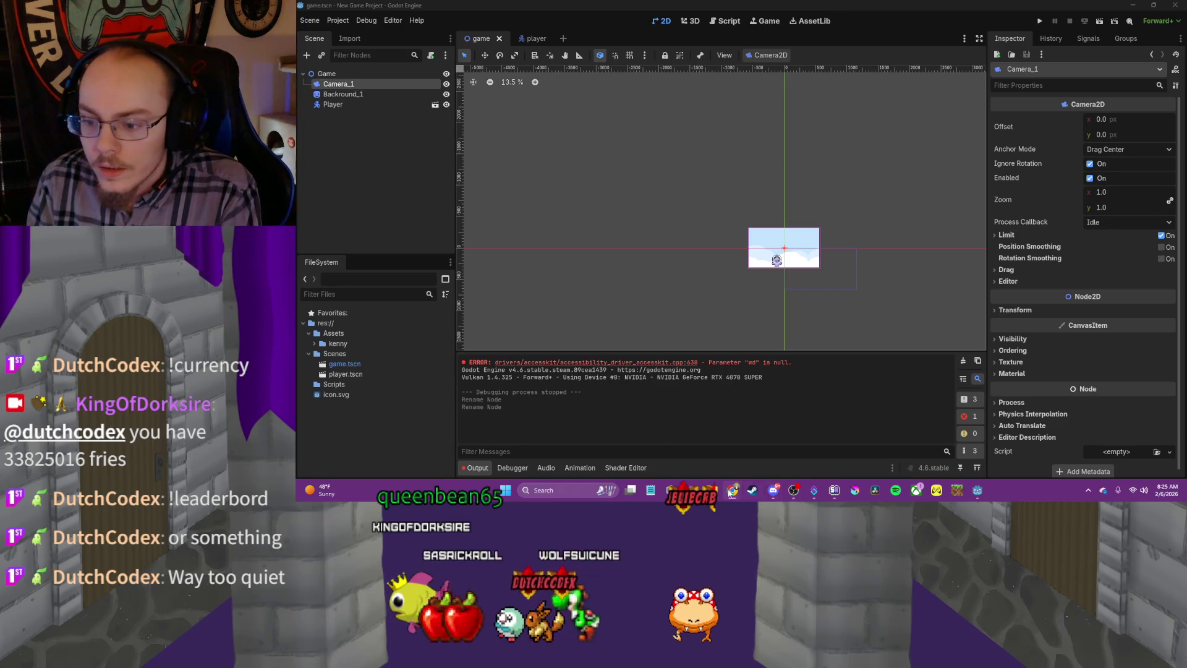
pyautogui.moveTo(731, 491)
pyautogui.click(770, 436)
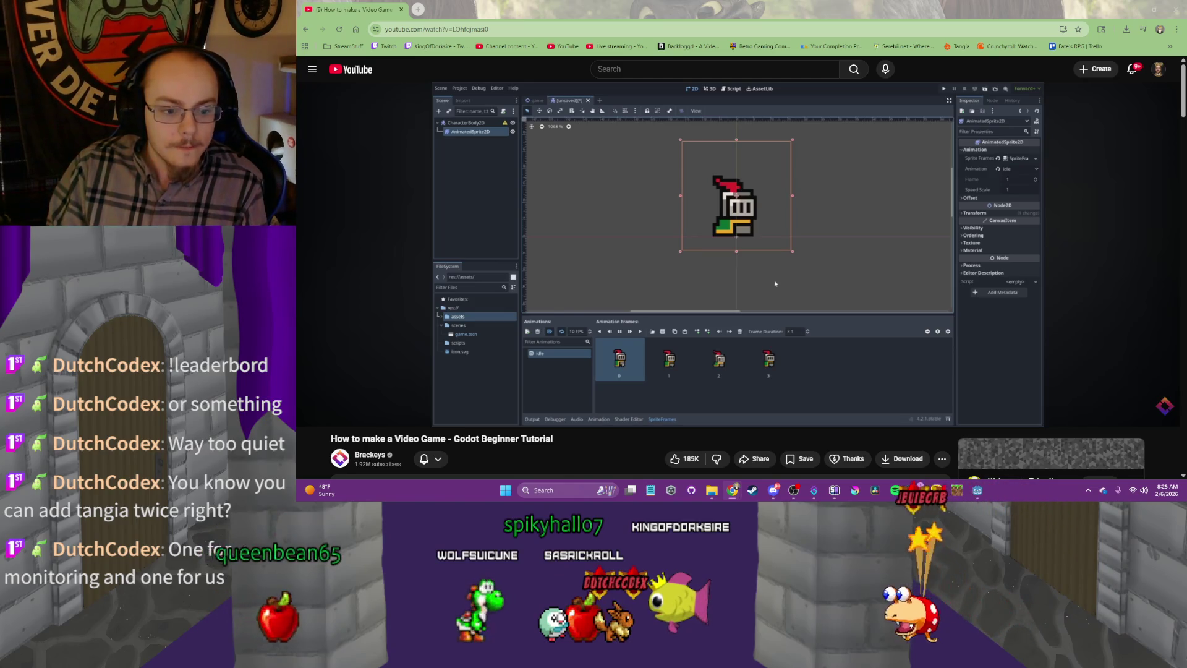
# Resume the tutorial in the browser and skip ahead toward 13:27
pyautogui.click(647, 13)
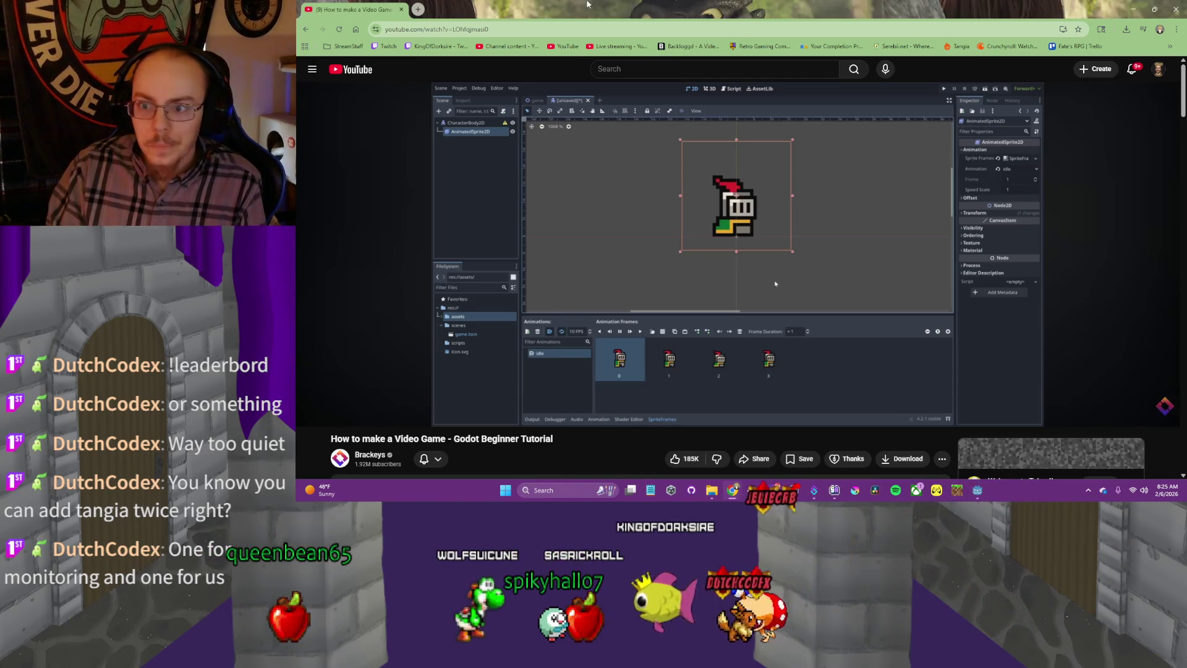
pyautogui.click(862, 295)
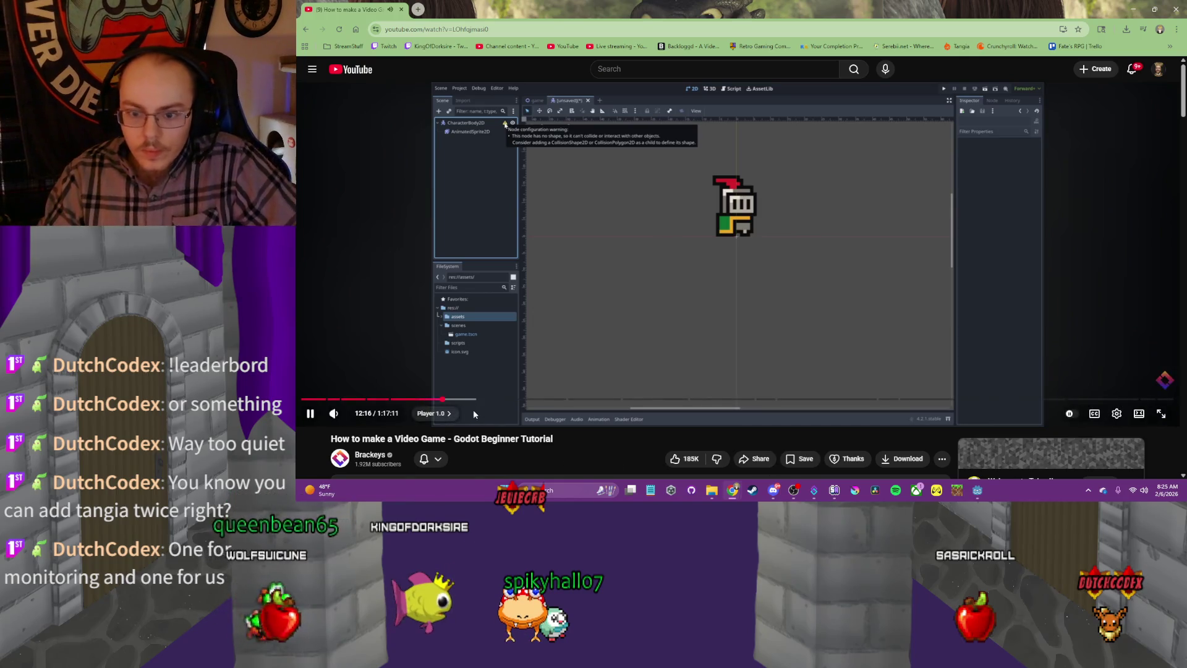
pyautogui.click(456, 400)
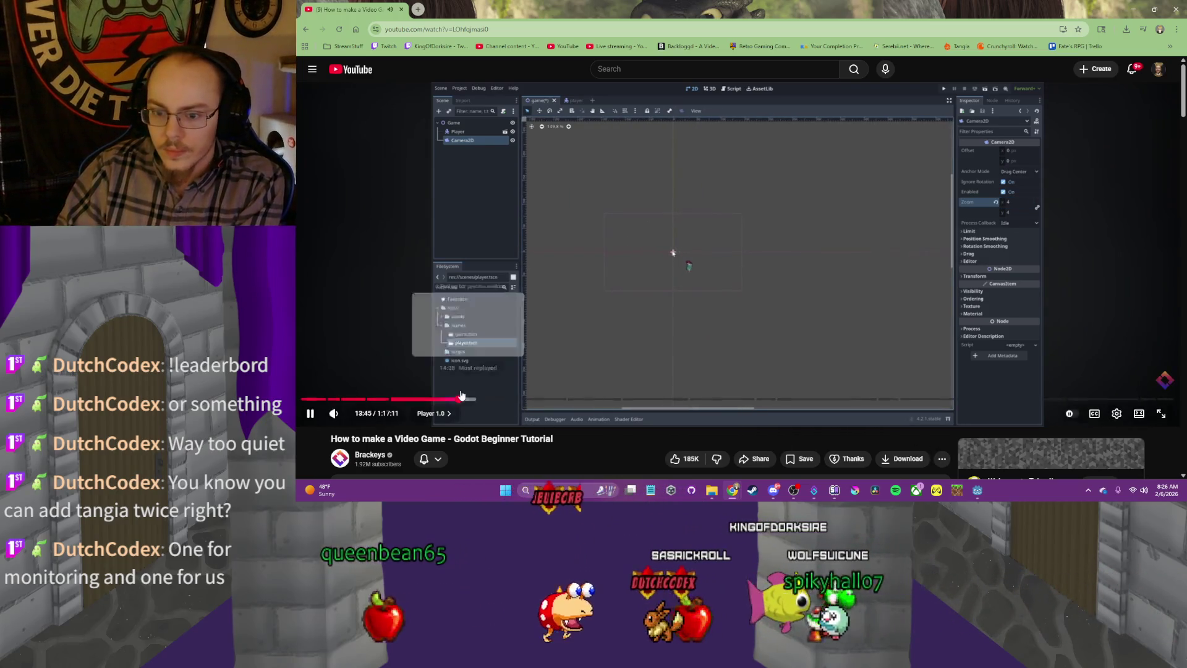
# Scrub the tutorial to about 13:46, then back to 13:47
pyautogui.moveTo(463, 399); pyautogui.dragTo(474, 403)
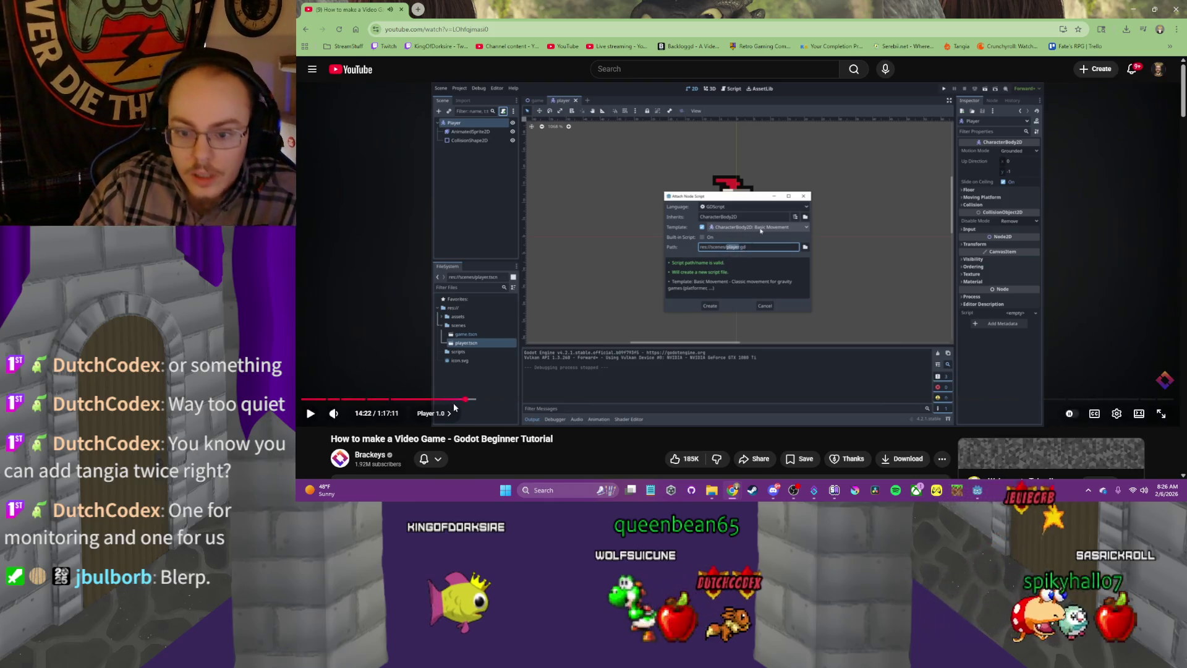
pyautogui.moveTo(454, 403); pyautogui.dragTo(460, 402)
# Replay the tutorial to the attach-script step, pause it, and return to Godot
pyautogui.click(792, 301)
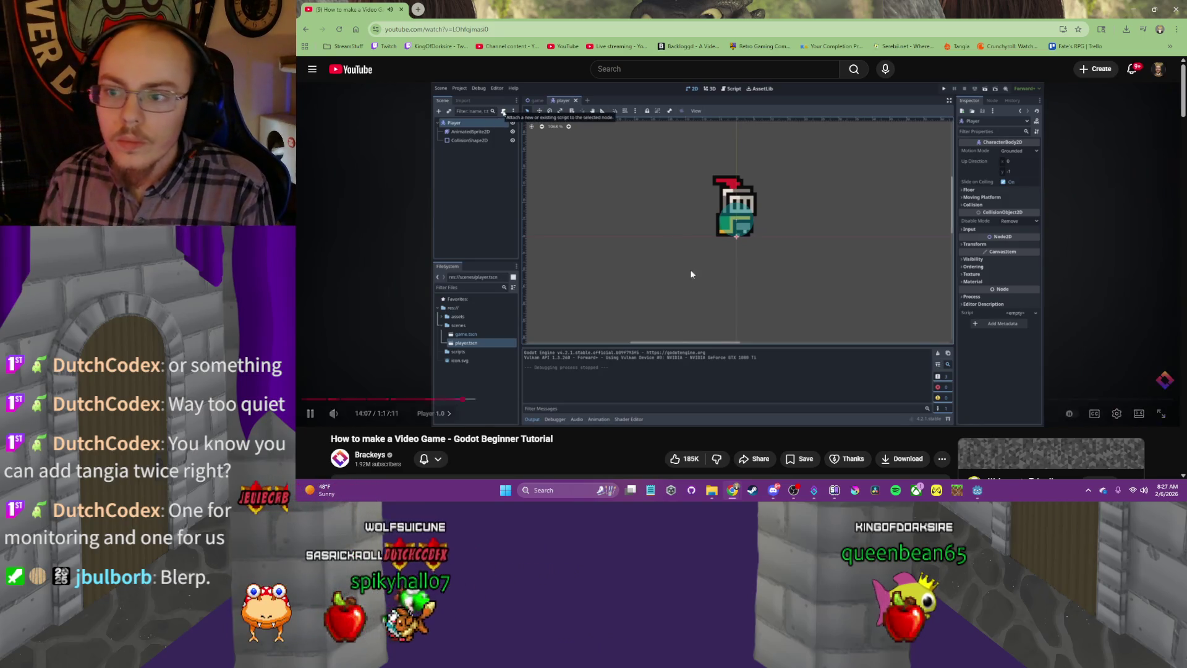
pyautogui.click(663, 219)
pyautogui.click(977, 495)
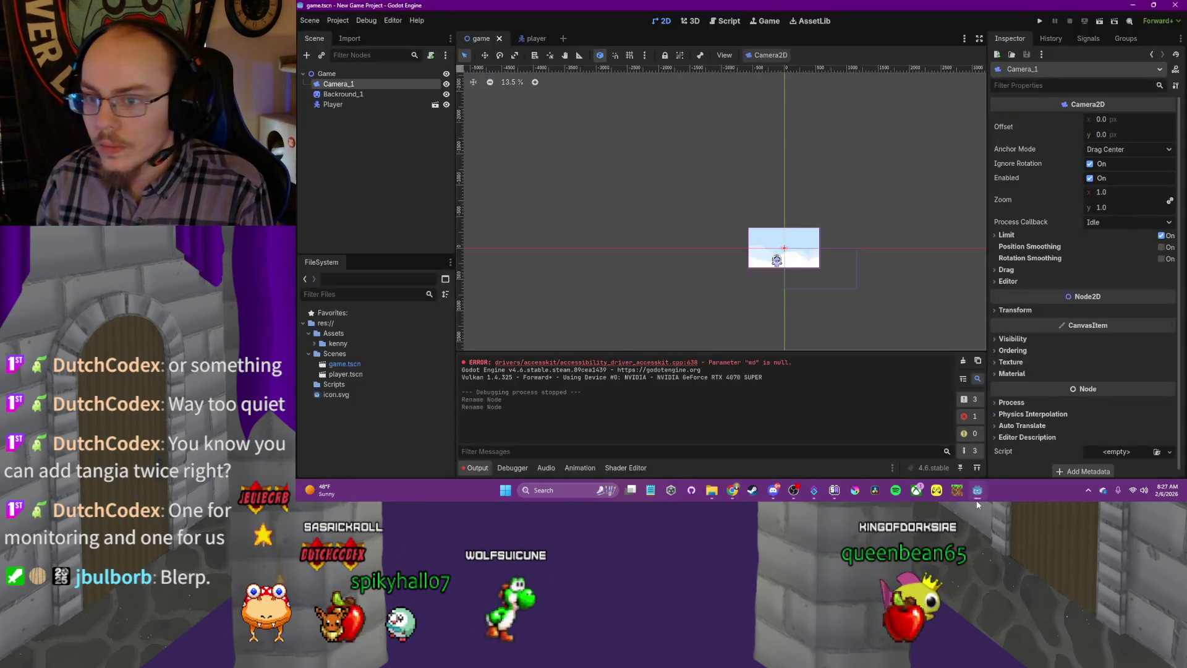
# Open the Attach Node Script dialog for Player in player.tscn, then return to the tutorial
pyautogui.click(536, 39)
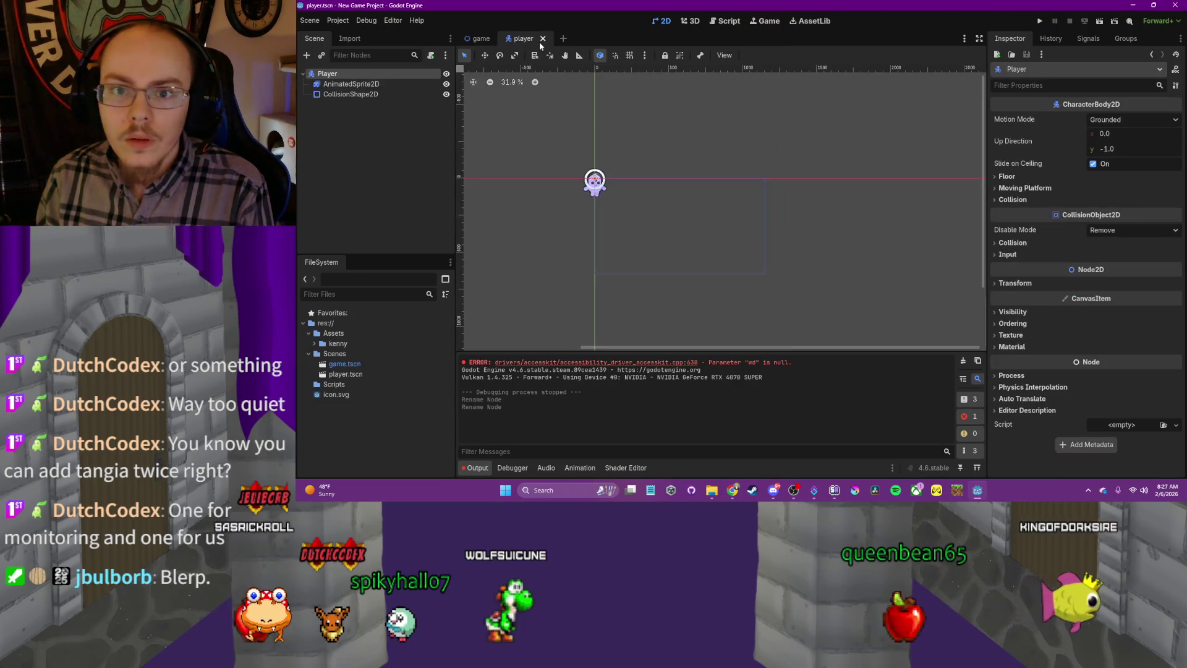
pyautogui.click(431, 57)
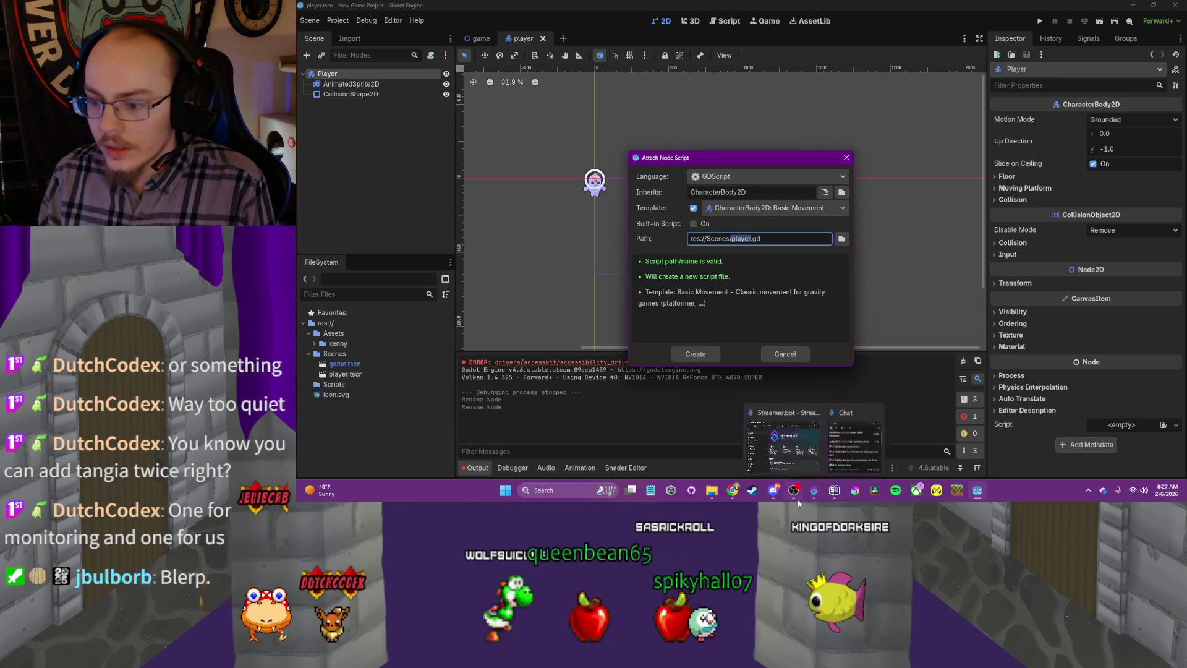
pyautogui.click(732, 490)
pyautogui.click(752, 443)
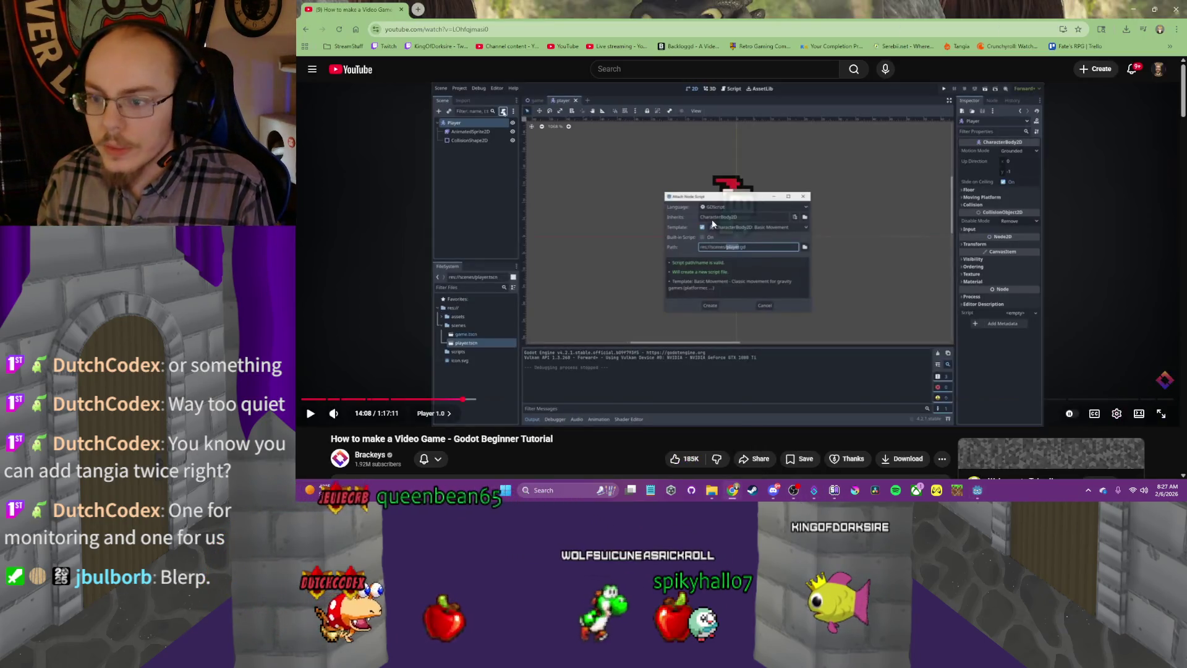
# Watch the tutorial choose the scripts folder, pause it, and return to Godot's dialog
pyautogui.click(713, 224)
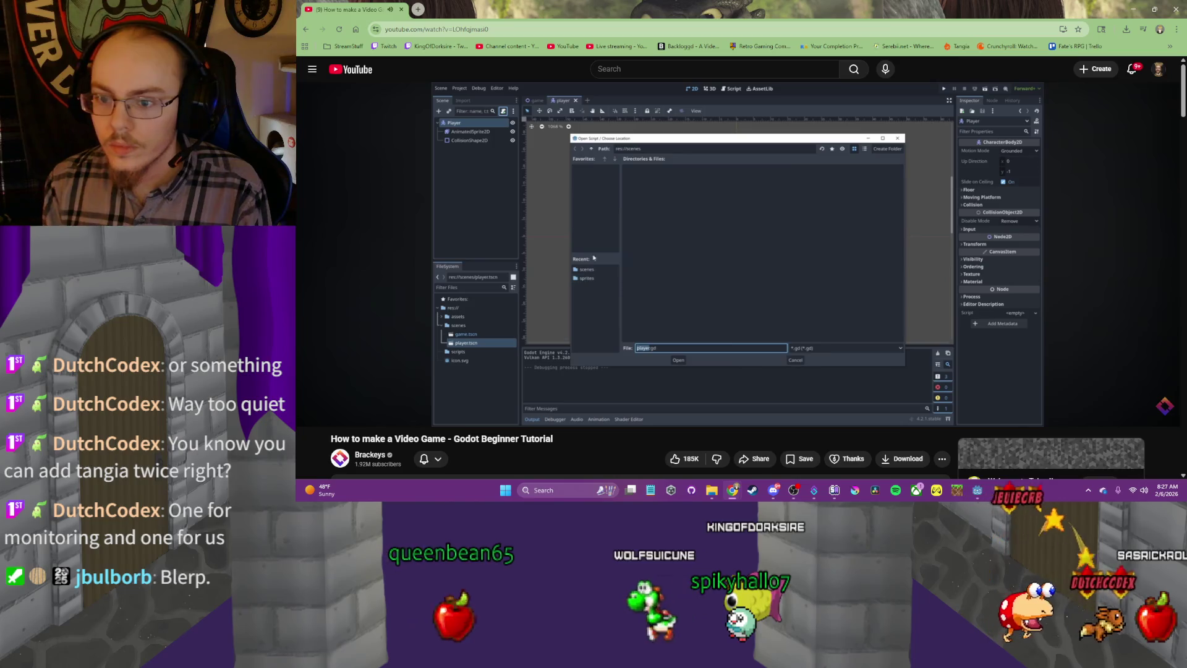
pyautogui.press('space')
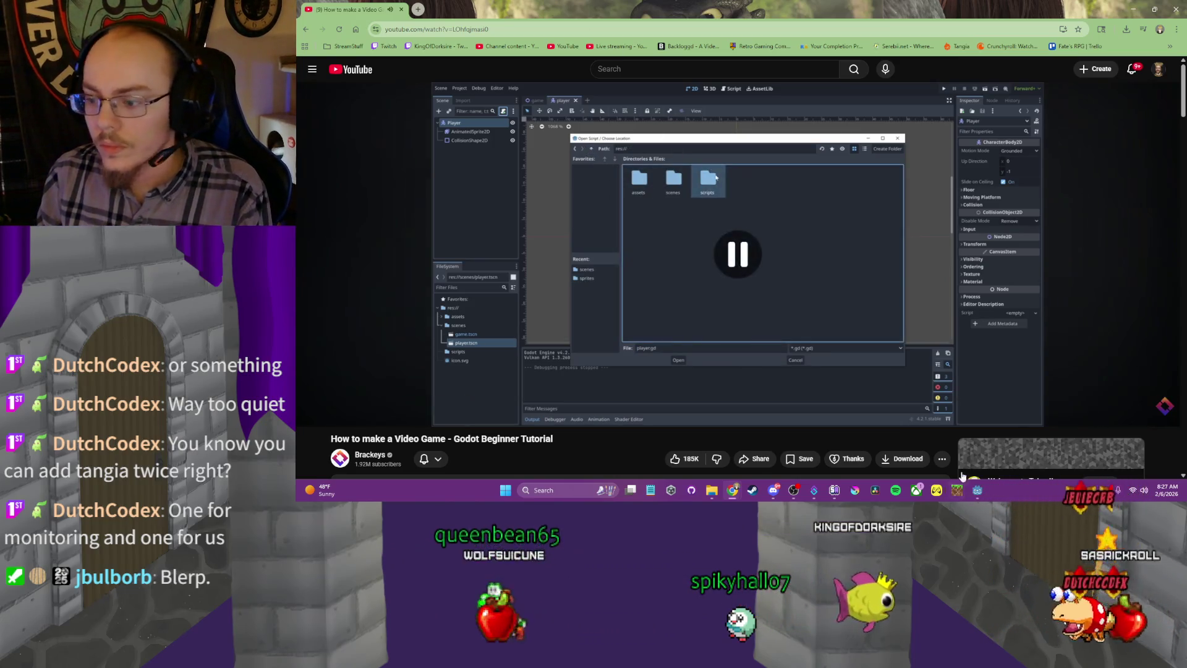
pyautogui.click(984, 491)
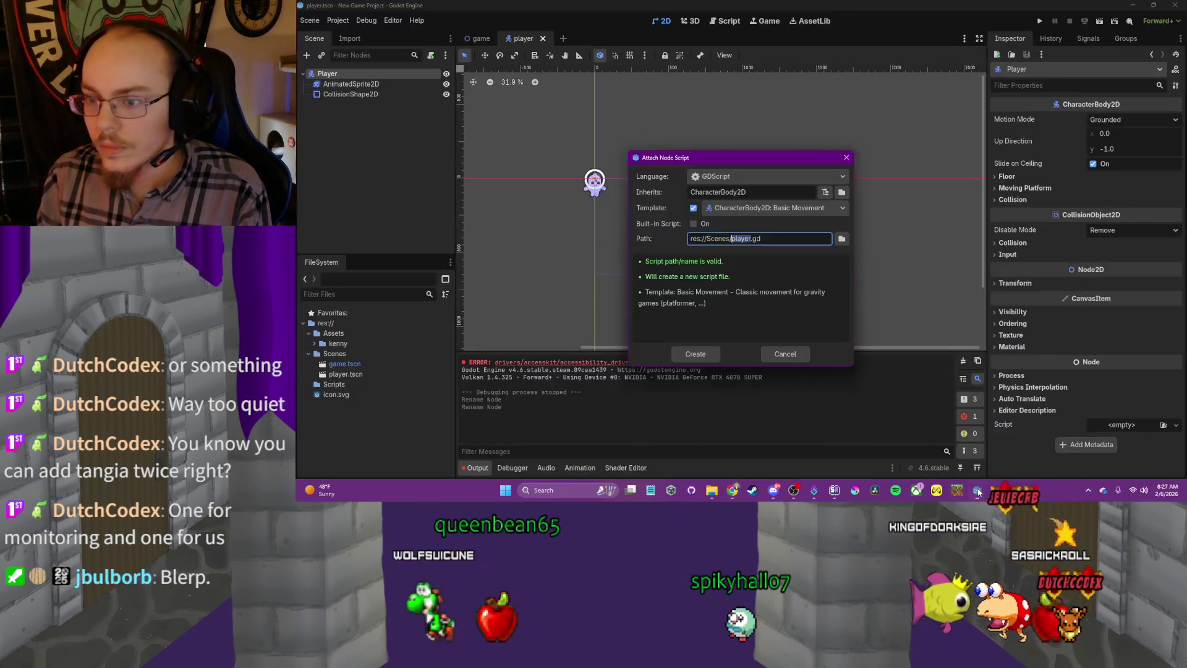
# Set the new script's save location to the res://Scripts folder
pyautogui.click(842, 240)
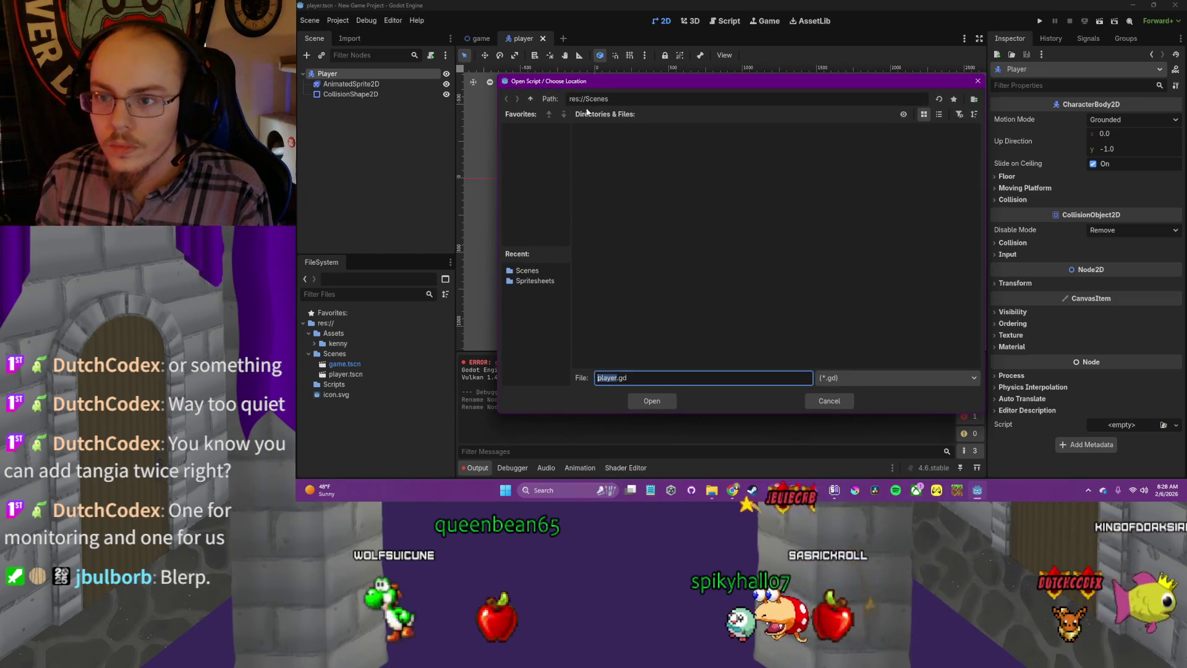
pyautogui.click(530, 99)
pyautogui.doubleClick(691, 149)
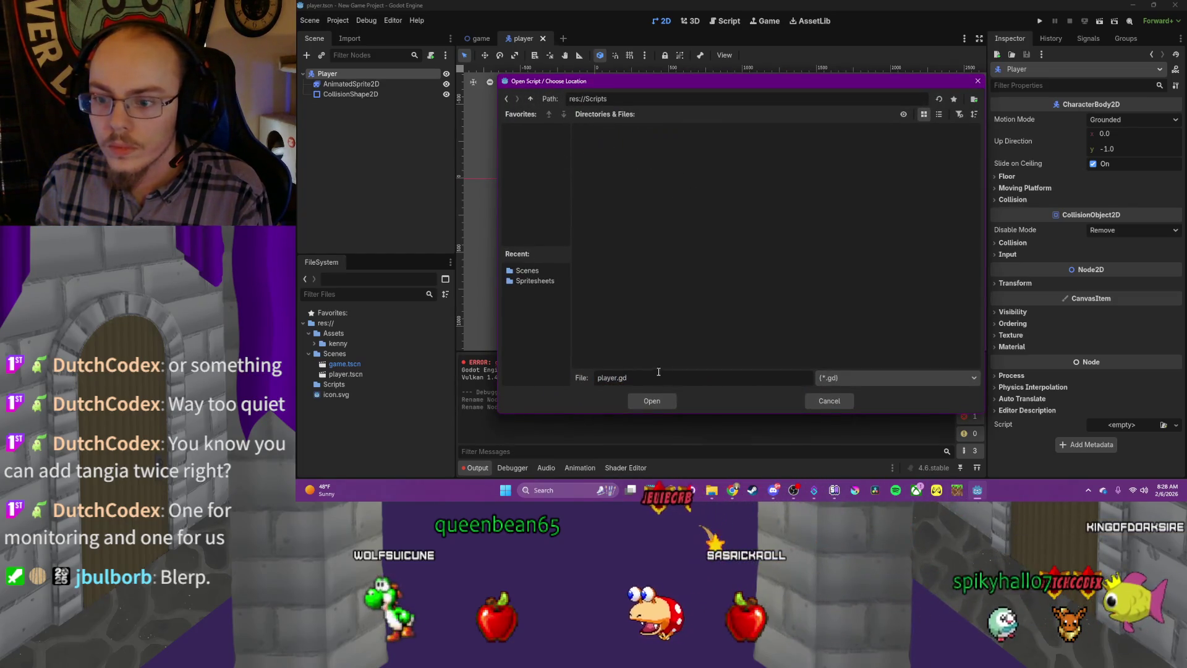
pyautogui.click(657, 403)
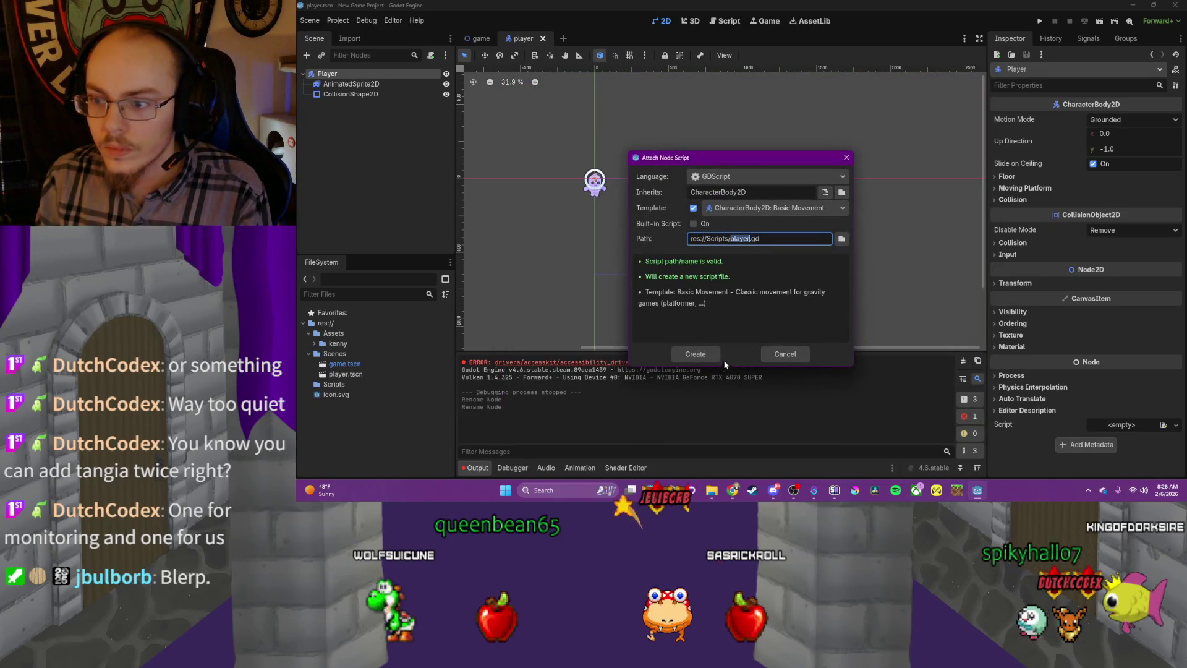
# Tile Godot left beside the tutorial, then create res://Scripts/player.gd from the movement template
pyautogui.click(734, 491)
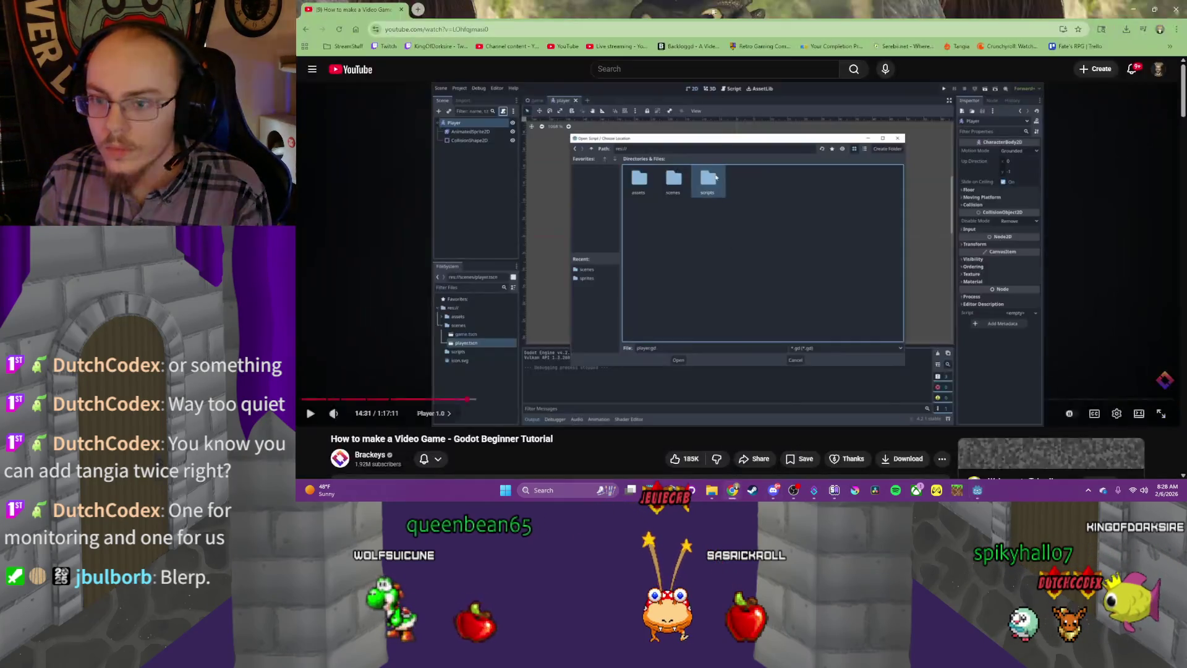
pyautogui.moveTo(719, 8); pyautogui.dragTo(1184, 186)
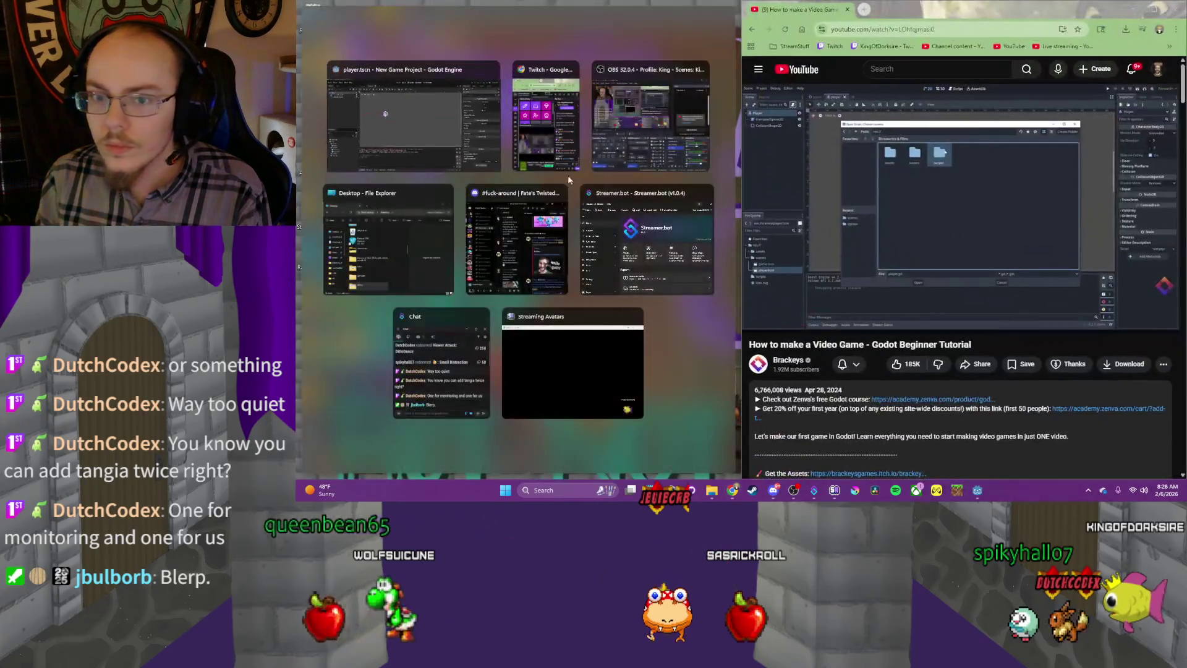
pyautogui.click(458, 128)
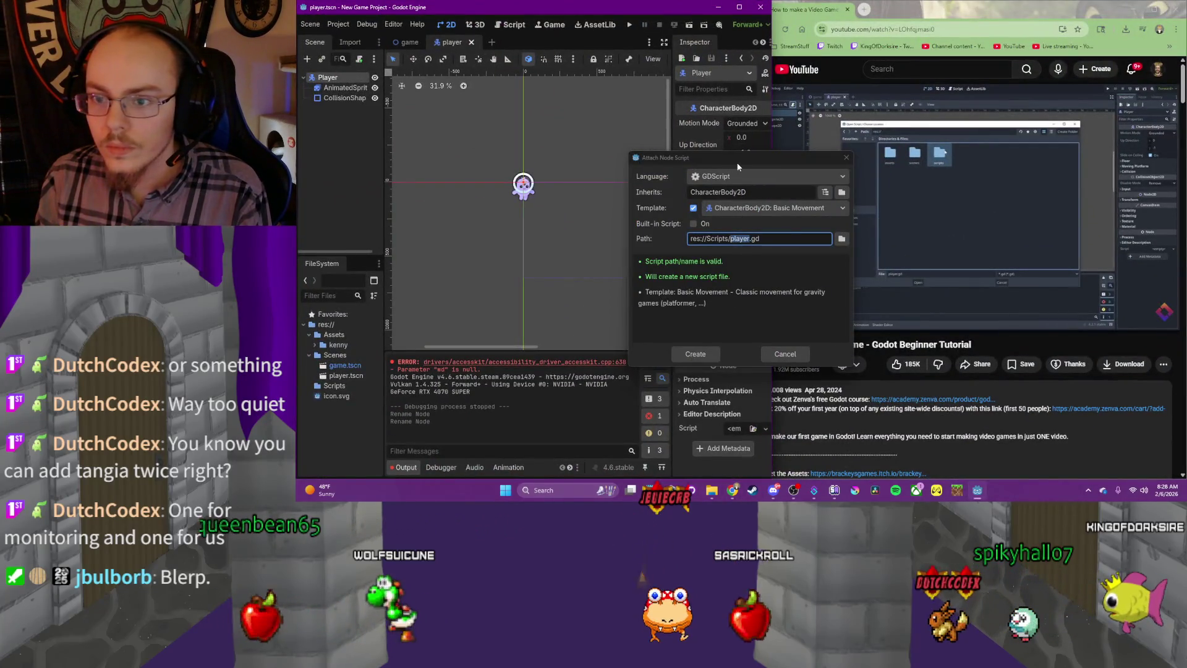
pyautogui.moveTo(736, 158)
pyautogui.mouseDown()
pyautogui.moveTo(694, 198)
pyautogui.moveTo(544, 186)
pyautogui.moveTo(598, 204)
pyautogui.mouseUp()
pyautogui.click(973, 248)
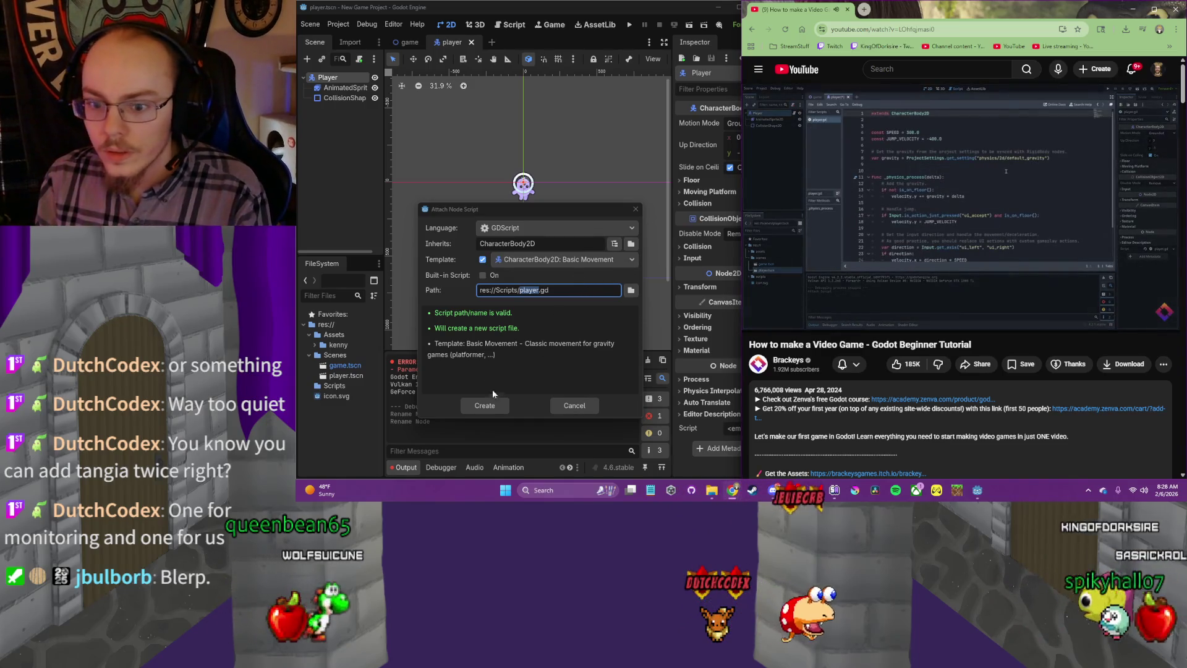
pyautogui.click(495, 402)
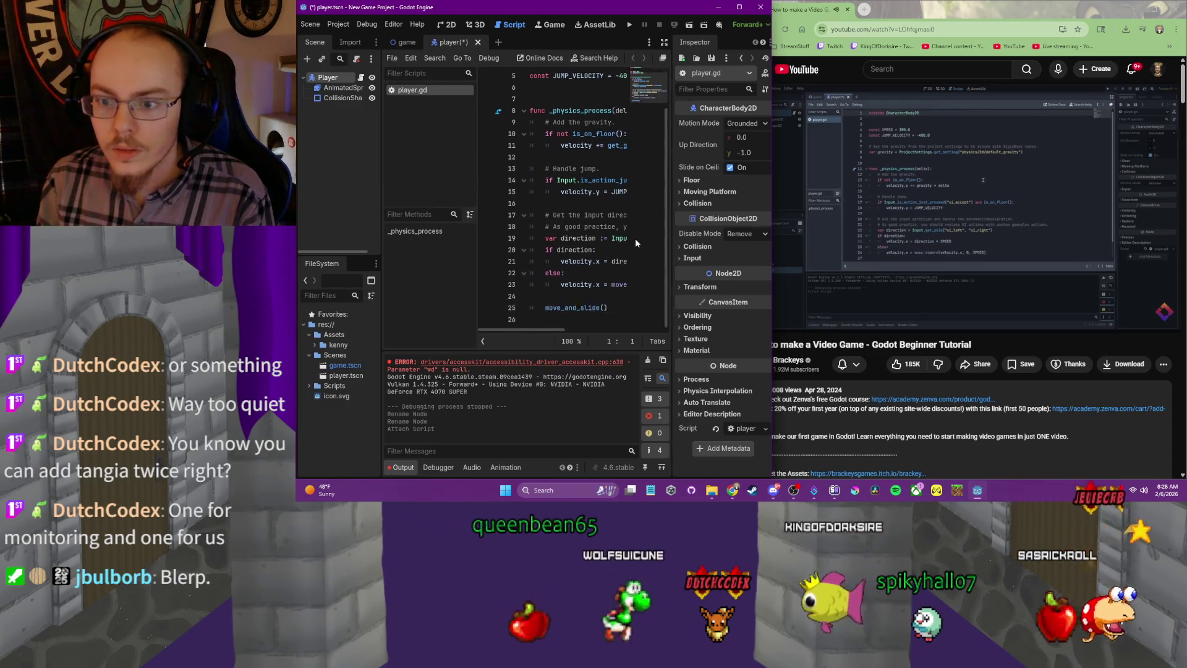
# Maximize the Godot editor to fill the whole screen
pyautogui.scroll(-2, 636, 238)
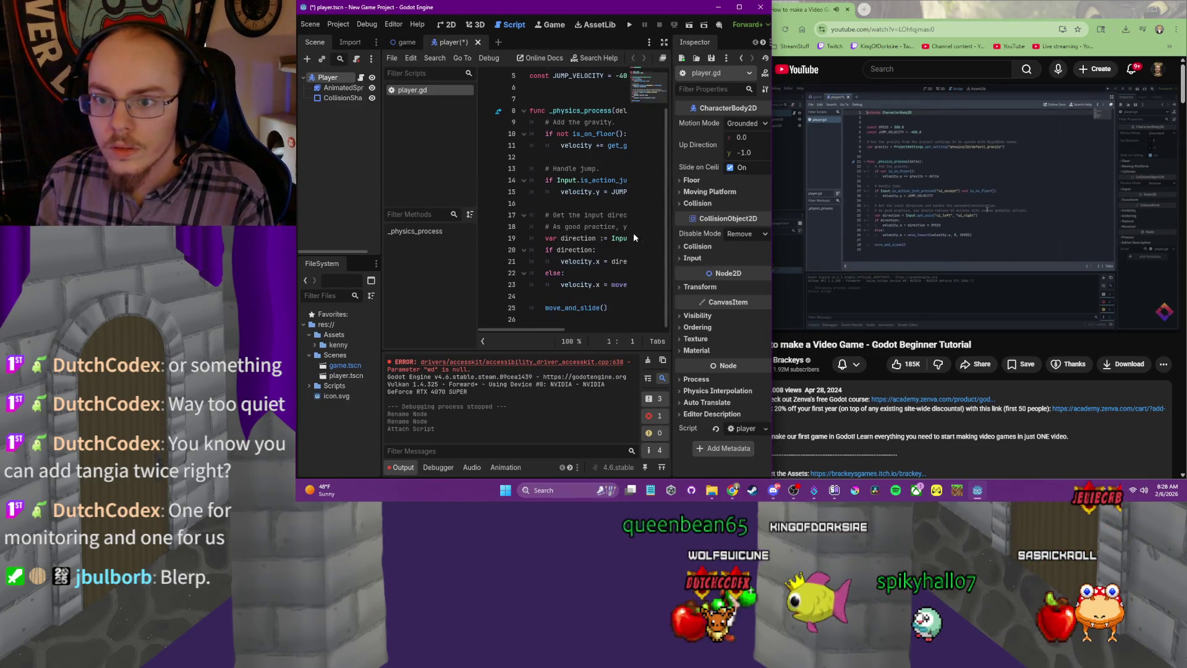
pyautogui.scroll(2, 633, 233)
pyautogui.click(929, 199)
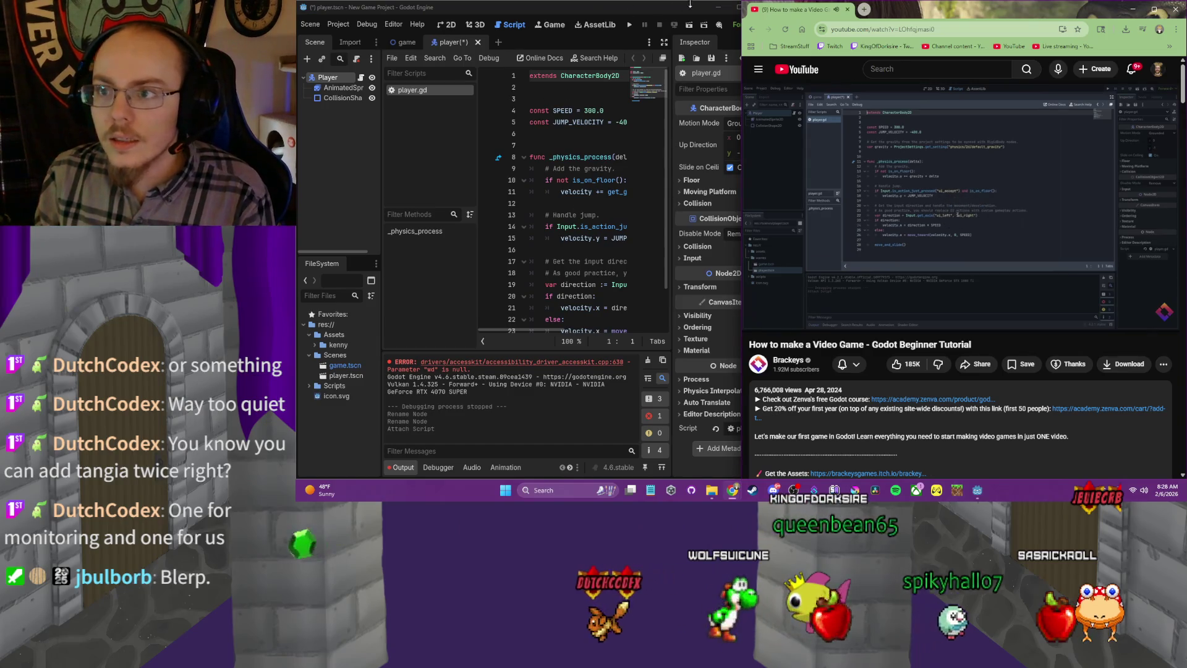
pyautogui.doubleClick(738, 9)
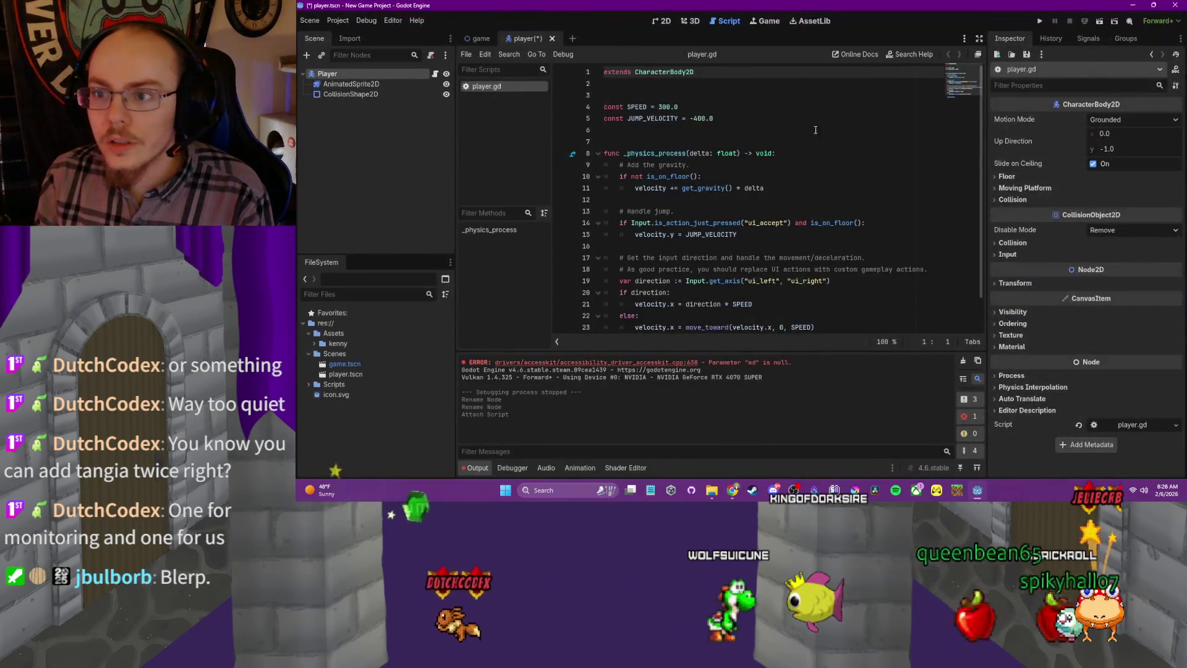
# Review SPEED 300.0, JUMP_VELOCITY -400.0, and the is_on_floor and move_and_slide docs
pyautogui.click(613, 107)
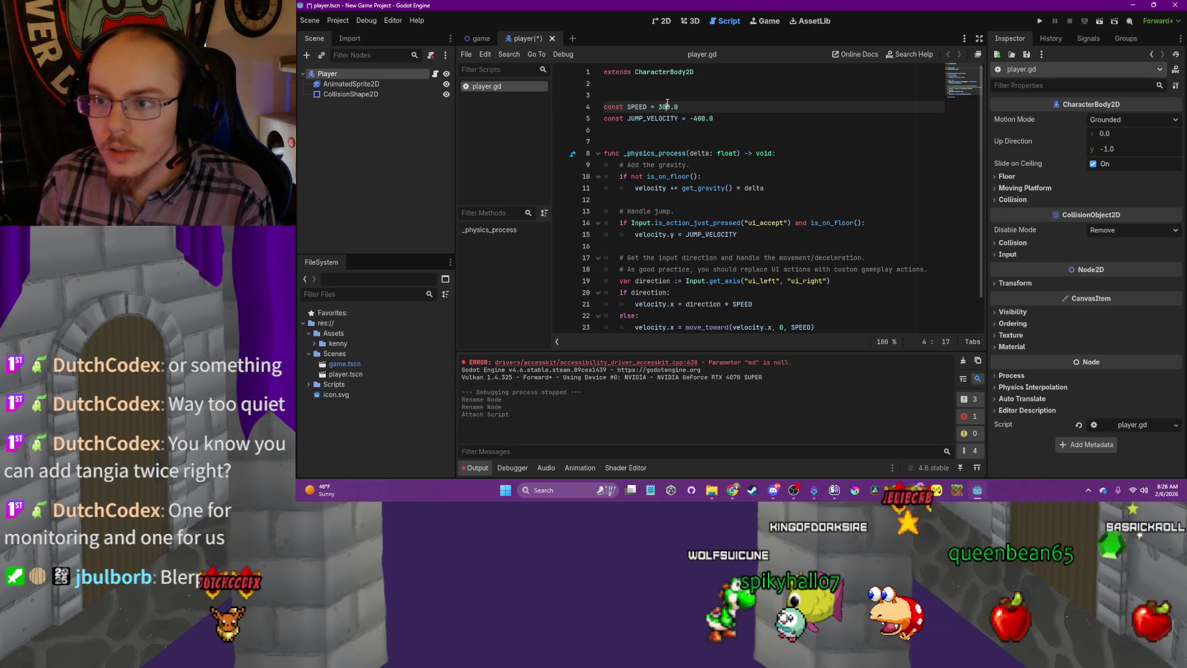
pyautogui.click(612, 119)
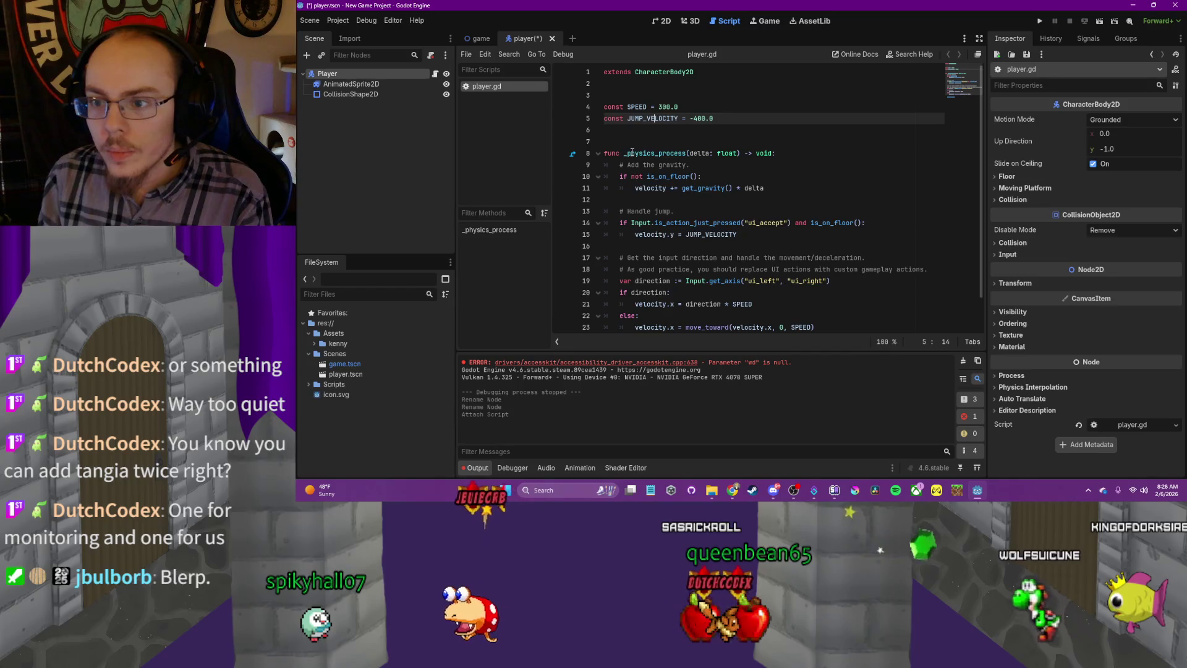
pyautogui.moveTo(632, 153)
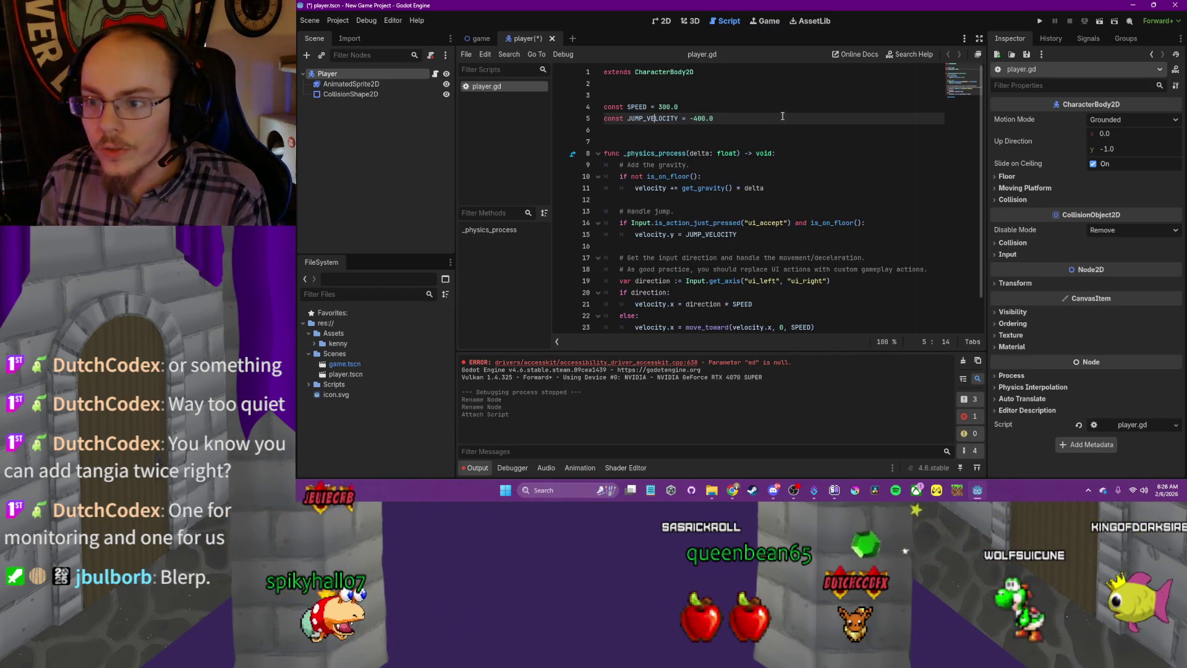
pyautogui.scroll(-1, 783, 117)
pyautogui.click(678, 141)
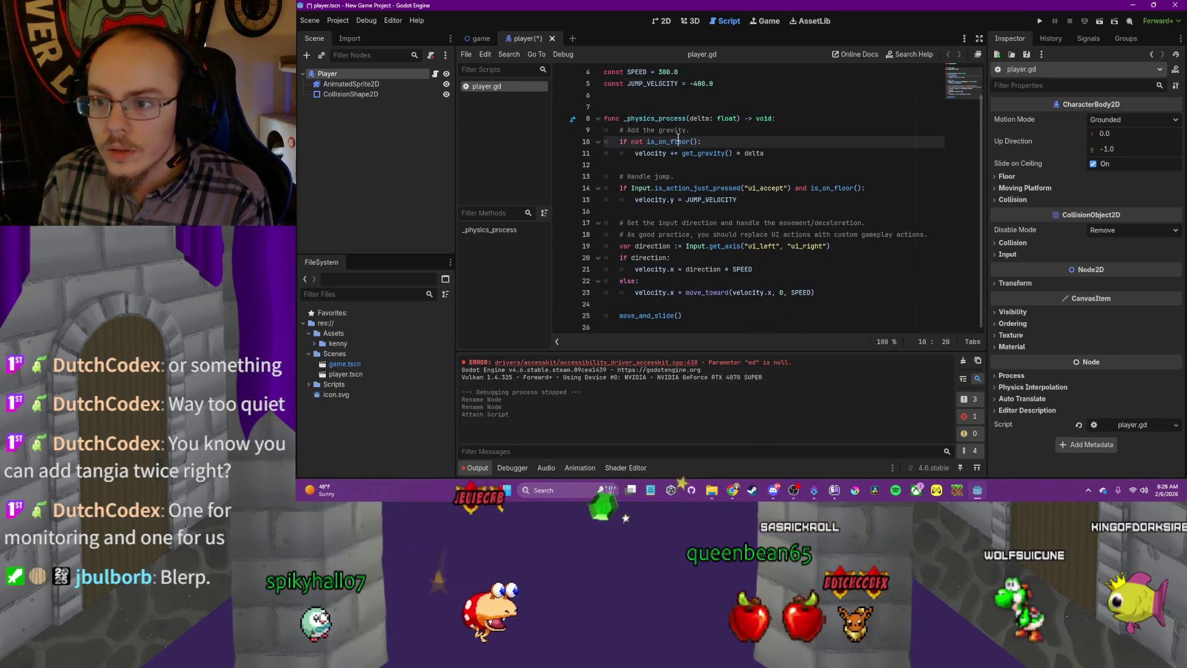
pyautogui.moveTo(678, 140)
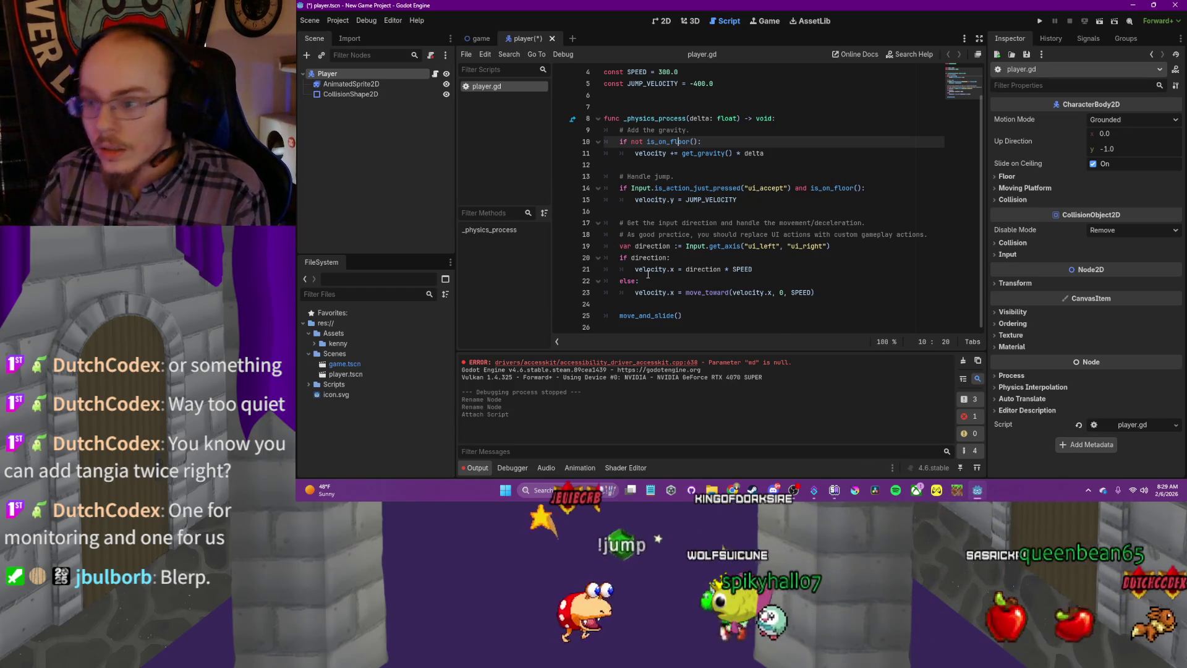
pyautogui.moveTo(648, 274)
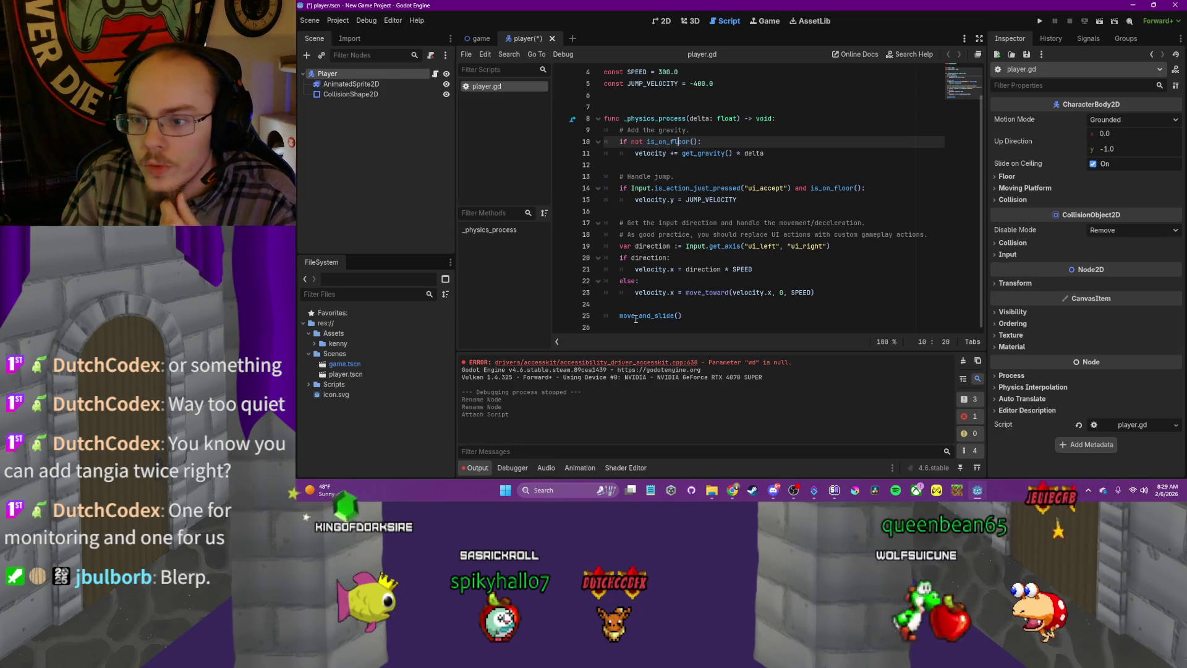
pyautogui.moveTo(636, 319)
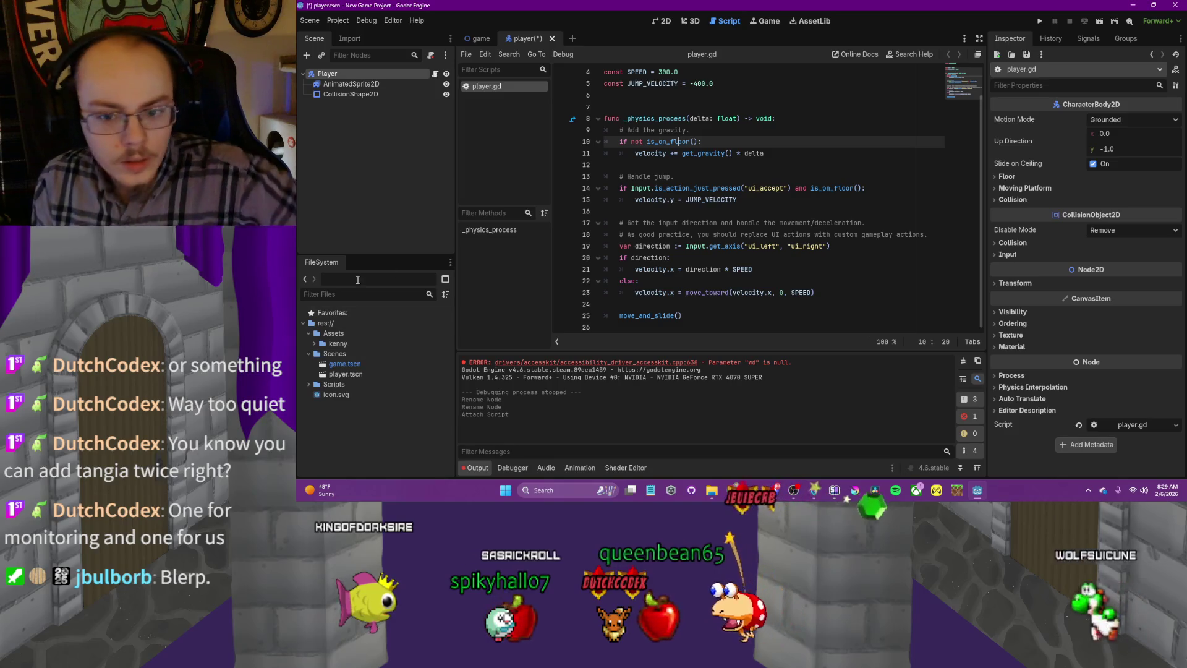
# Snap Godot to the left half with the playing YouTube tutorial on the right
pyautogui.press('super+Down')
pyautogui.press('super+Down')
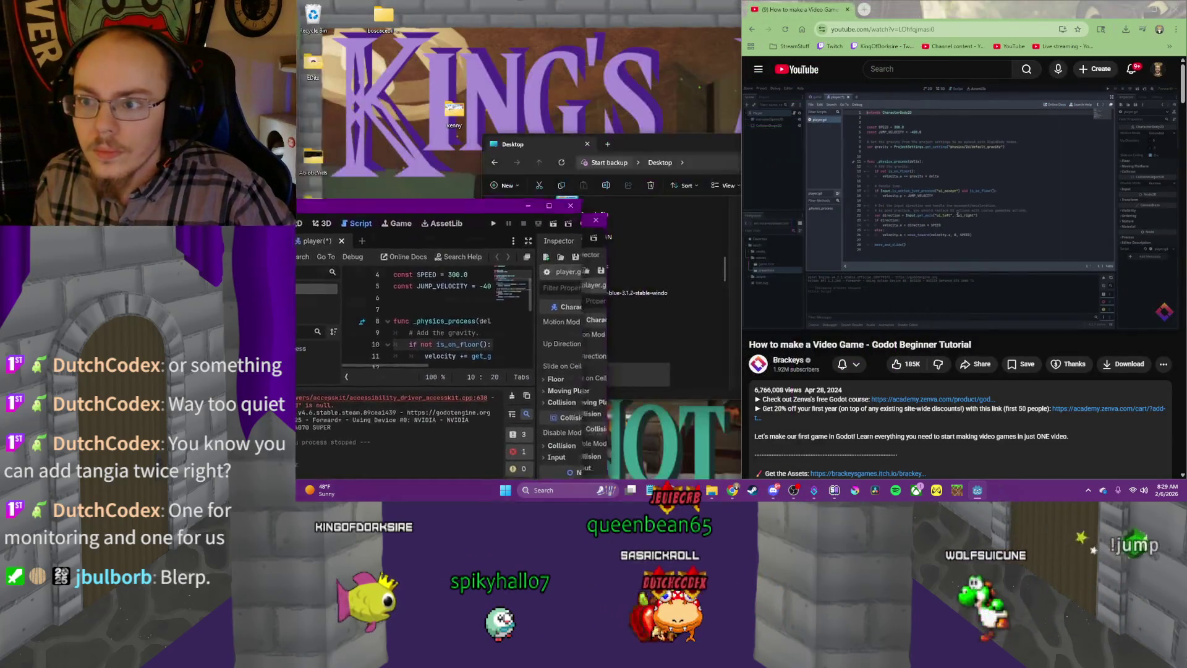
pyautogui.hotkey('alt', 'Tab')
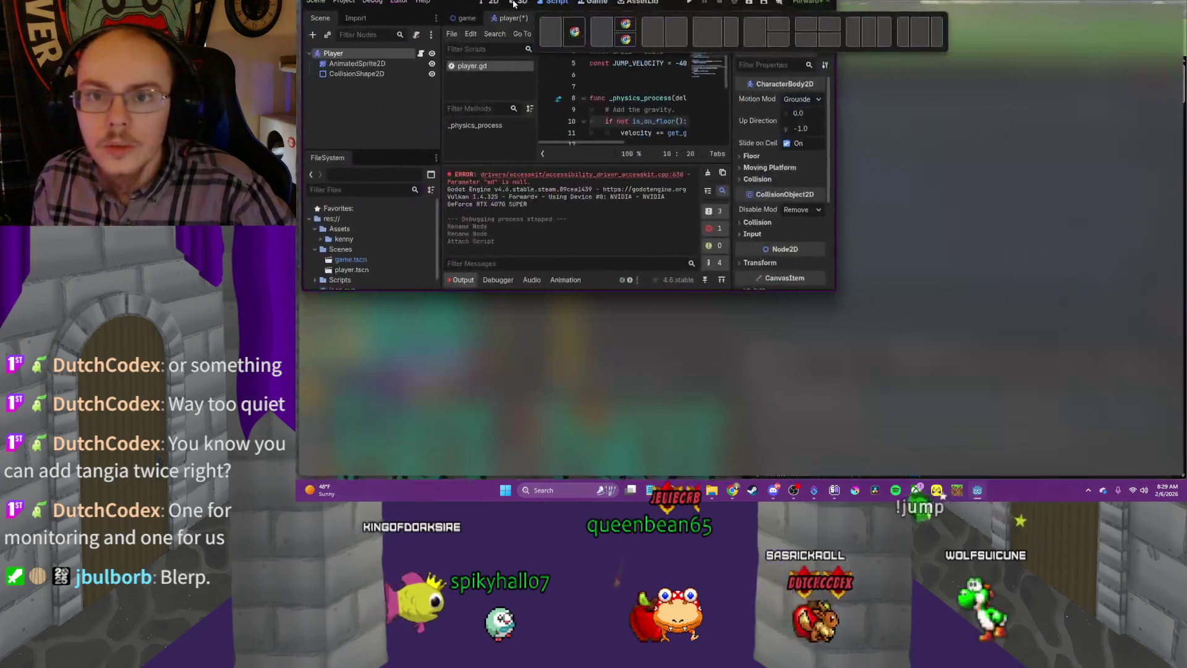
pyautogui.moveTo(557, 9)
pyautogui.mouseDown()
pyautogui.moveTo(559, 28)
pyautogui.moveTo(649, 35)
pyautogui.mouseUp()
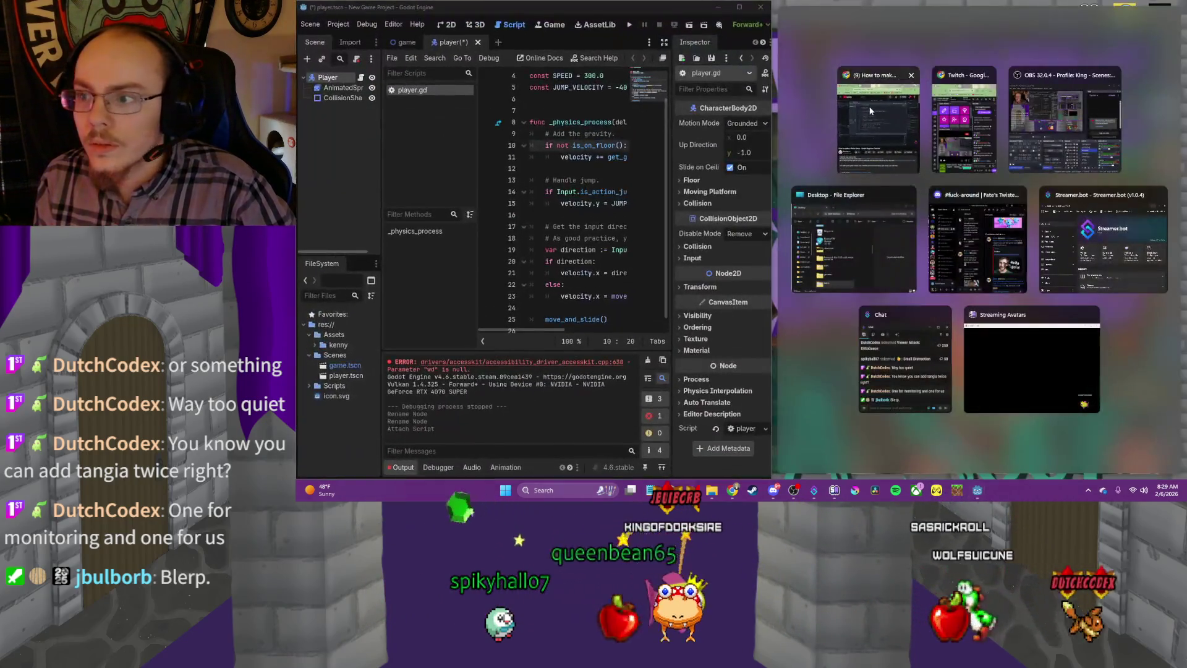
pyautogui.click(928, 236)
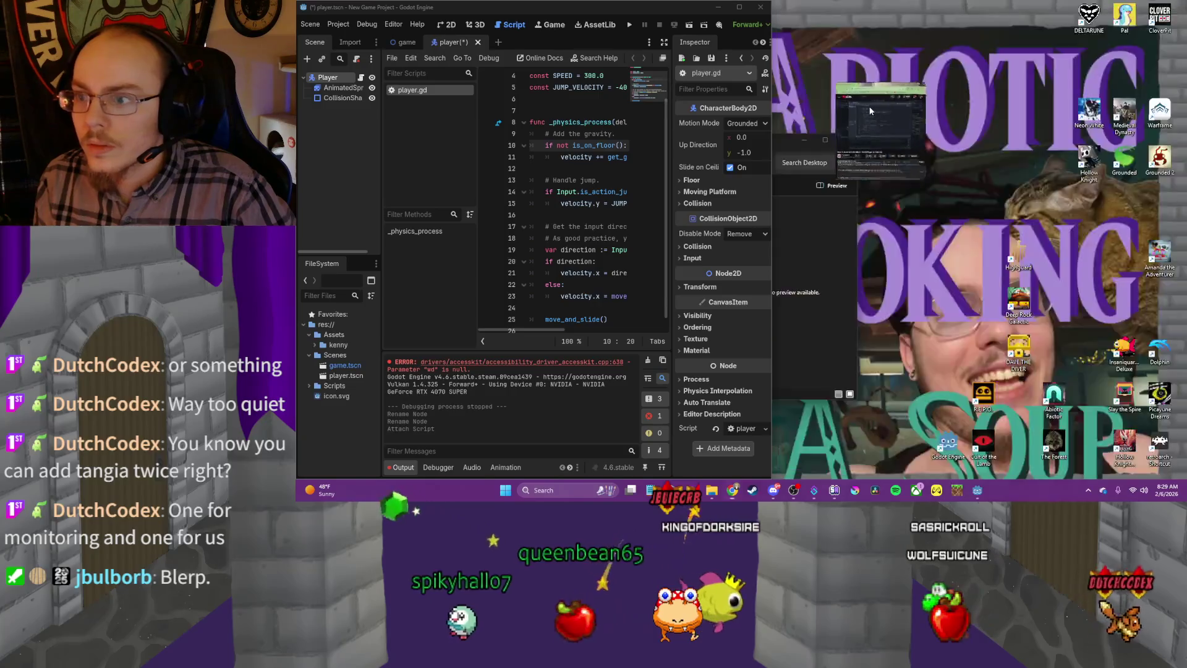
pyautogui.click(928, 236)
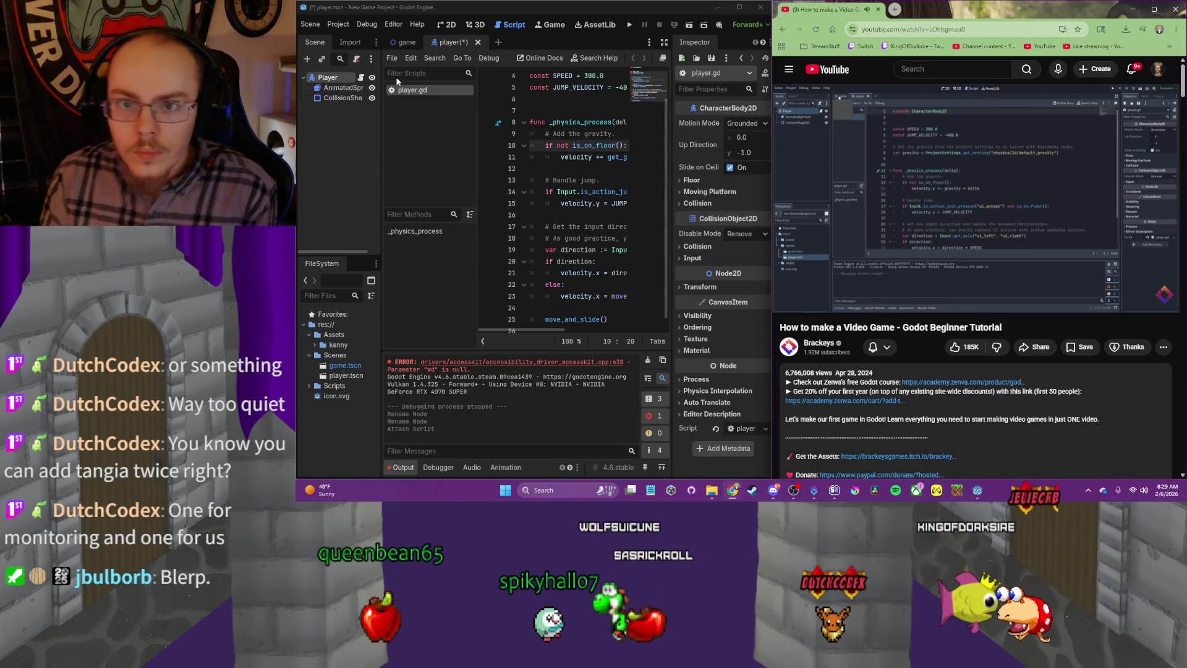
# Save the player scene in Godot, dismissing Chrome's accidental Save As dialog
pyautogui.hotkey('ctrl', 's')
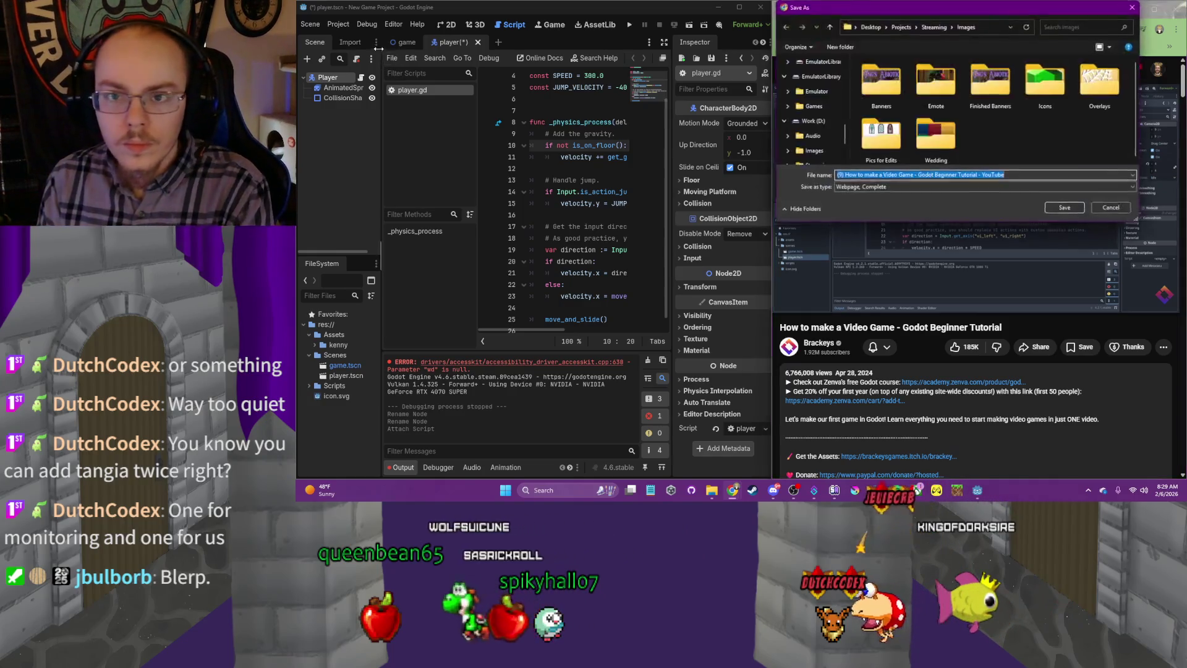
pyautogui.click(1113, 209)
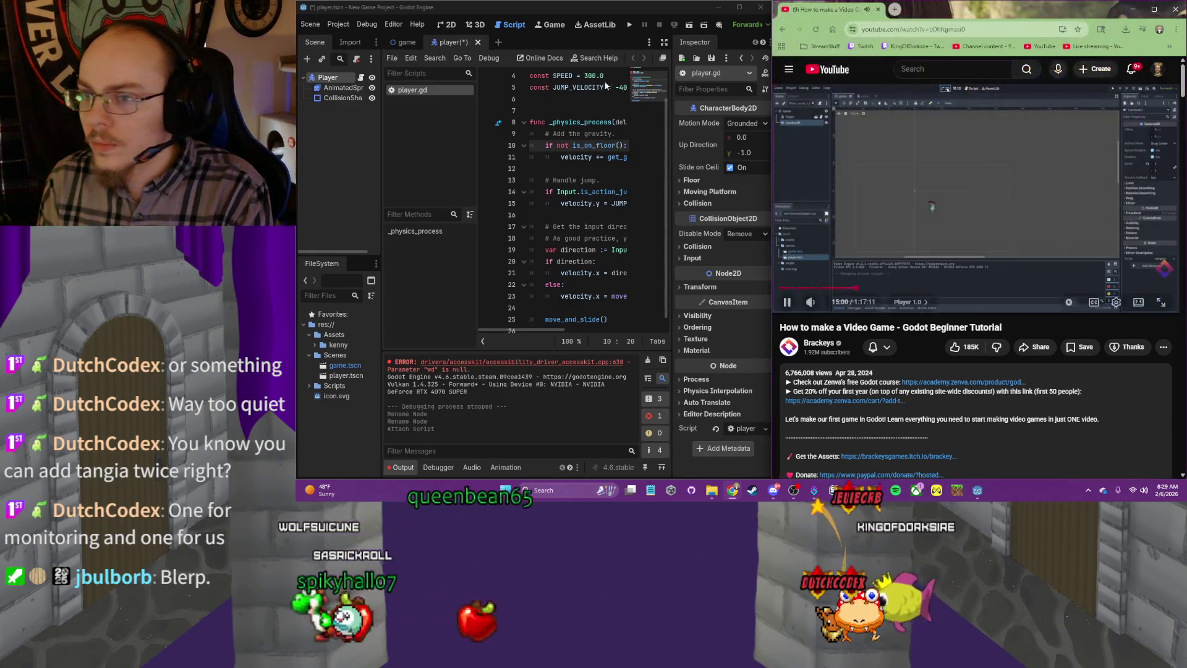
pyautogui.click(460, 42)
pyautogui.hotkey('ctrl', 's')
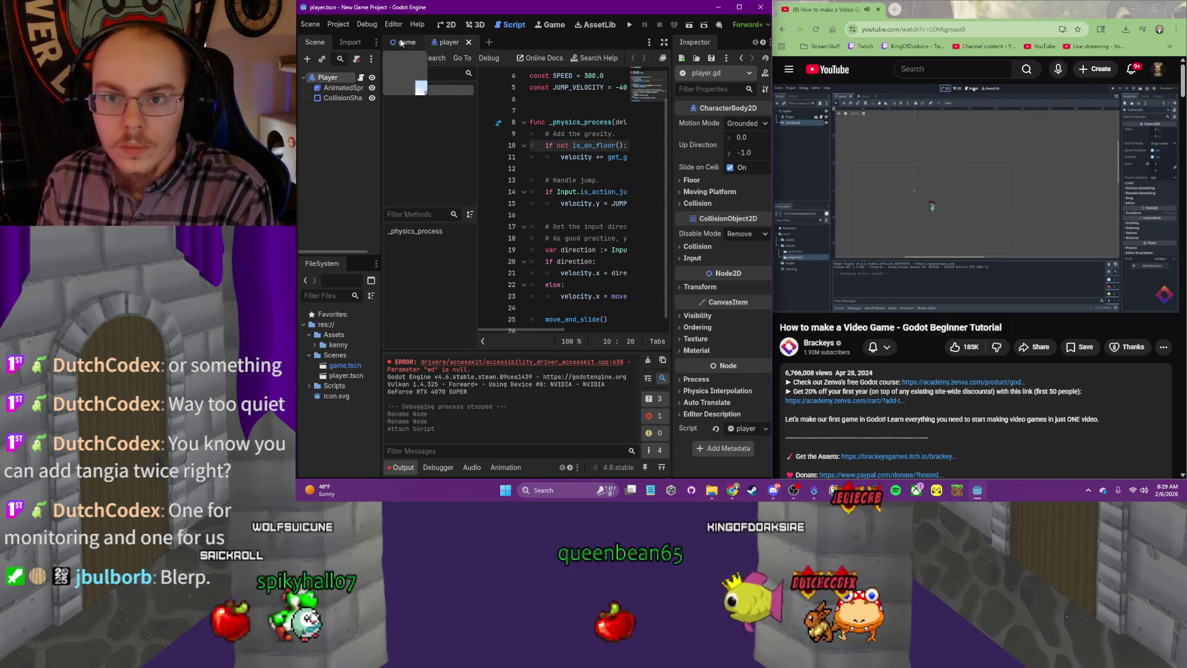
# Add a StaticBody2D node to the game scene
pyautogui.click(406, 42)
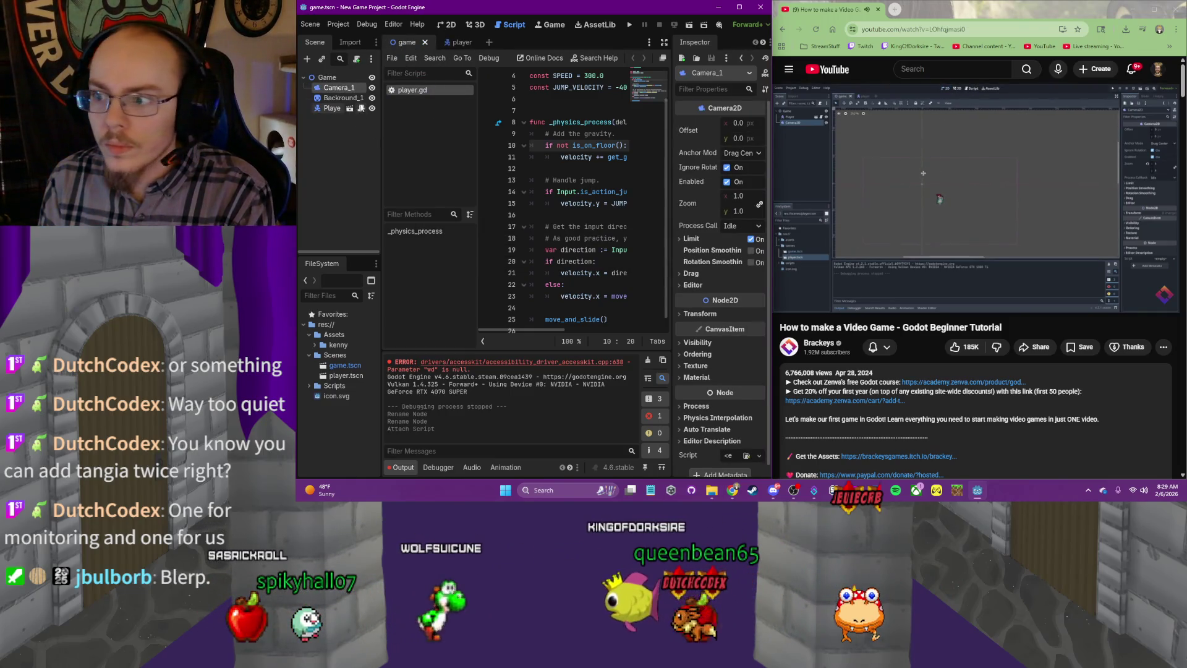
pyautogui.click(309, 59)
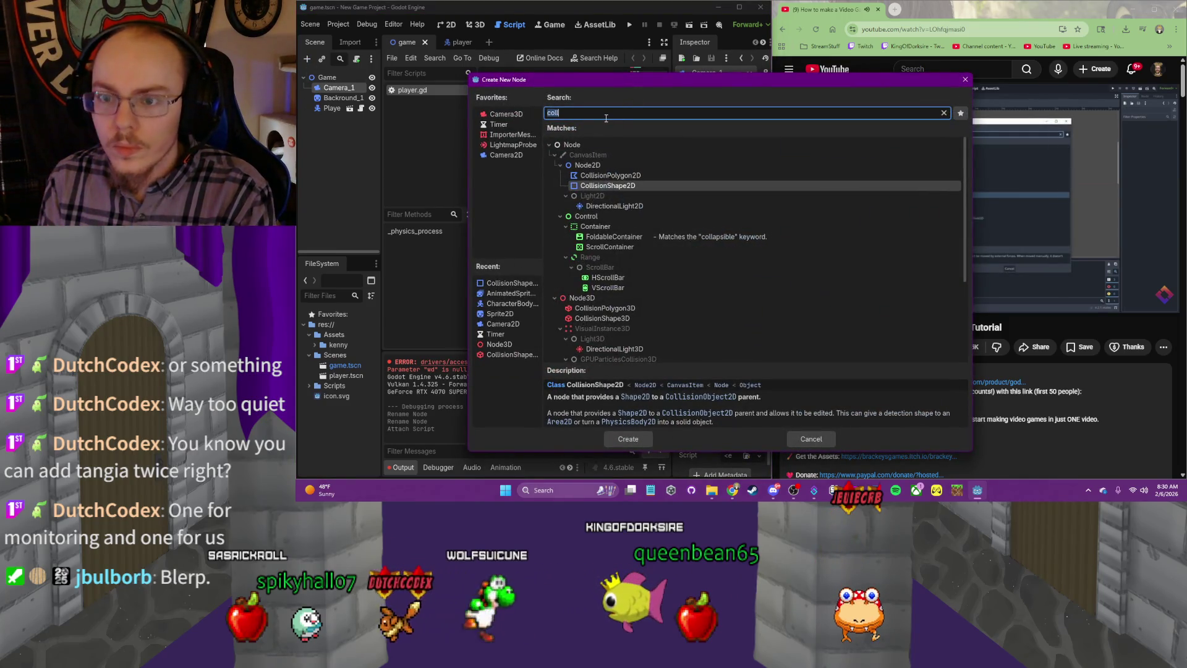
pyautogui.write('stat')
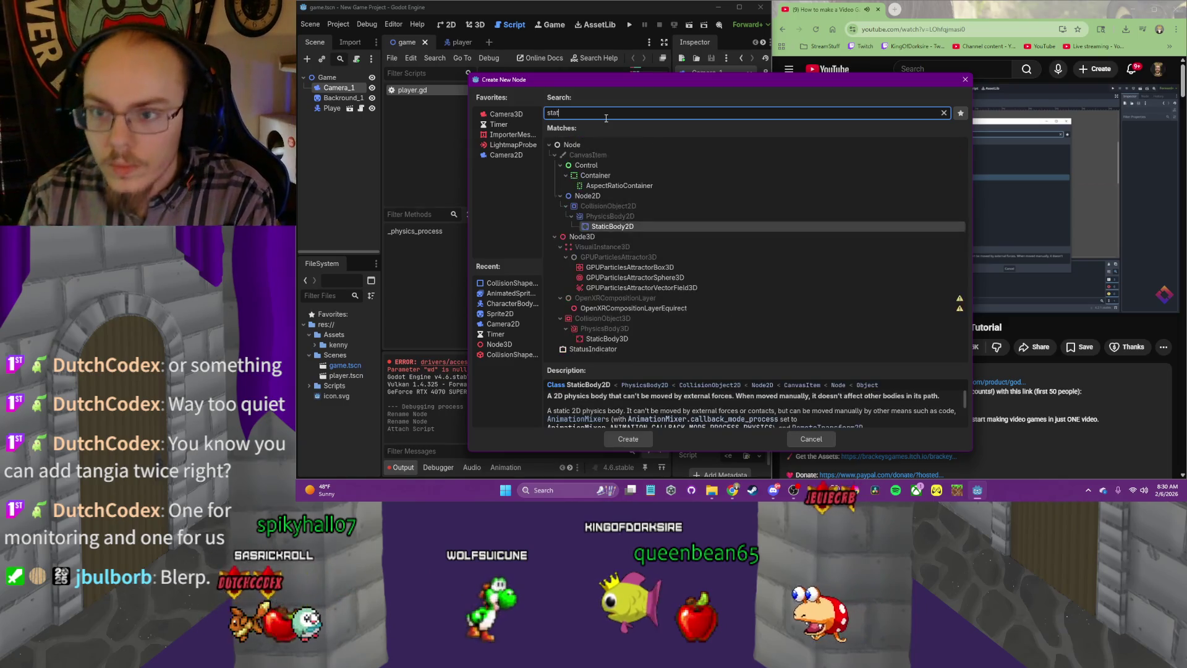
pyautogui.doubleClick(609, 226)
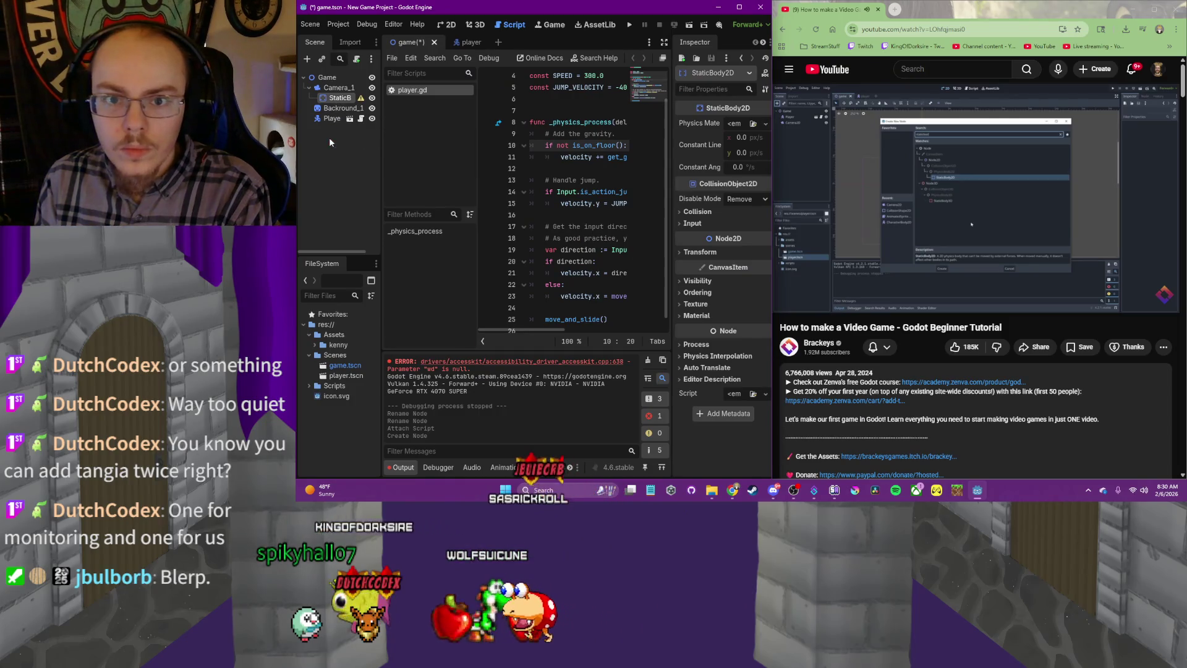
# Move StaticBody2D to the bottom of the tree after Player, leaving physics material unset
pyautogui.moveTo(340, 84); pyautogui.dragTo(329, 92)
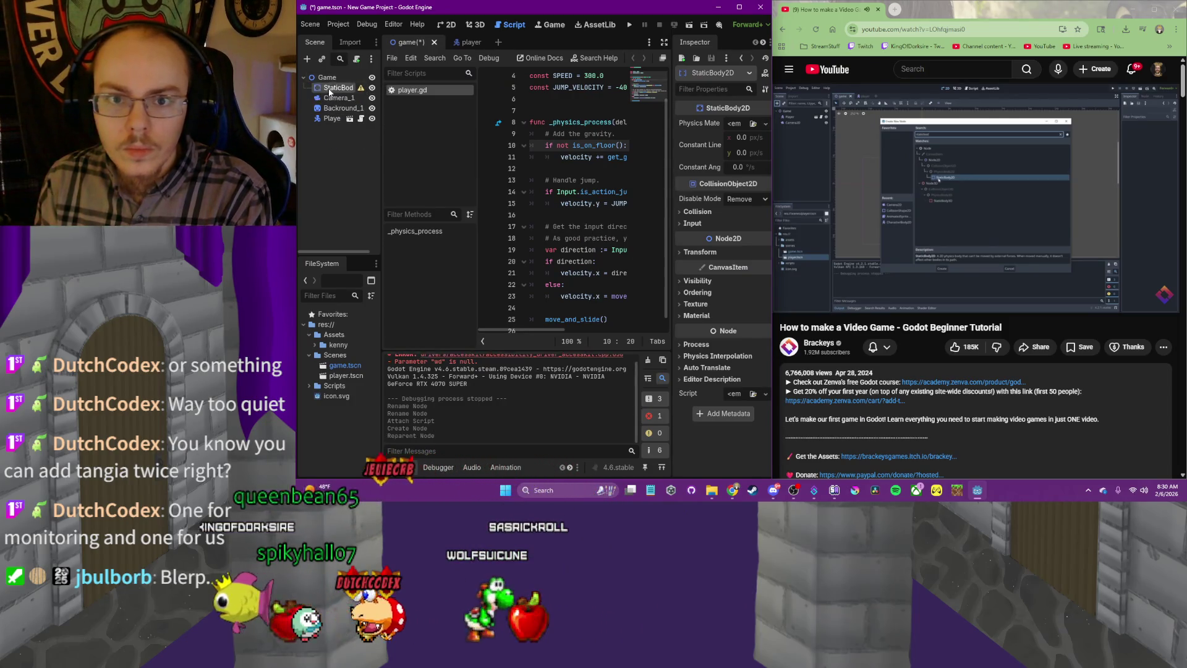
pyautogui.moveTo(332, 135)
pyautogui.mouseDown()
pyautogui.moveTo(335, 93)
pyautogui.moveTo(327, 127)
pyautogui.mouseUp()
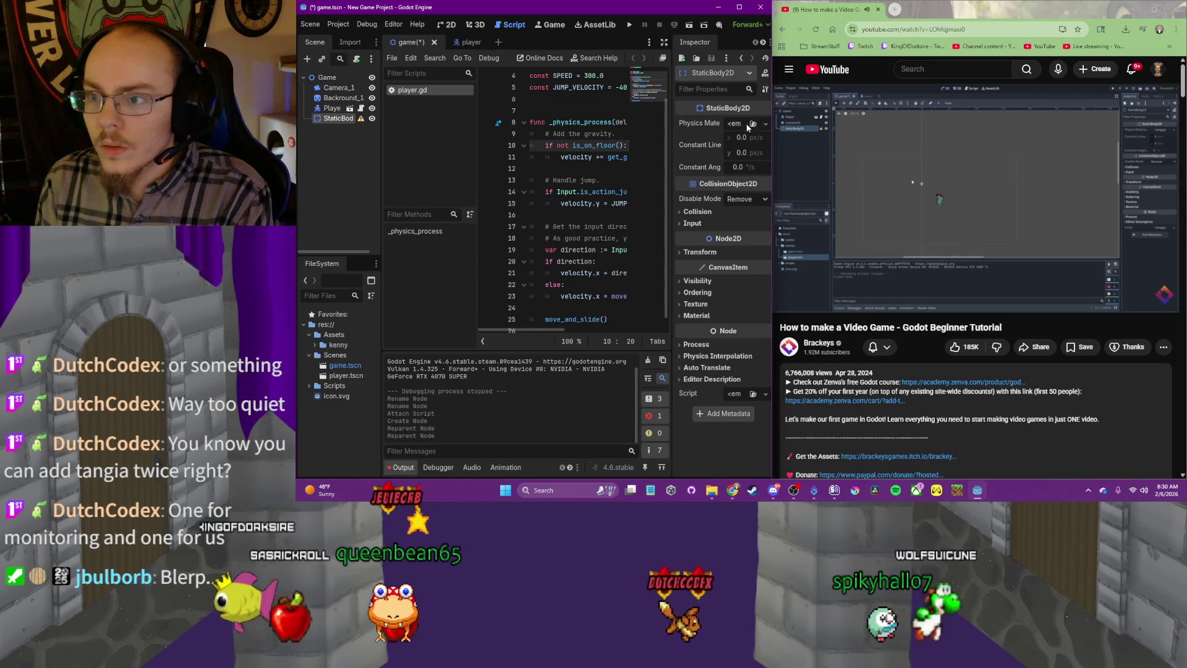
pyautogui.click(765, 123)
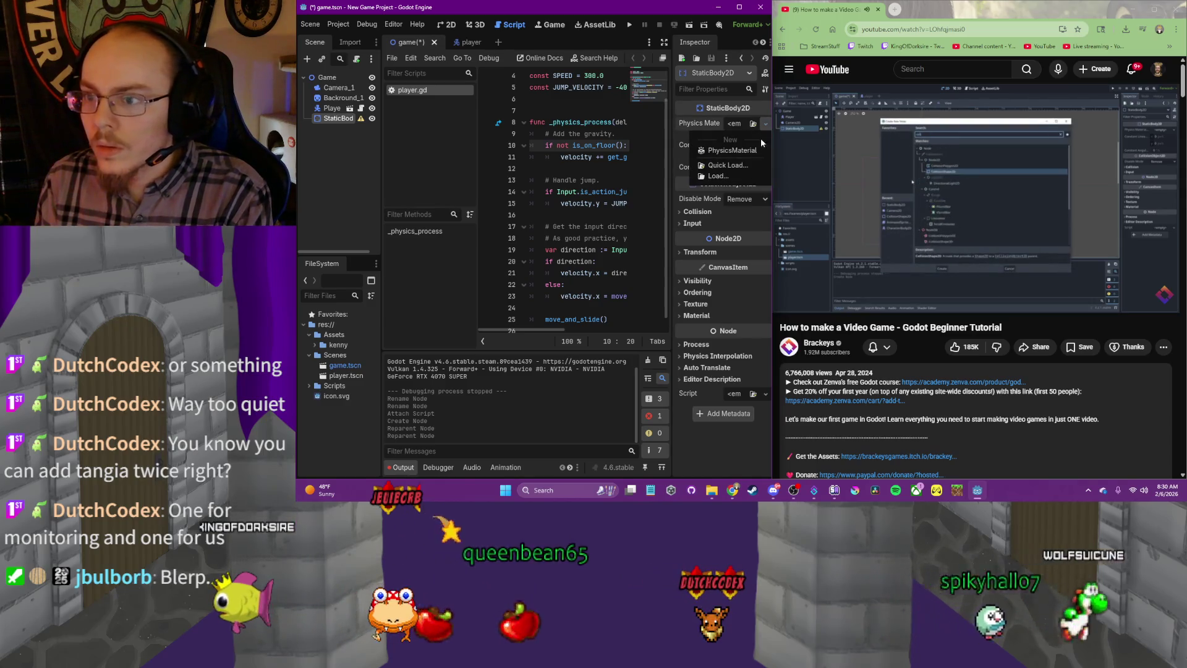
pyautogui.click(1000, 206)
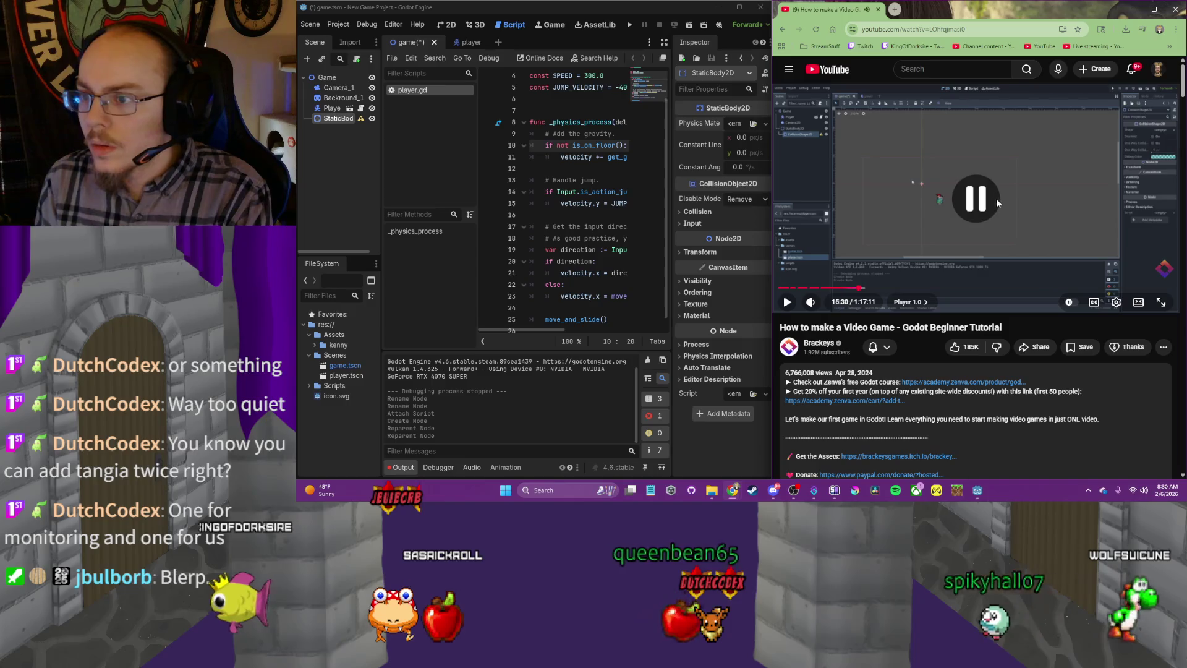
# Add a CollisionShape2D child under StaticBody2D
pyautogui.rightClick(342, 120)
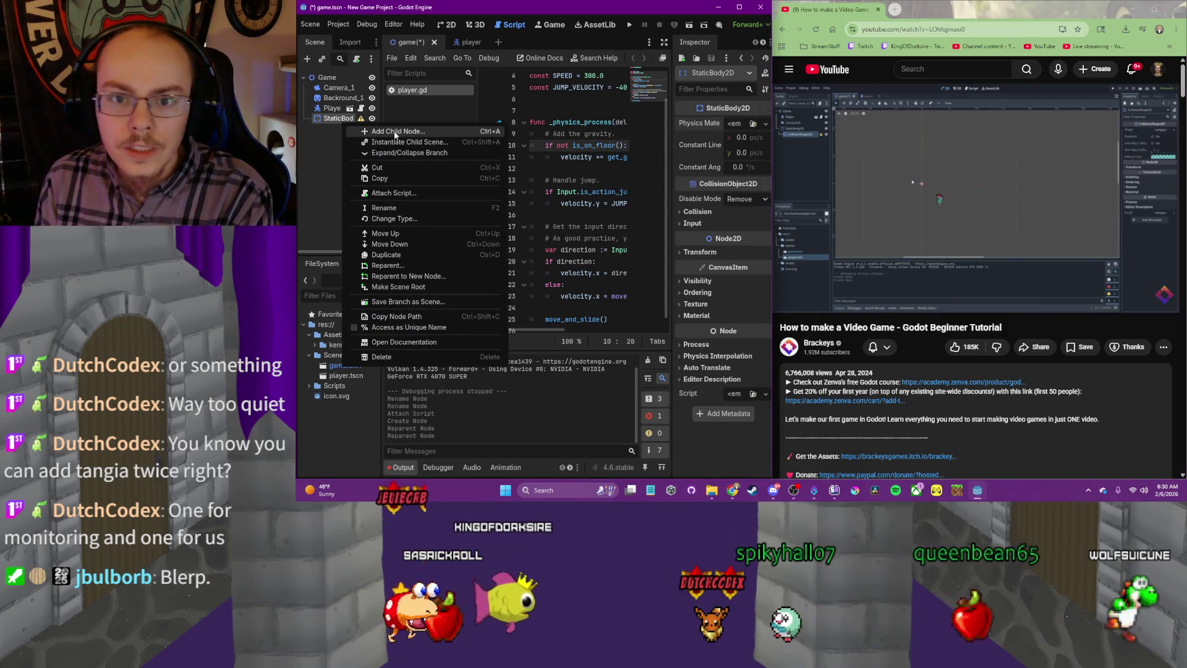
pyautogui.click(384, 131)
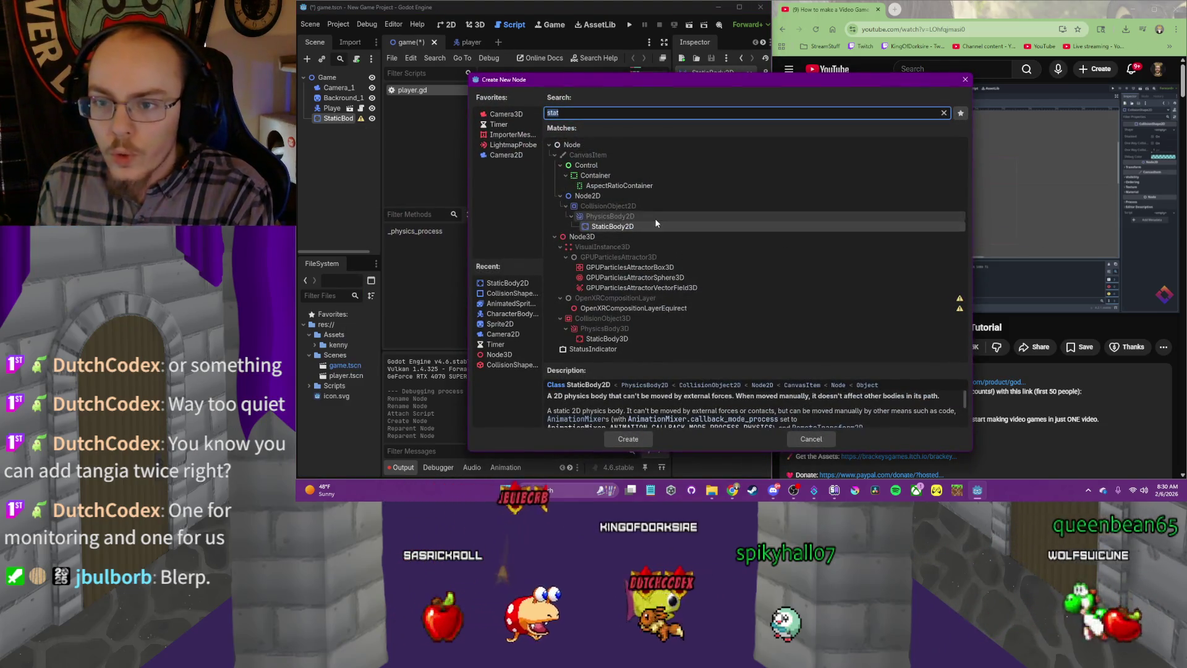
pyautogui.write('co')
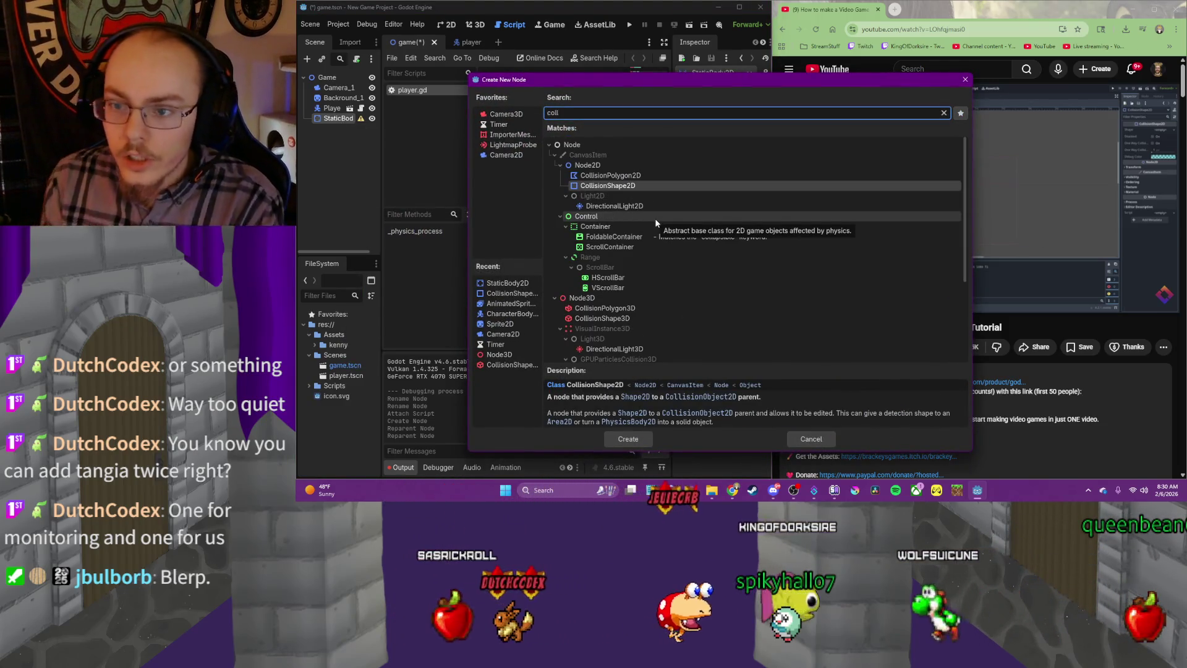
pyautogui.write('ll')
pyautogui.click(603, 185)
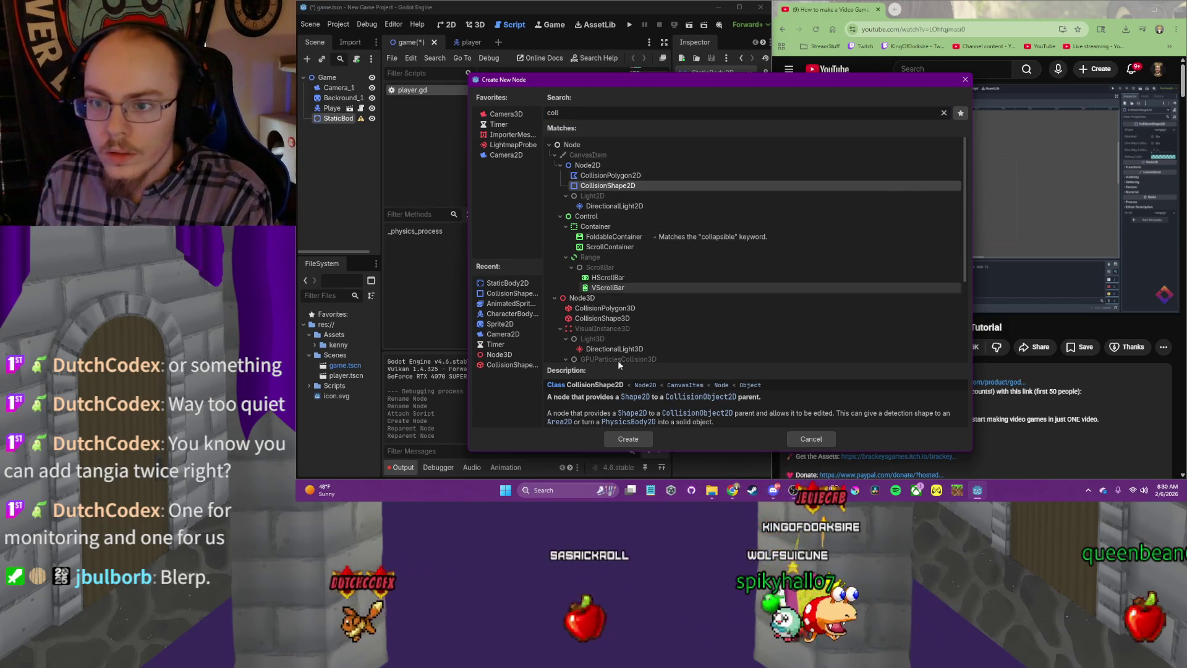
pyautogui.click(627, 439)
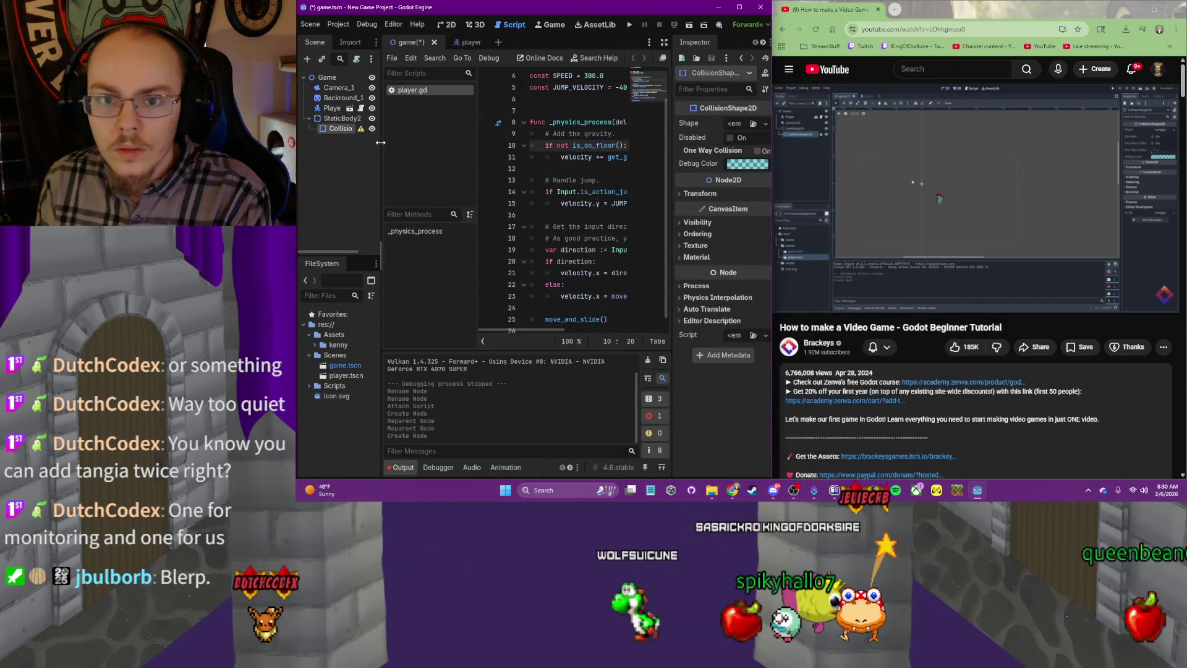
# Give the CollisionShape2D a WorldBoundaryShape2D, replacing the initial RectangleShape2D
pyautogui.click(766, 125)
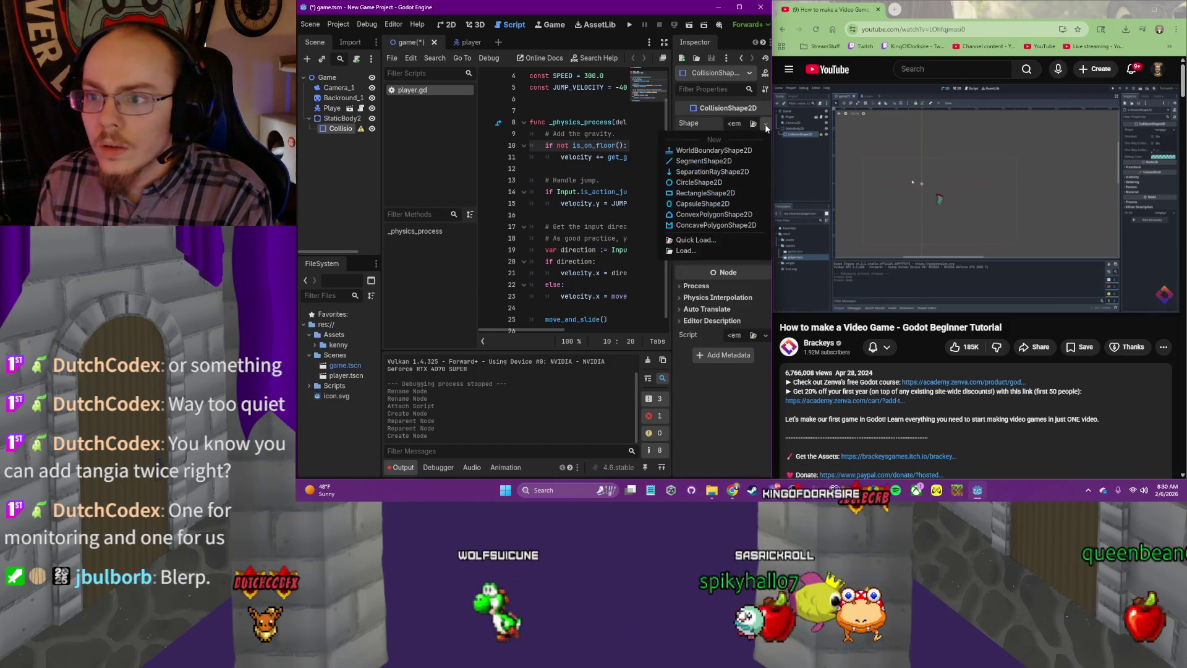
pyautogui.click(715, 196)
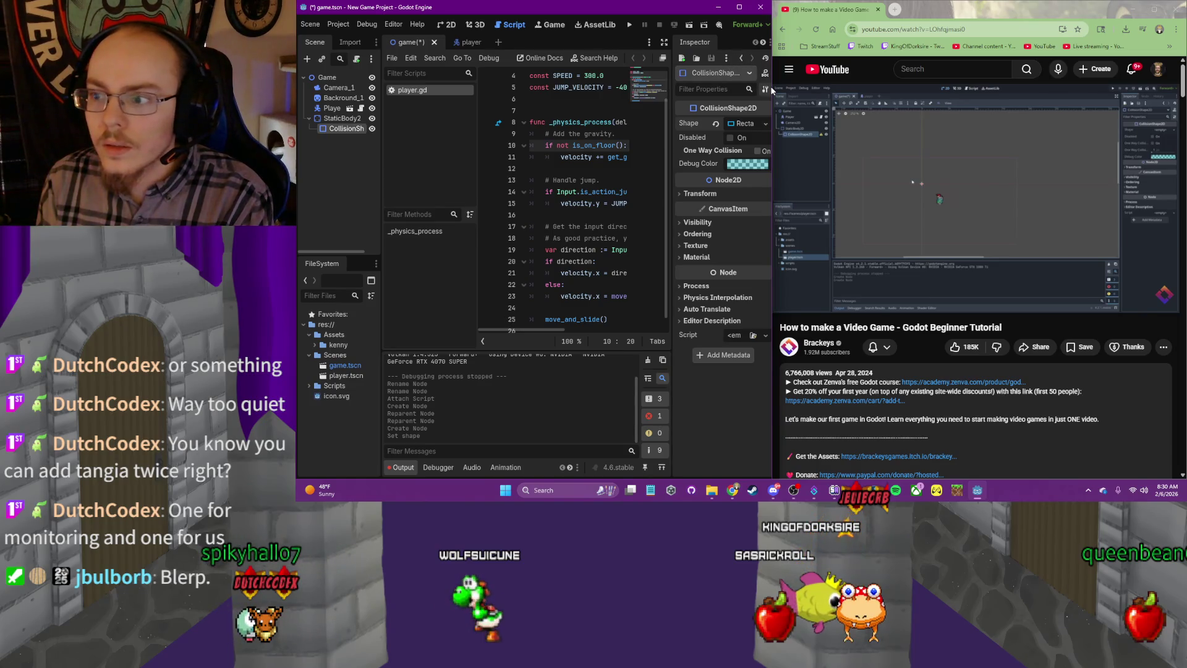
pyautogui.click(948, 154)
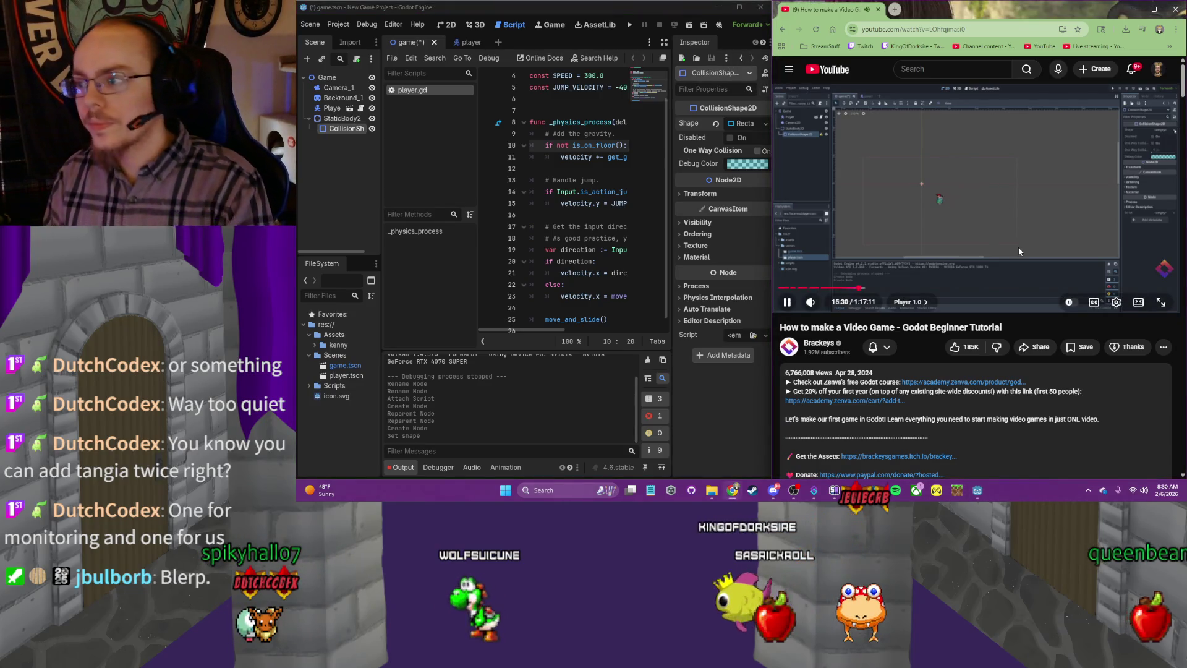
pyautogui.click(457, 26)
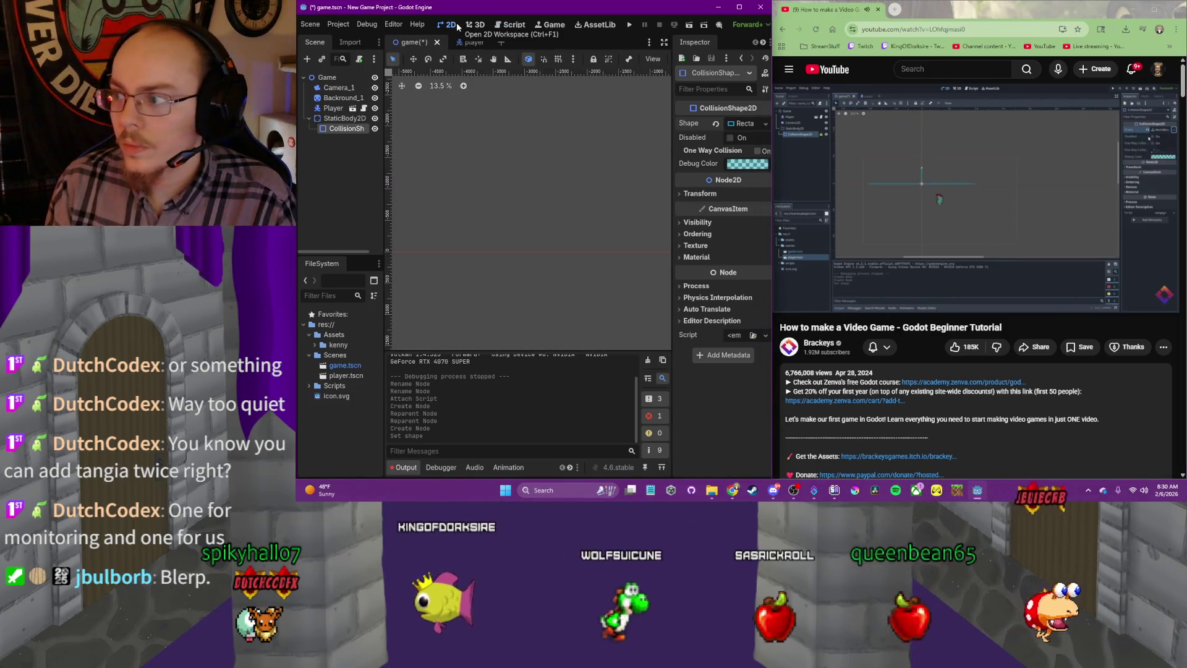
pyautogui.click(935, 191)
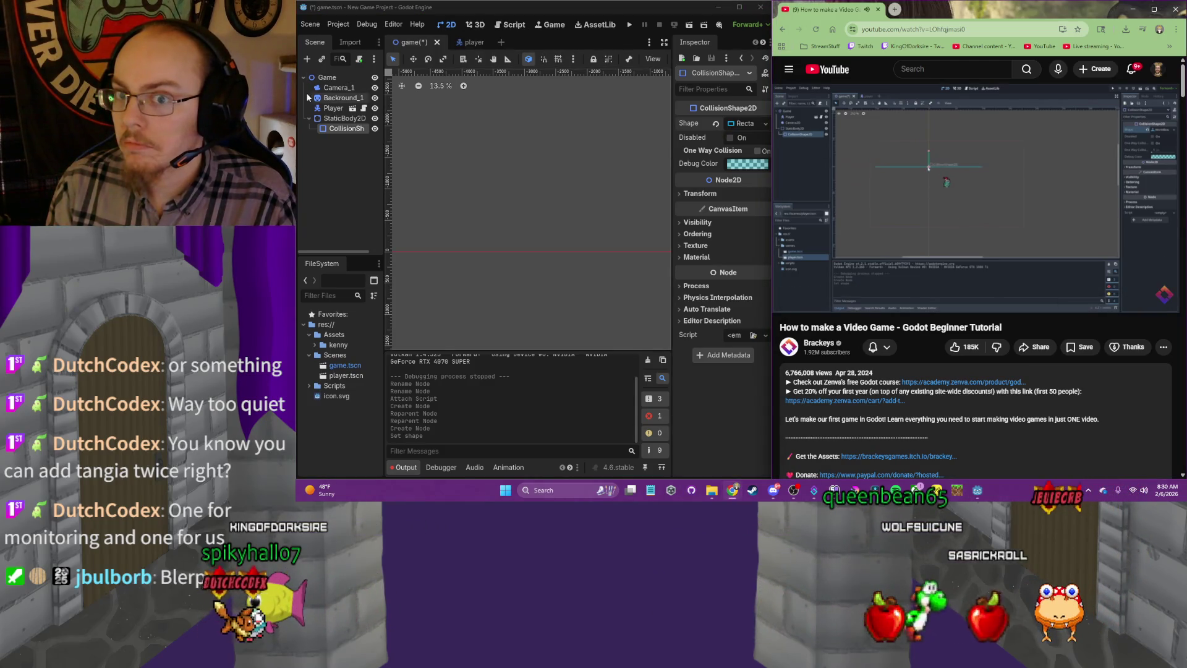
pyautogui.click(343, 131)
pyautogui.click(764, 124)
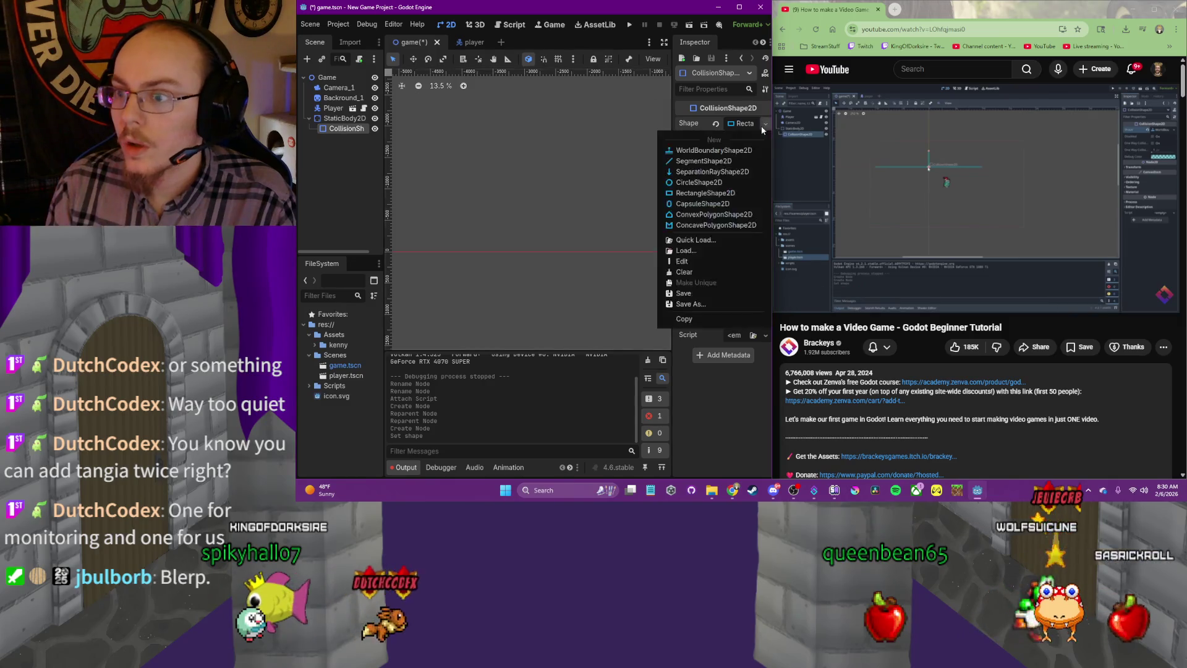
pyautogui.click(730, 153)
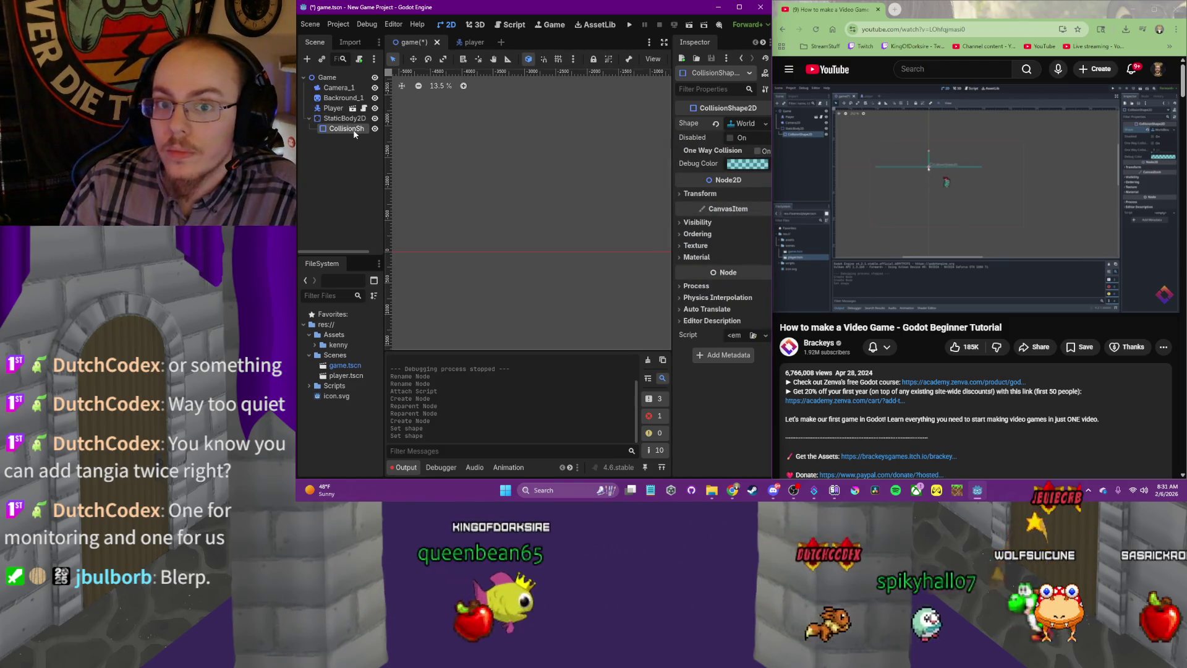
pyautogui.scroll(-3, 493, 161)
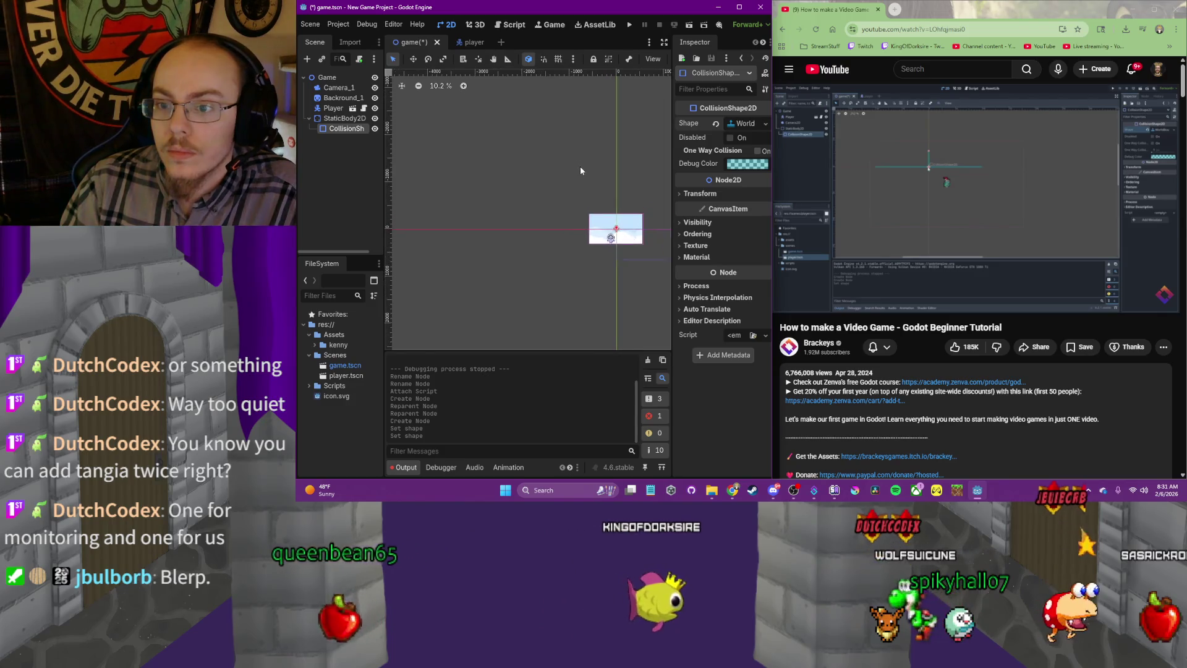
# Drag the StaticBody2D and its world boundary down beneath the player
pyautogui.scroll(1, 578, 170)
pyautogui.scroll(4, 489, 149)
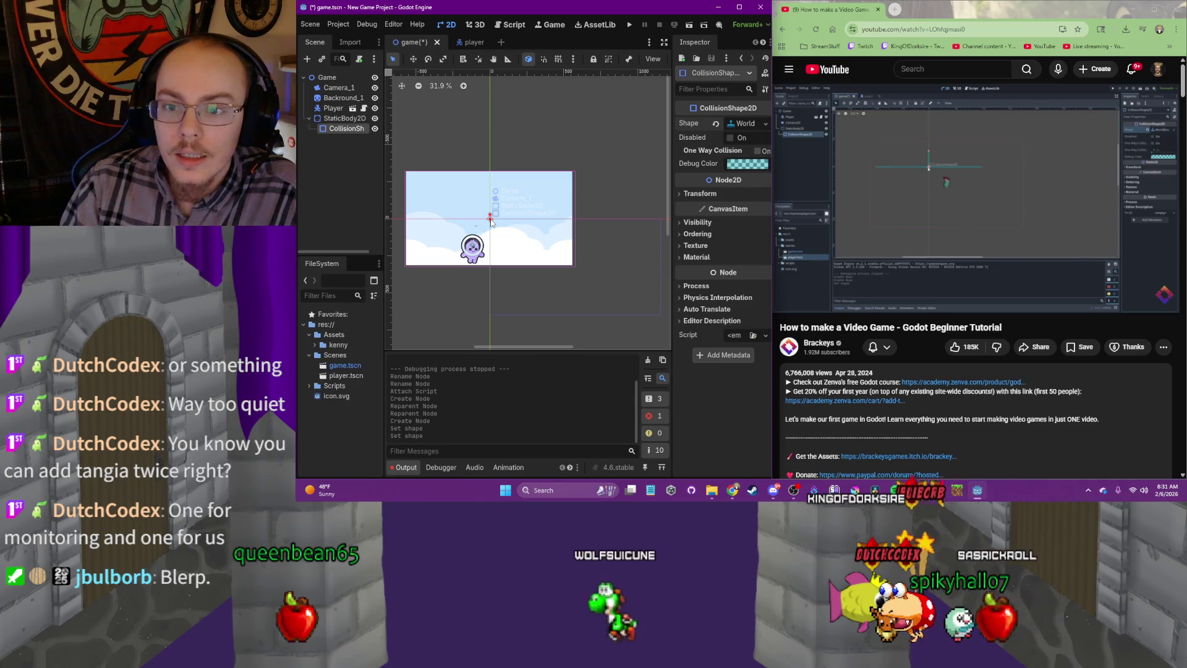
pyautogui.moveTo(491, 219)
pyautogui.mouseDown()
pyautogui.moveTo(495, 229)
pyautogui.moveTo(507, 222)
pyautogui.mouseUp()
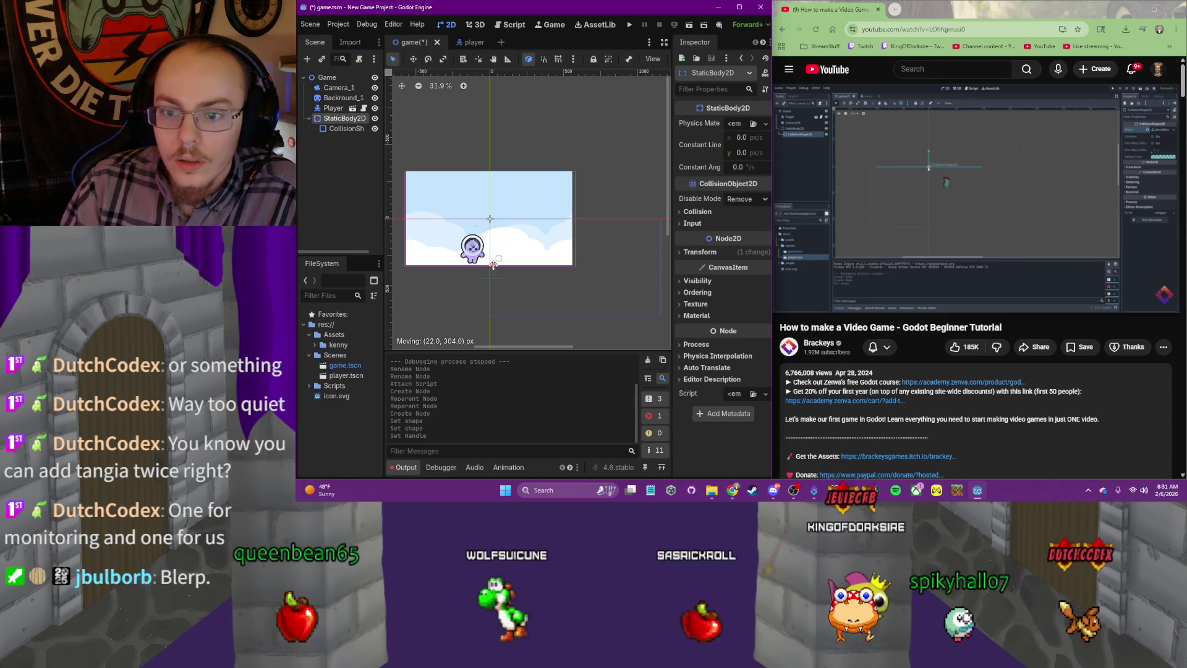
pyautogui.moveTo(493, 266); pyautogui.dragTo(491, 254)
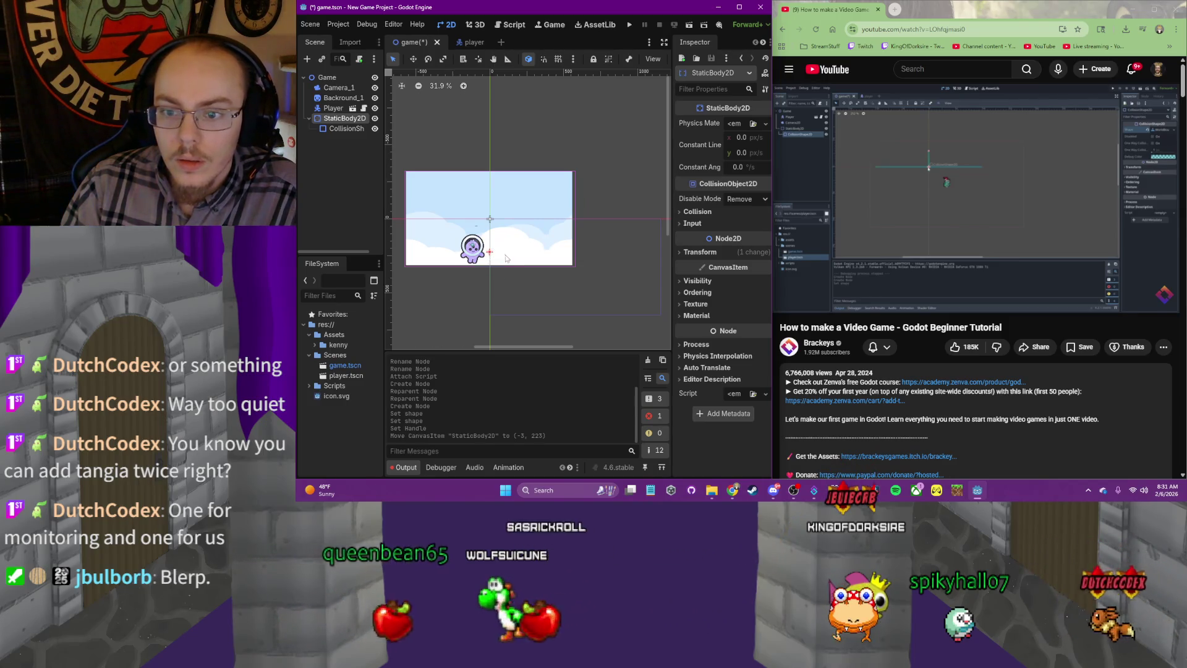
pyautogui.click(956, 198)
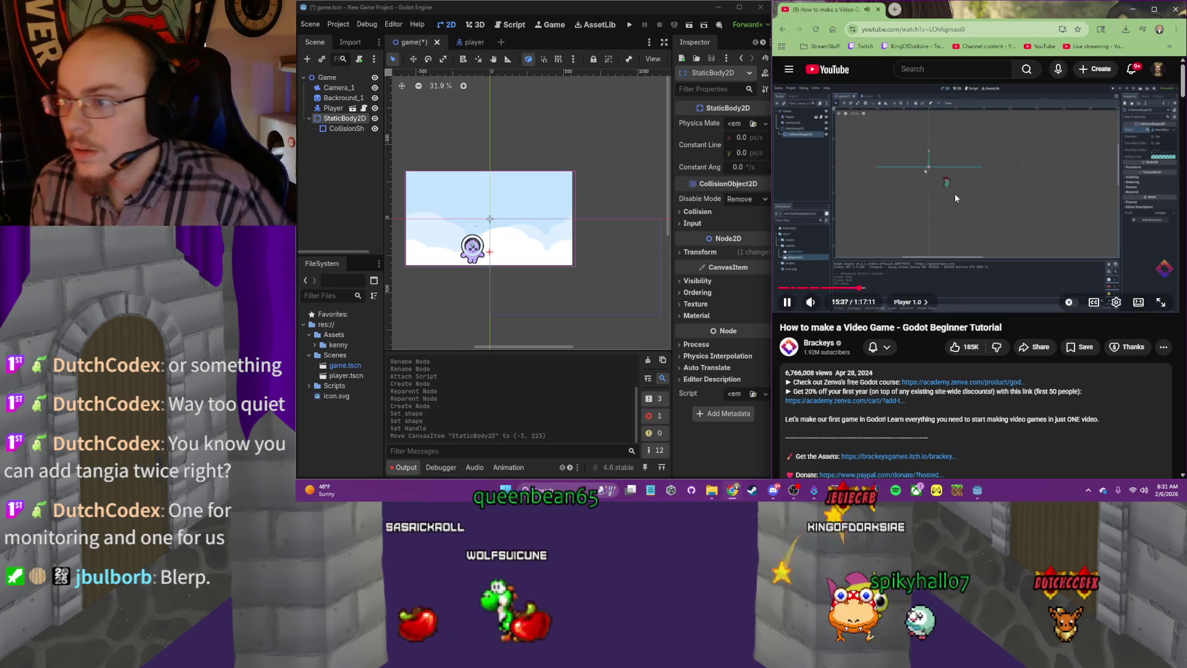
pyautogui.scroll(6, 499, 265)
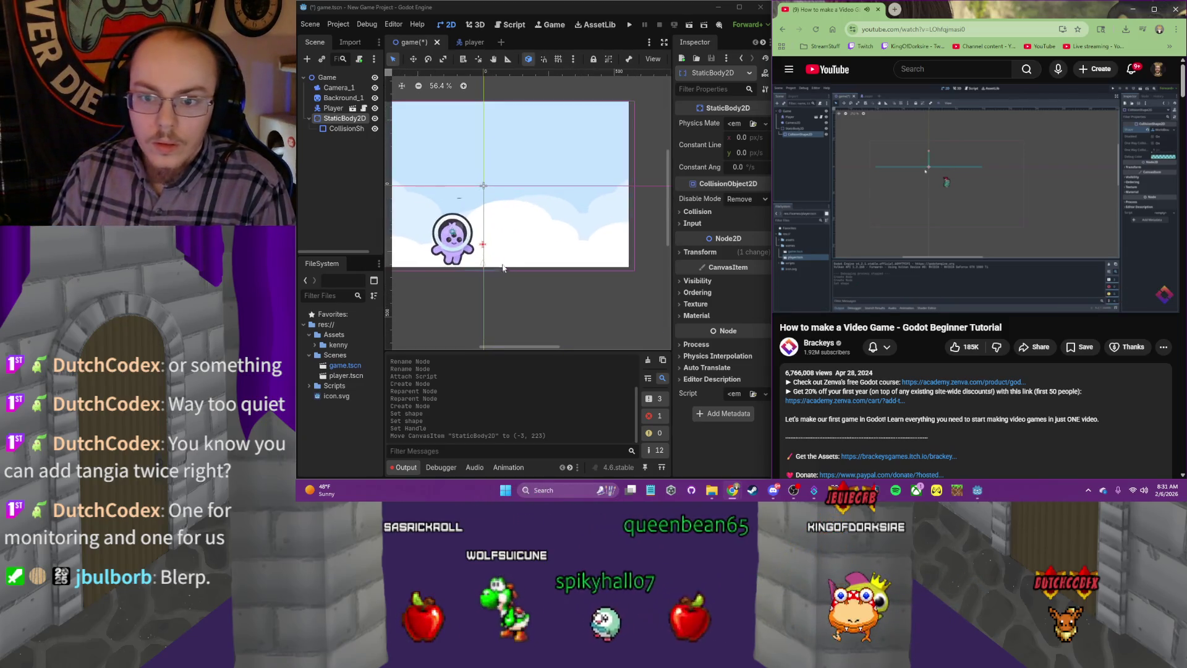
pyautogui.moveTo(486, 248); pyautogui.dragTo(492, 243)
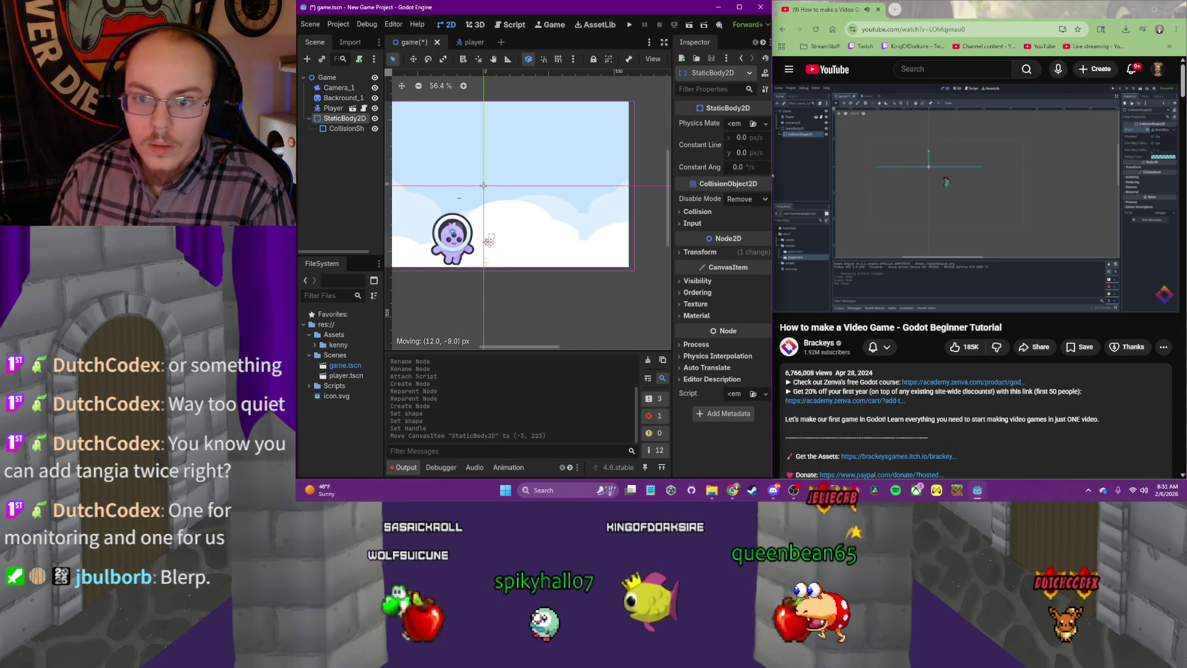
pyautogui.moveTo(488, 242); pyautogui.dragTo(487, 249)
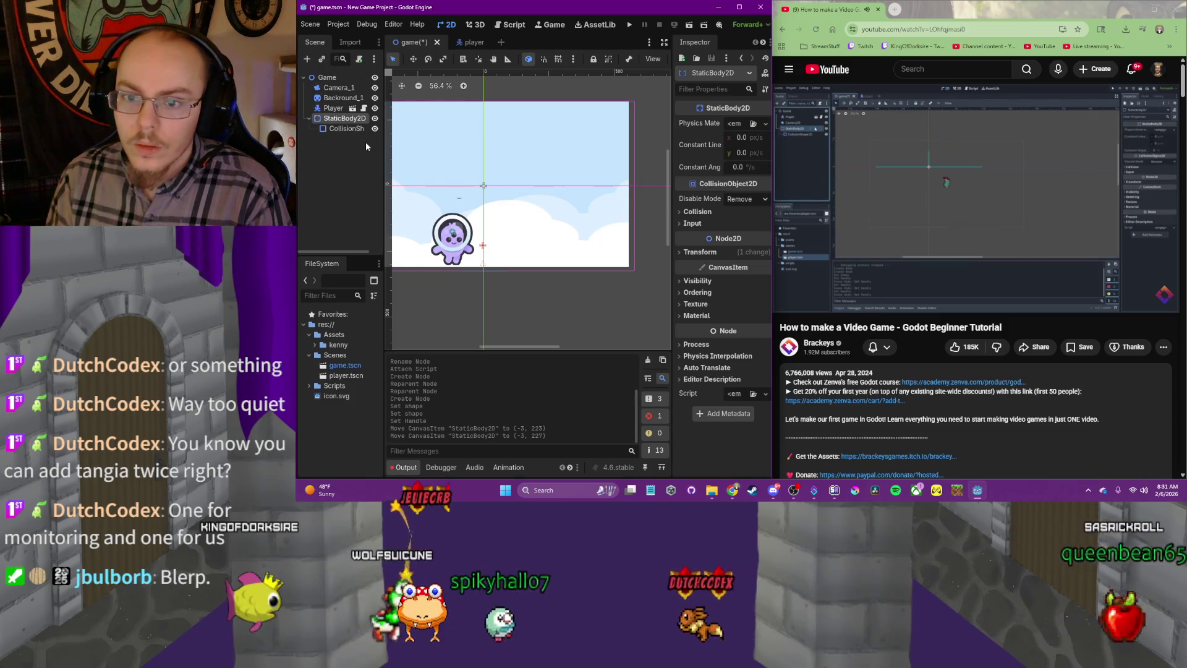
# Undo stray moves, place StaticBody2D at (0, 223), and test-run the game
pyautogui.hotkey('ctrl', 'z')
pyautogui.hotkey('ctrl', 'z')
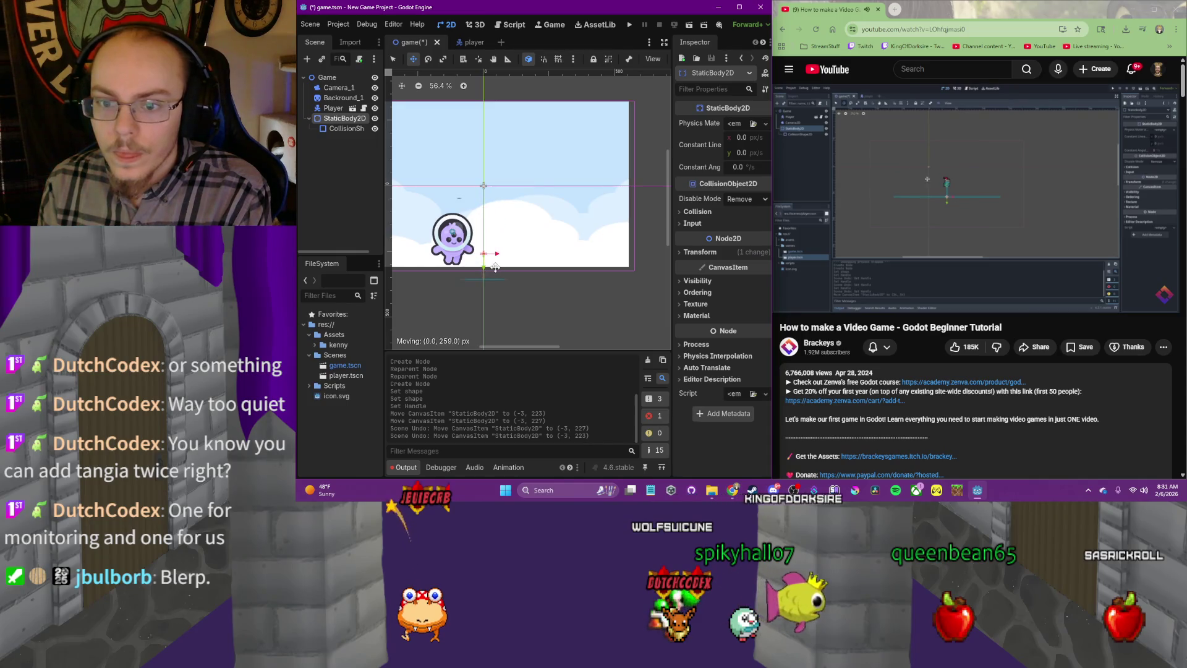
pyautogui.moveTo(496, 258); pyautogui.dragTo(496, 258)
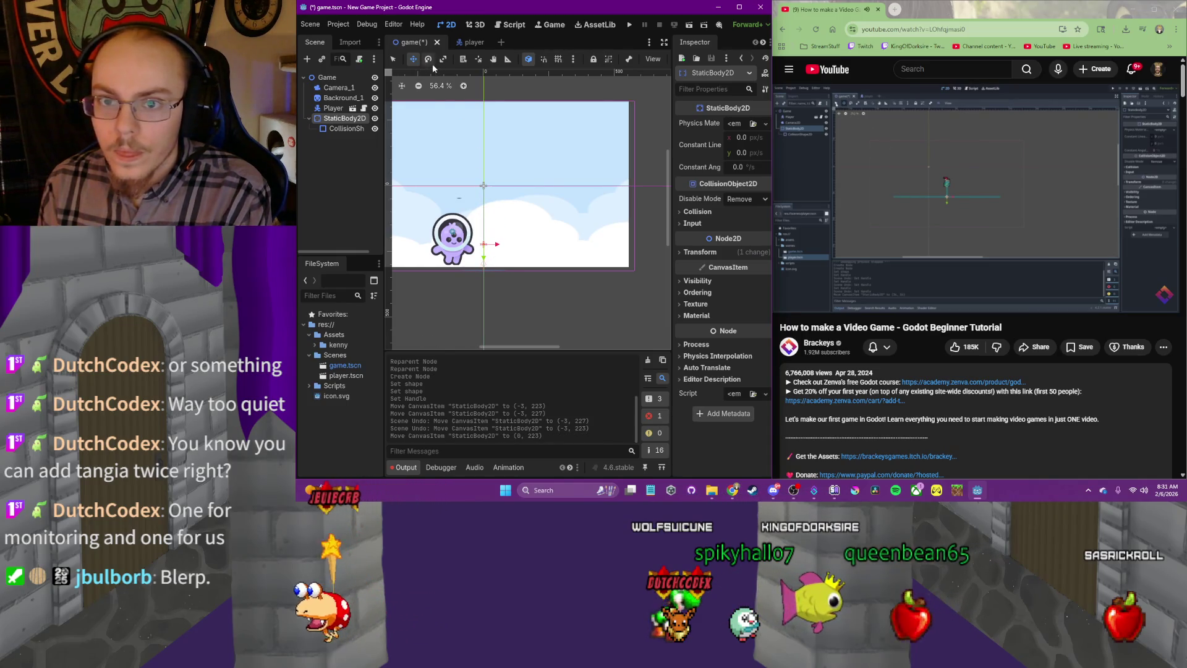
pyautogui.click(396, 59)
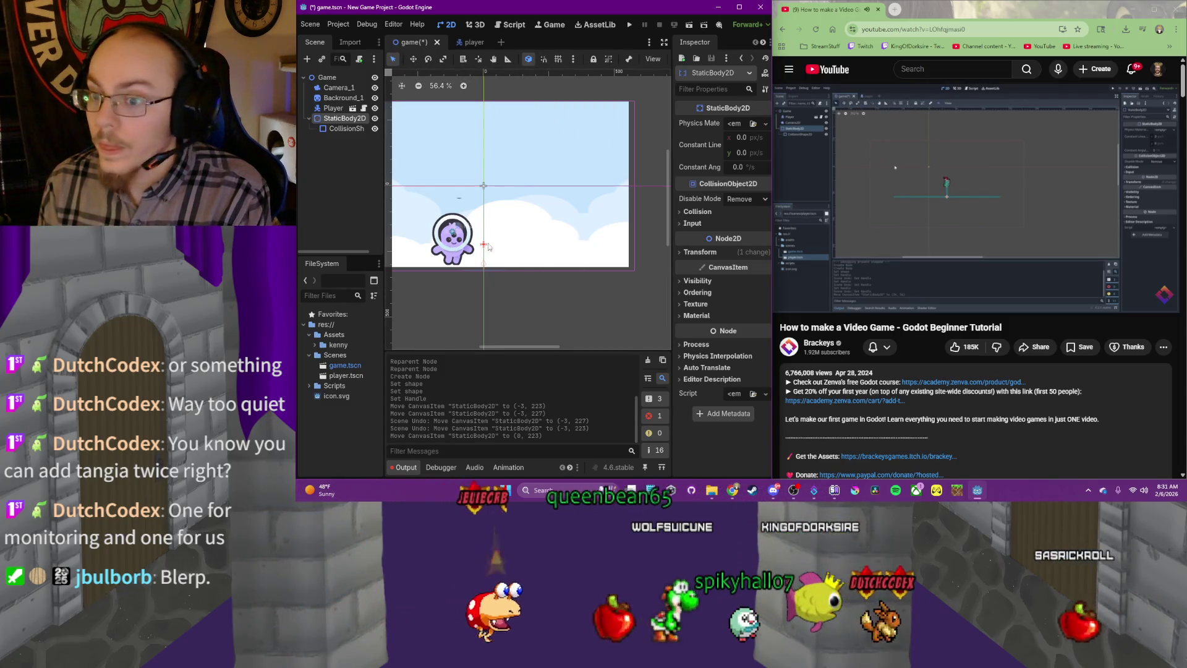
pyautogui.scroll(-1, 512, 264)
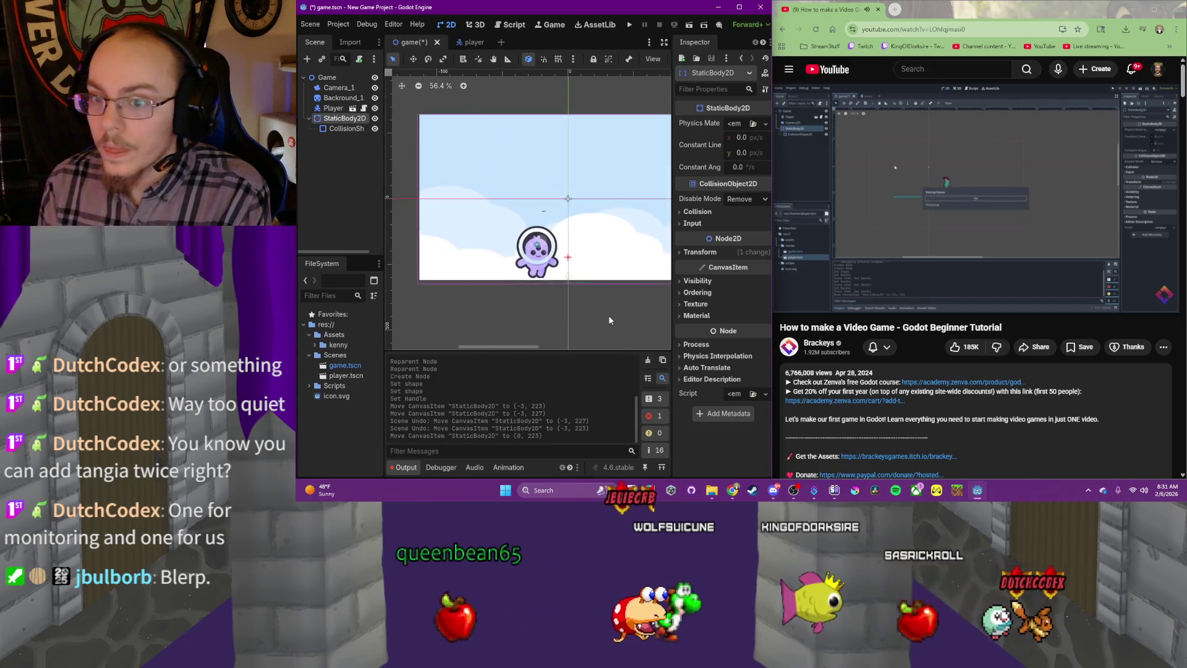
pyautogui.click(632, 26)
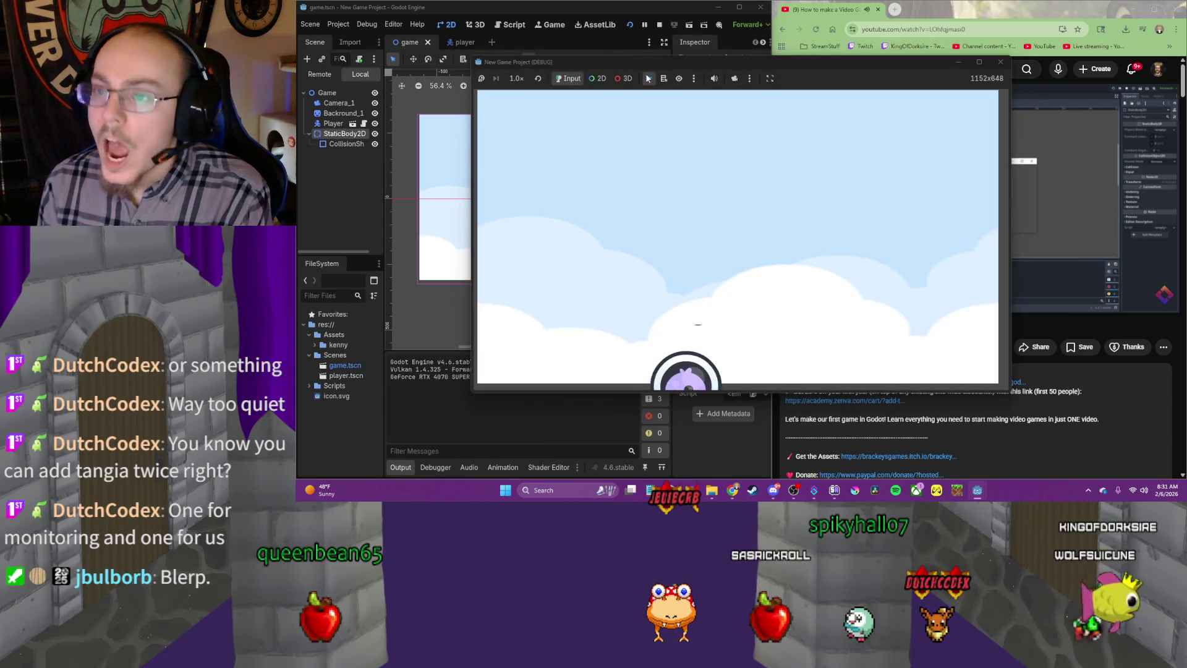
# Close the test run and select the player scene's CollisionShape2D
pyautogui.click(1000, 65)
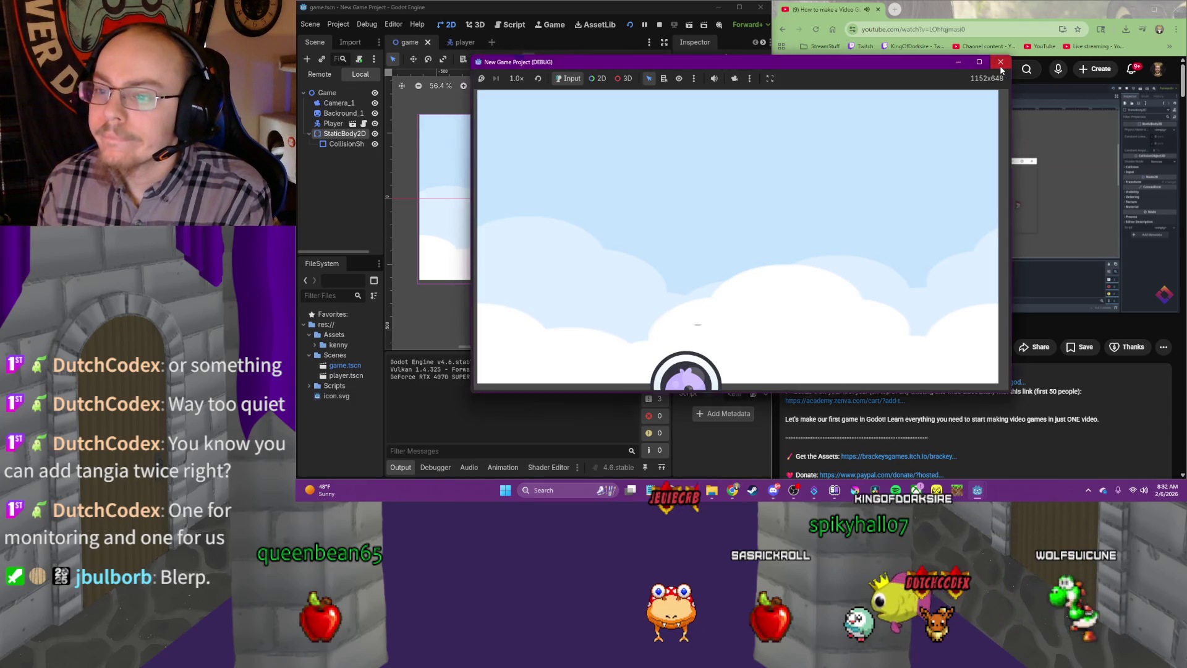
pyautogui.click(881, 203)
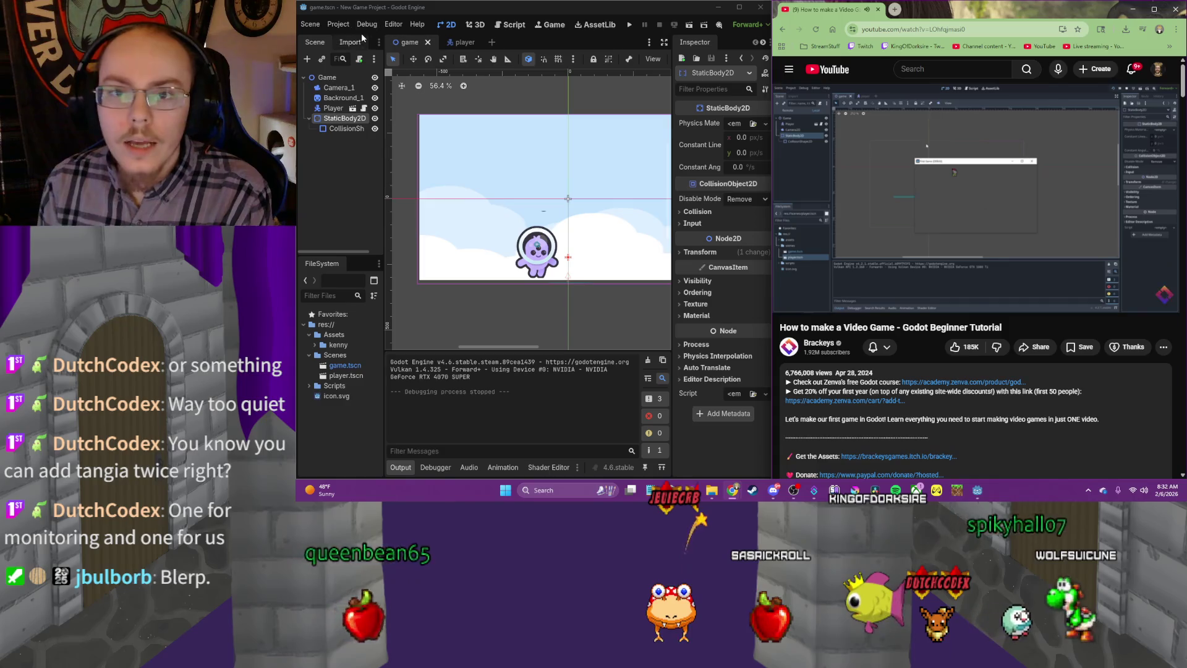
pyautogui.click(463, 45)
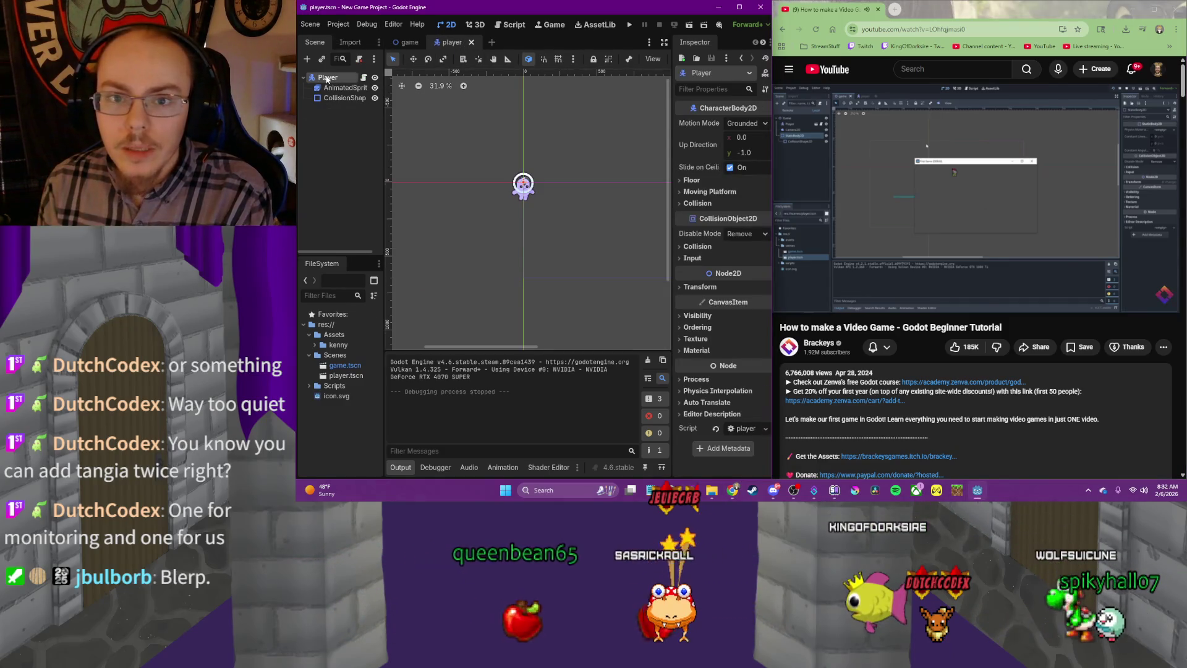
pyautogui.click(351, 99)
# Lower the player's collision circle to about (-1, 61) and save the player scene
pyautogui.scroll(8, 556, 195)
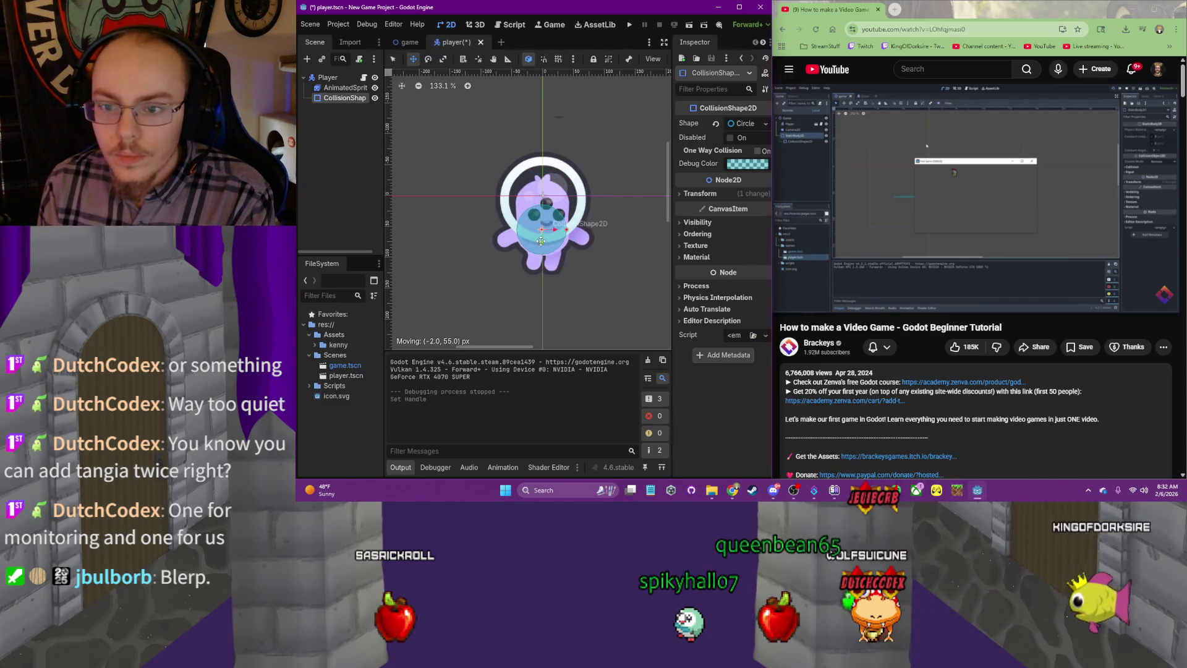
pyautogui.moveTo(541, 241); pyautogui.dragTo(542, 242)
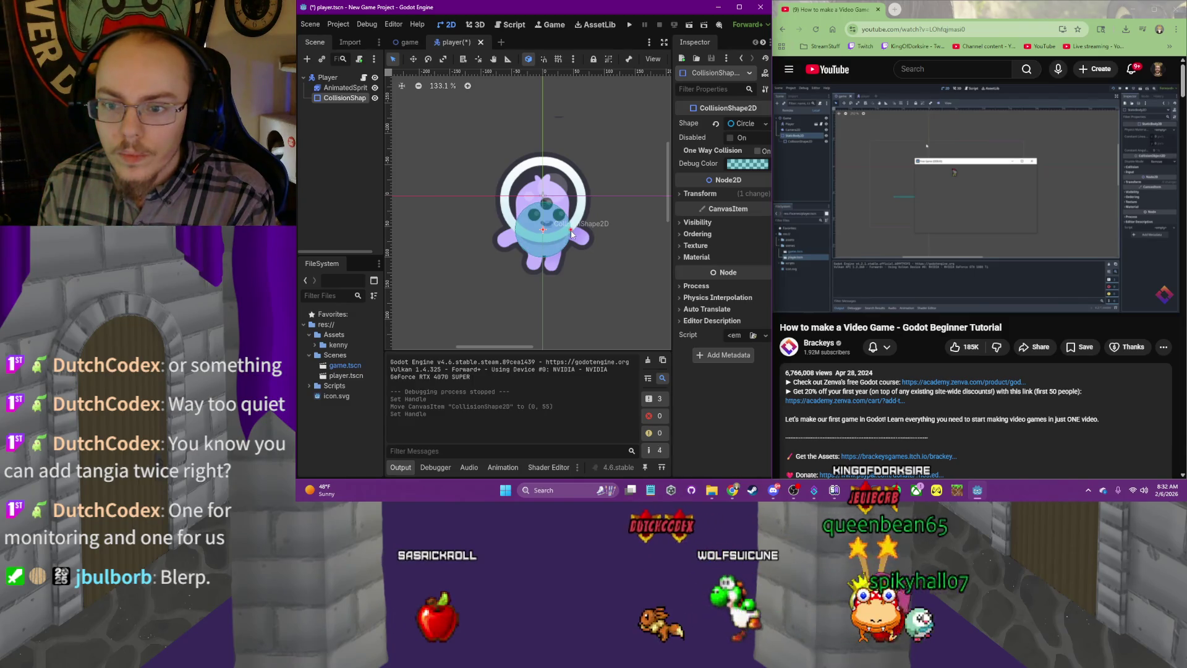
pyautogui.moveTo(543, 230); pyautogui.dragTo(542, 235)
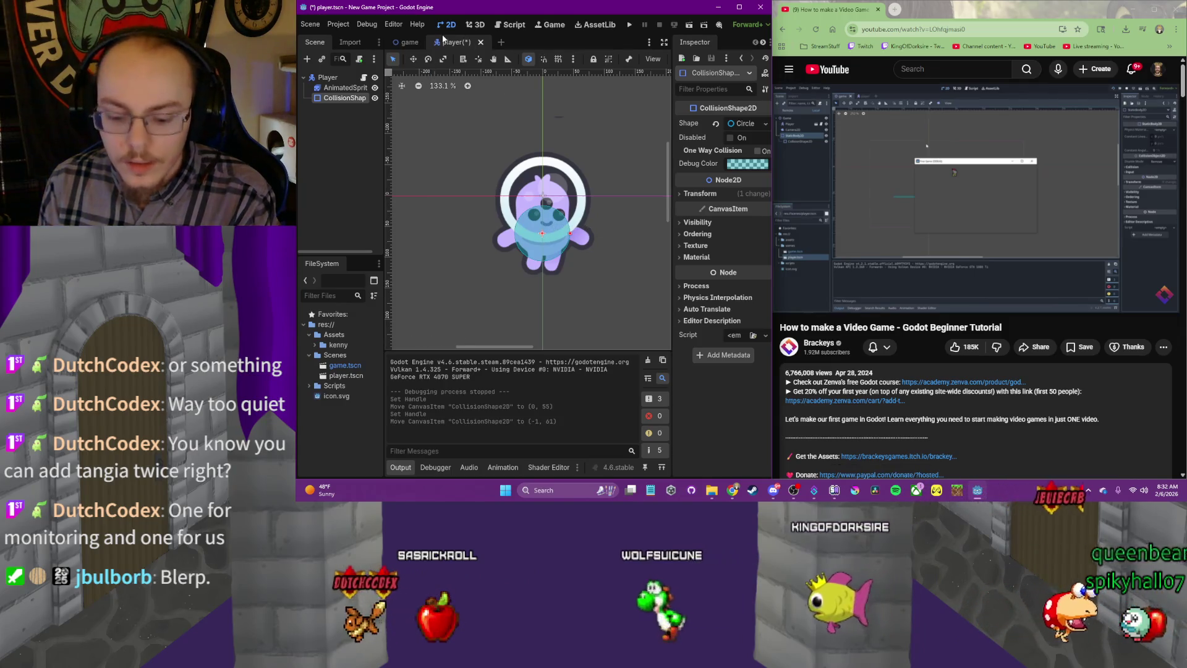
pyautogui.hotkey('ctrl', 's')
pyautogui.click(409, 42)
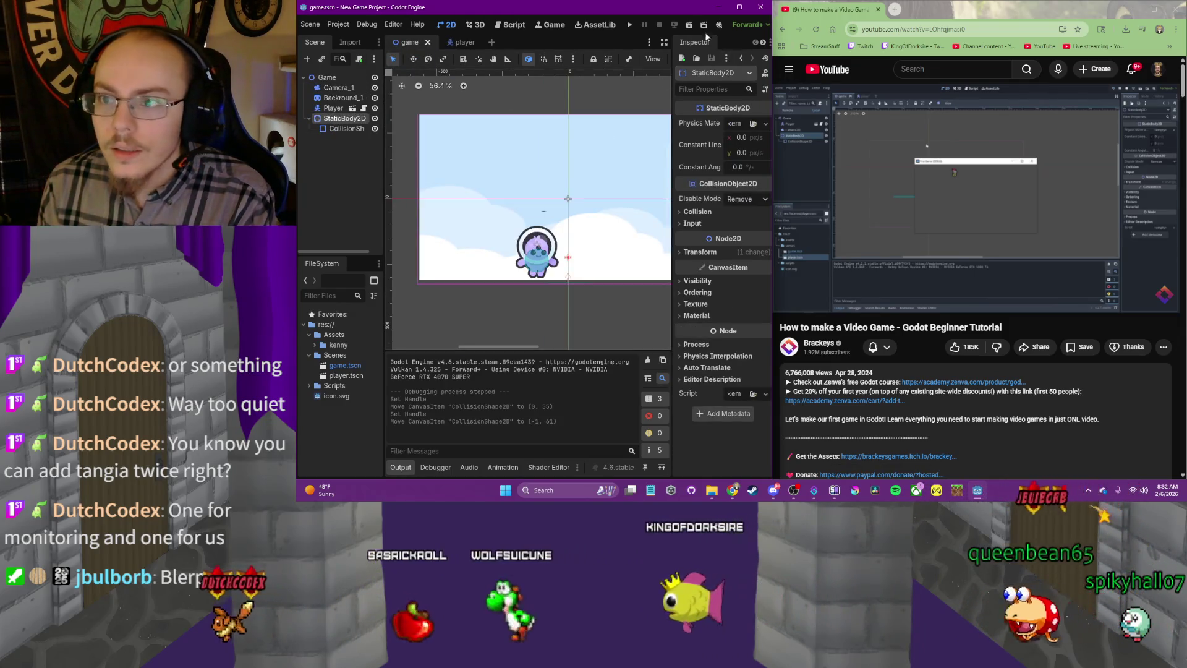
pyautogui.click(629, 24)
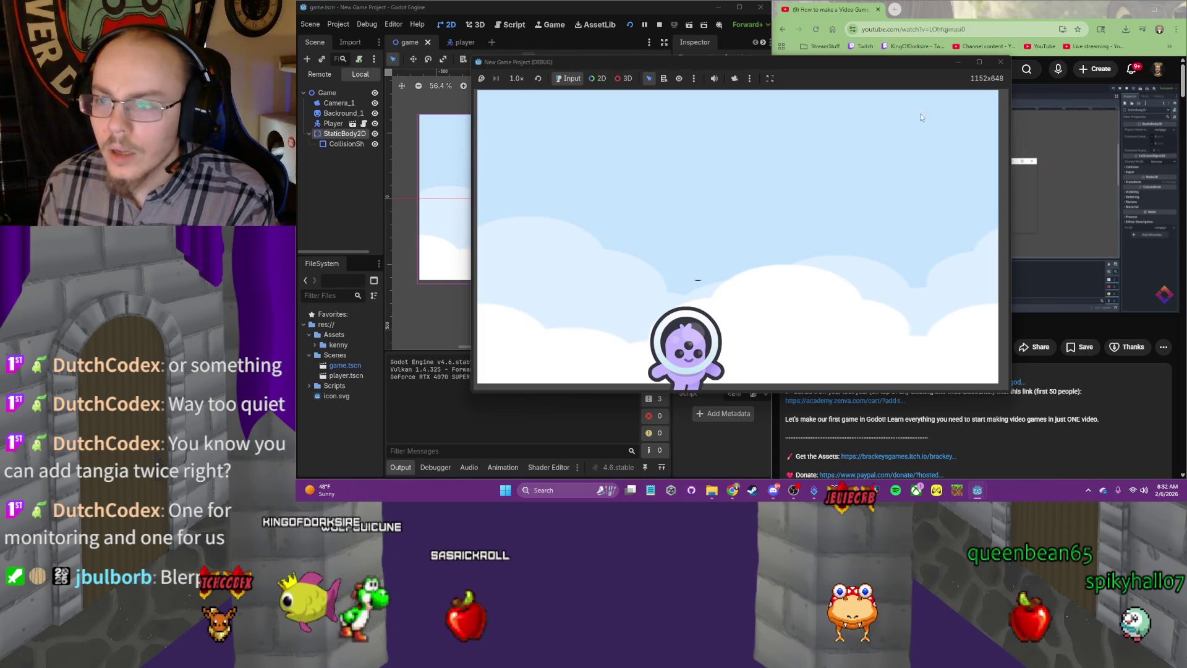
pyautogui.click(1002, 62)
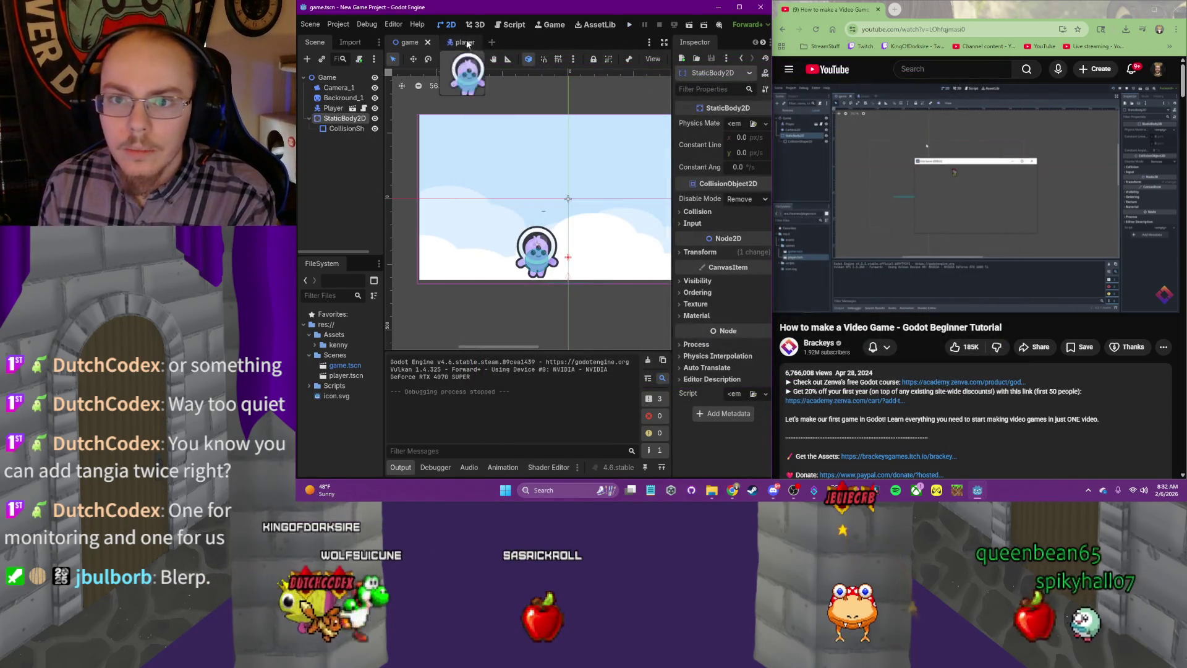
pyautogui.click(457, 42)
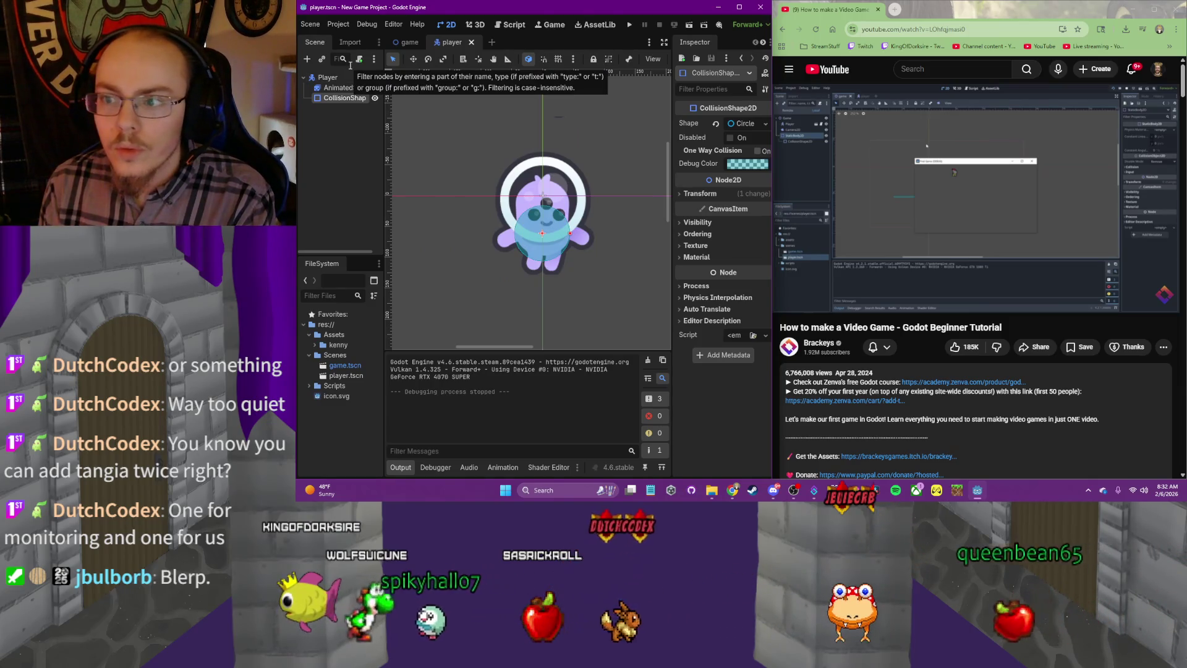
pyautogui.click(403, 43)
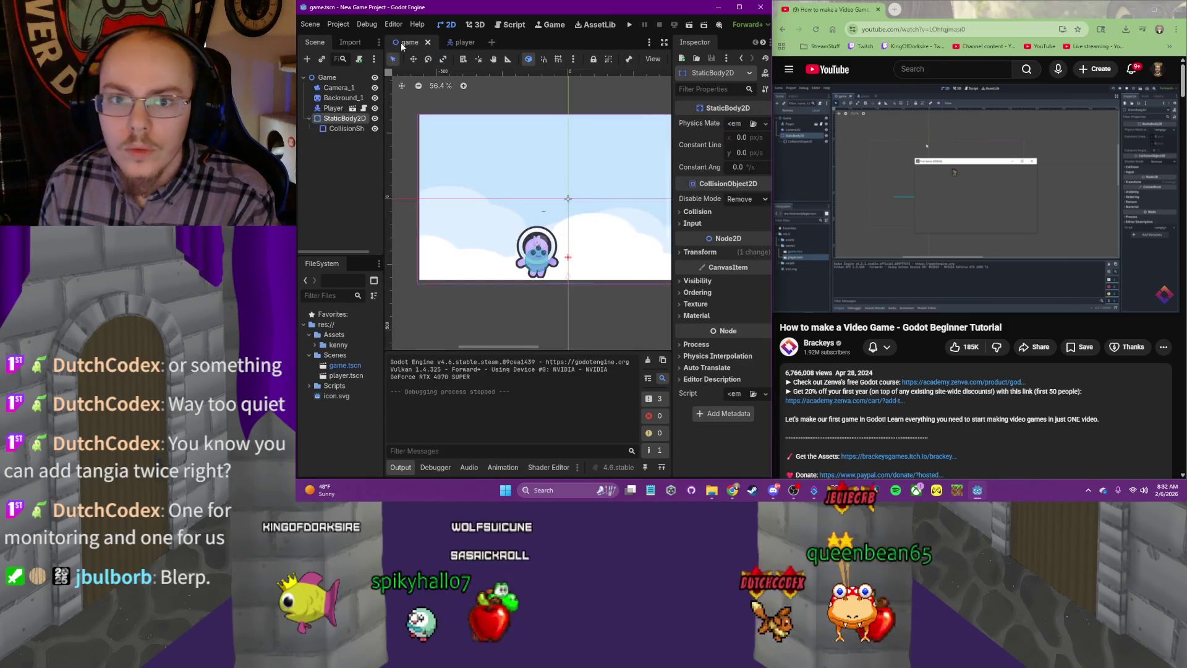
pyautogui.click(740, 8)
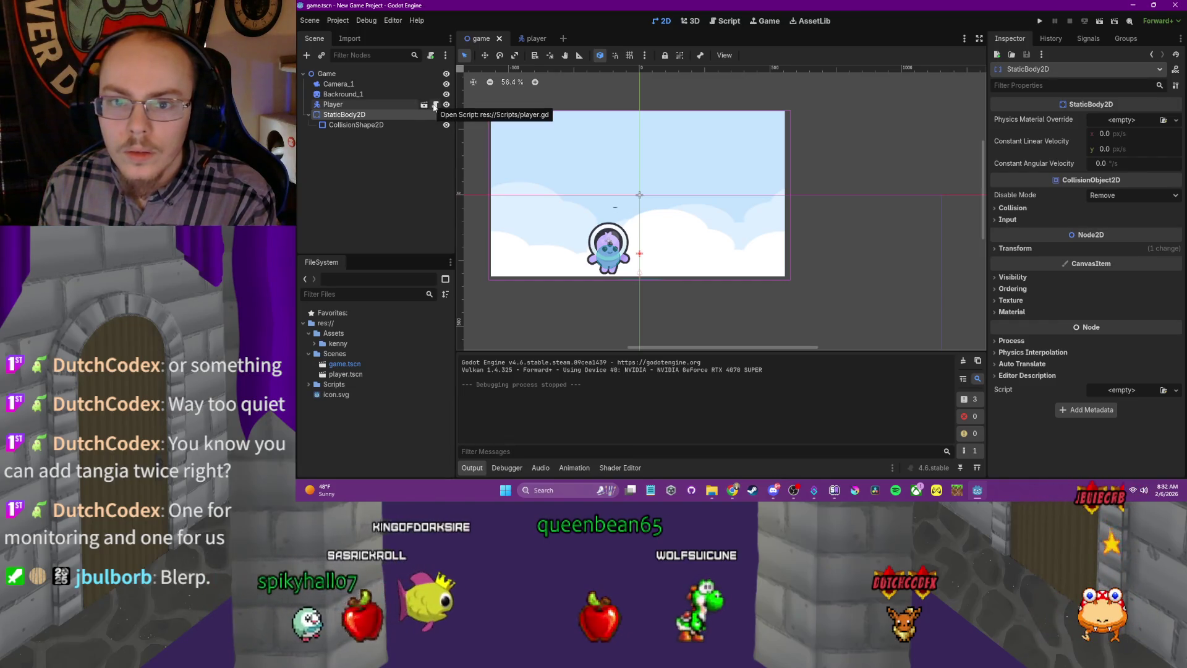
# Review player.gd's movement code from the player scene, then return to 2D
pyautogui.click(531, 39)
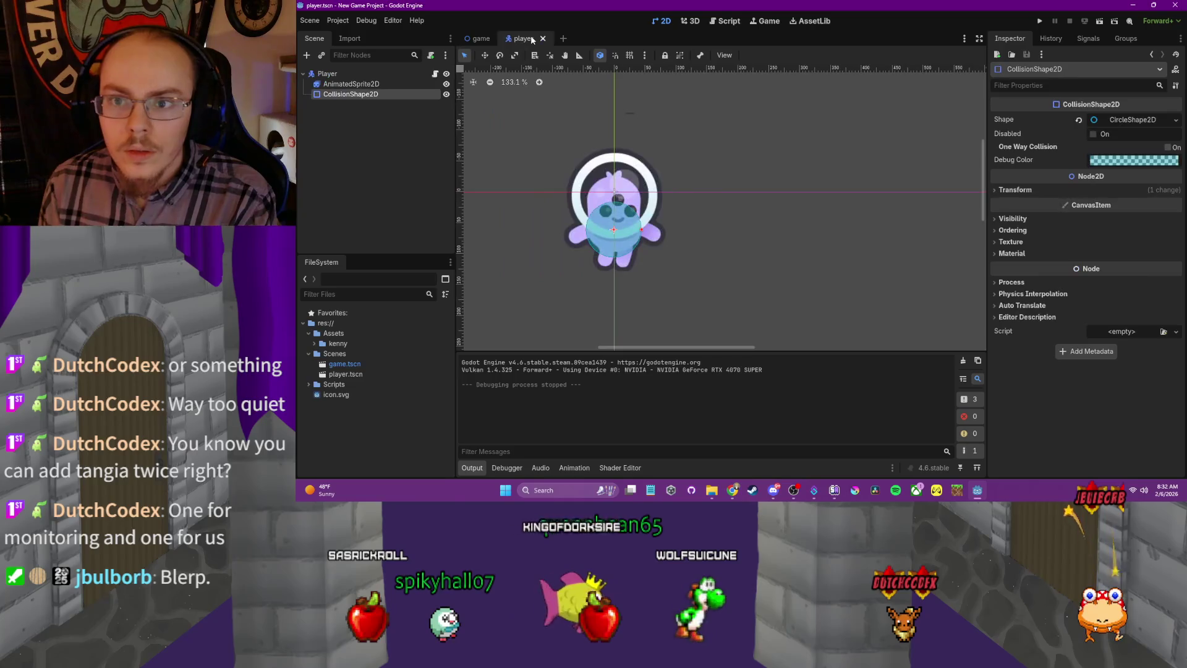
pyautogui.click(390, 80)
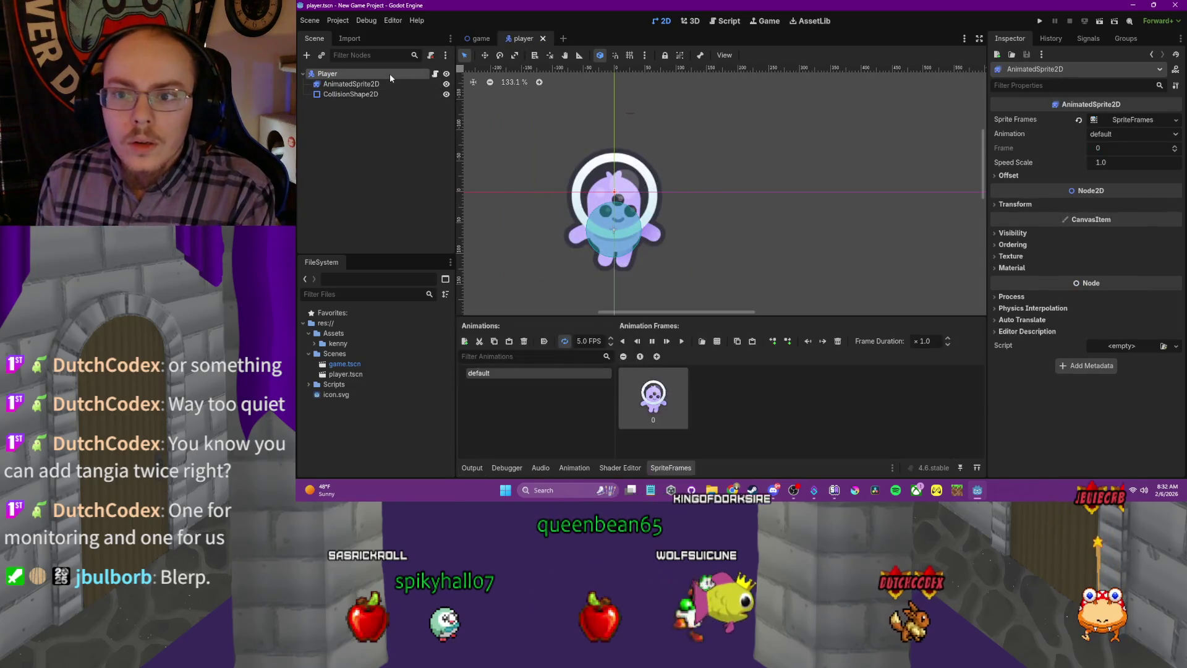
pyautogui.click(390, 73)
pyautogui.click(727, 21)
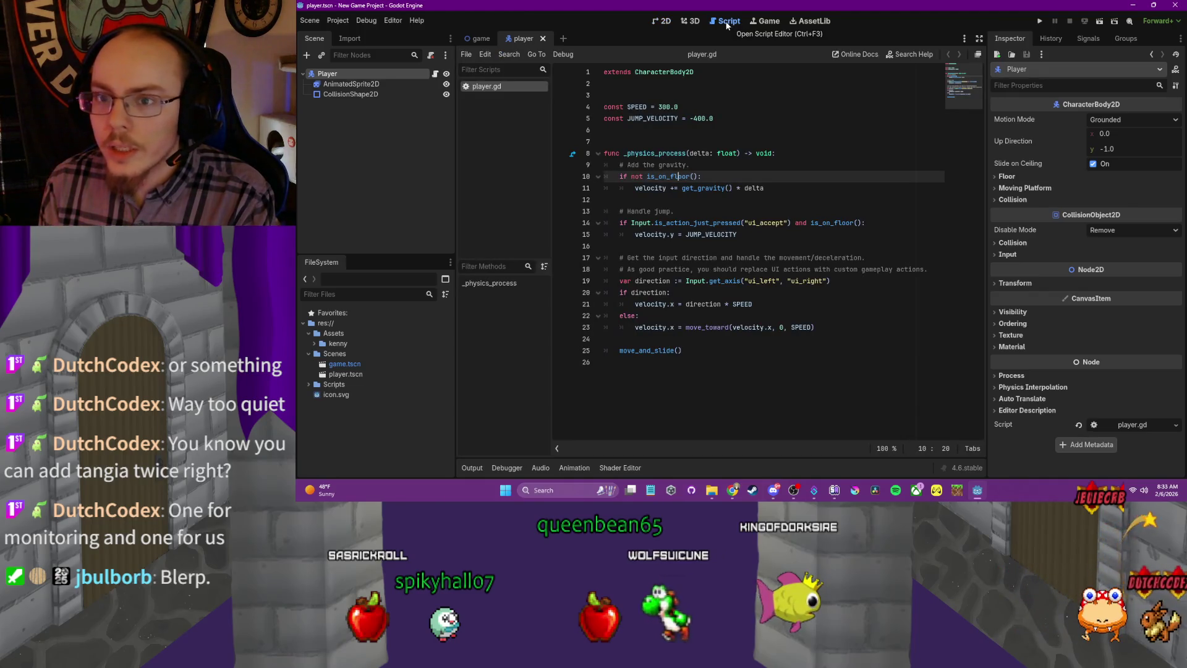
pyautogui.click(660, 21)
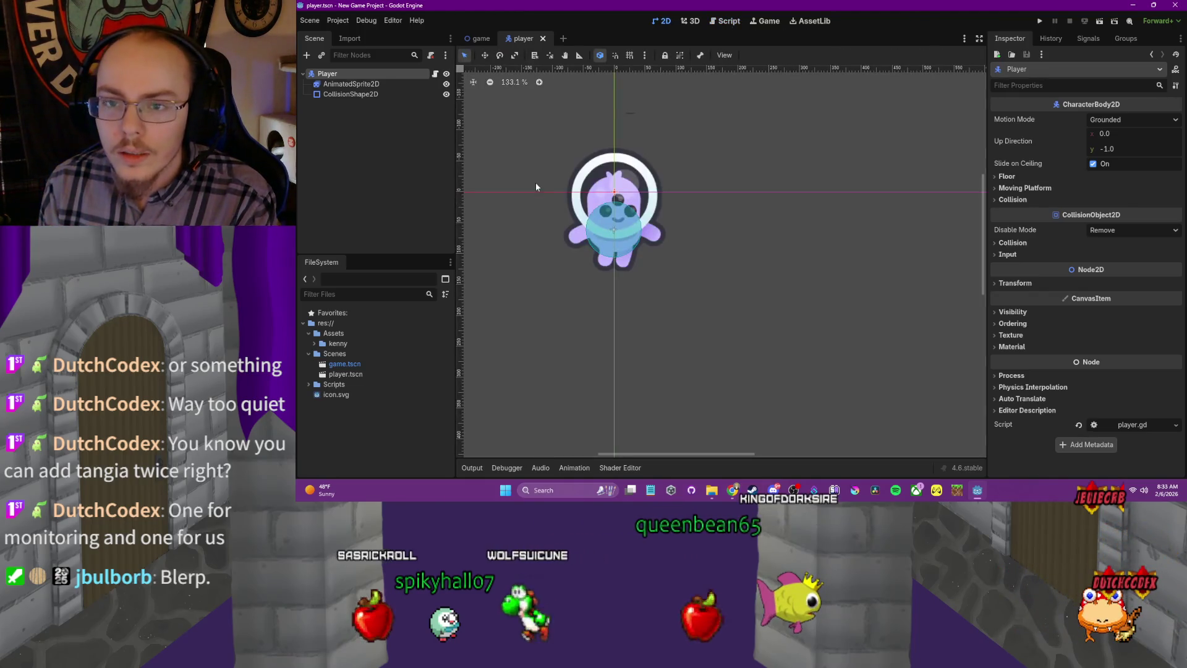
# Select Player in the game scene and run the game again
pyautogui.click(473, 40)
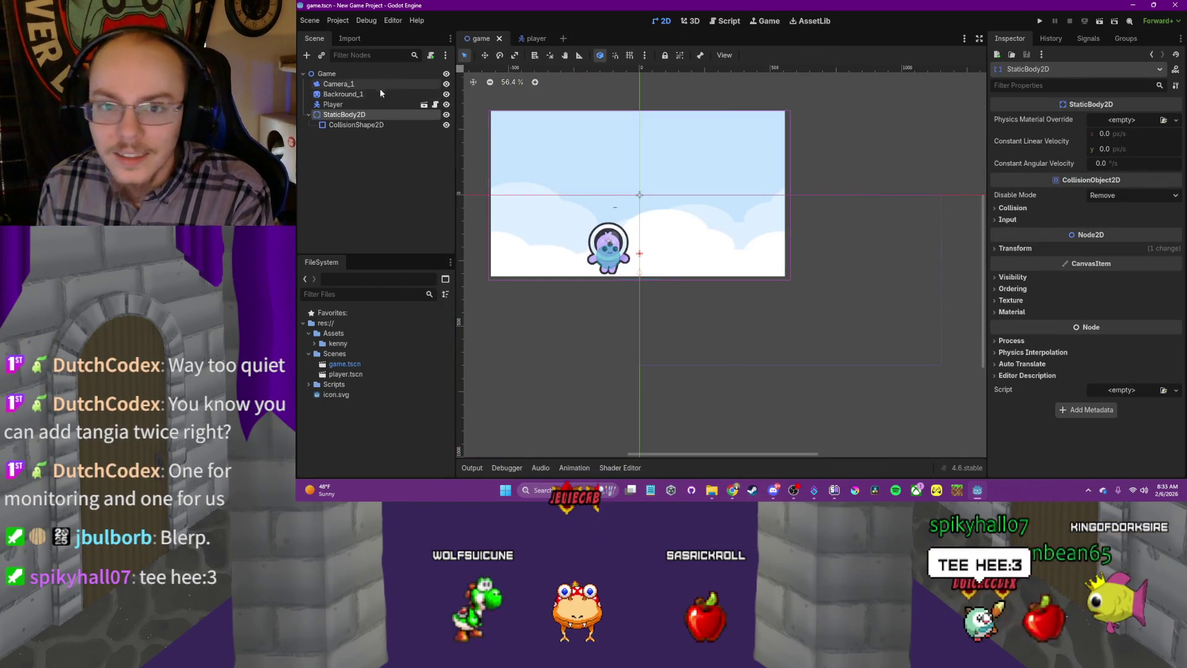
pyautogui.click(373, 103)
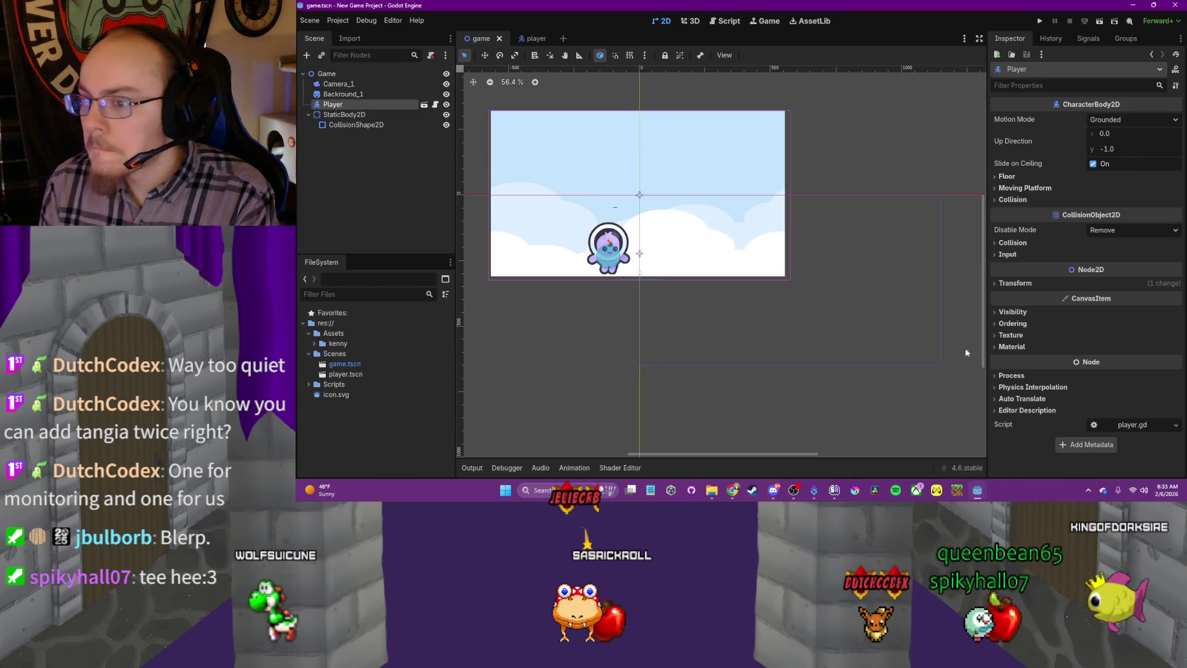
pyautogui.click(1043, 24)
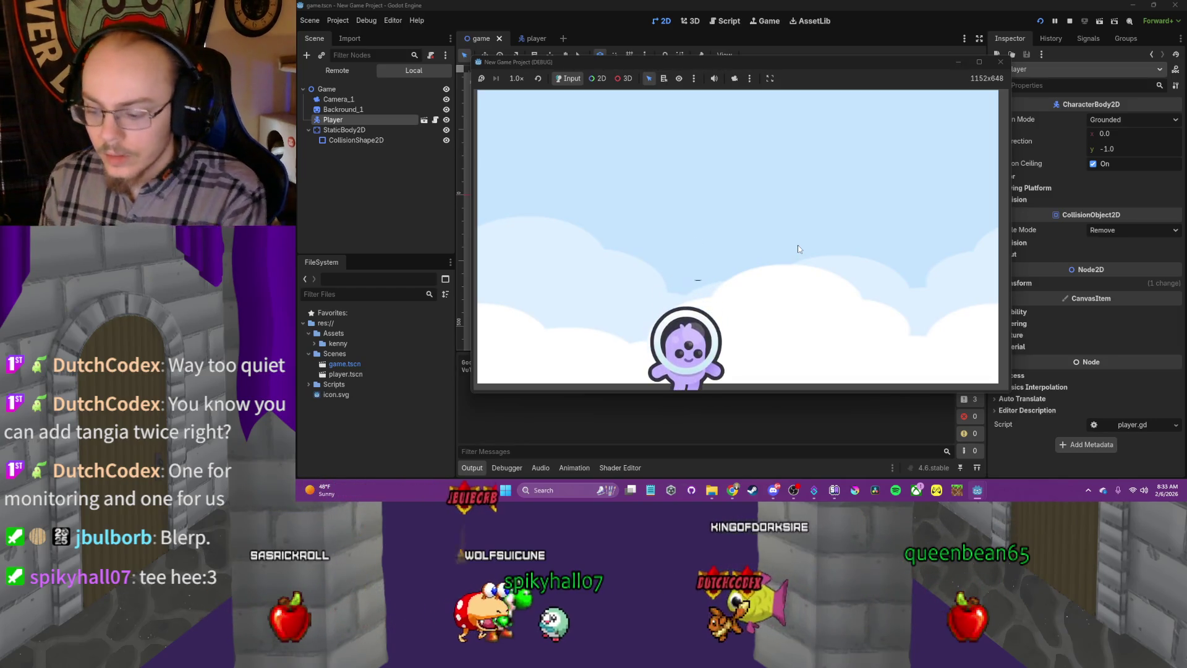
# Walk the character right, jump twice, then walk it back left
pyautogui.press('Right')
pyautogui.press('space')
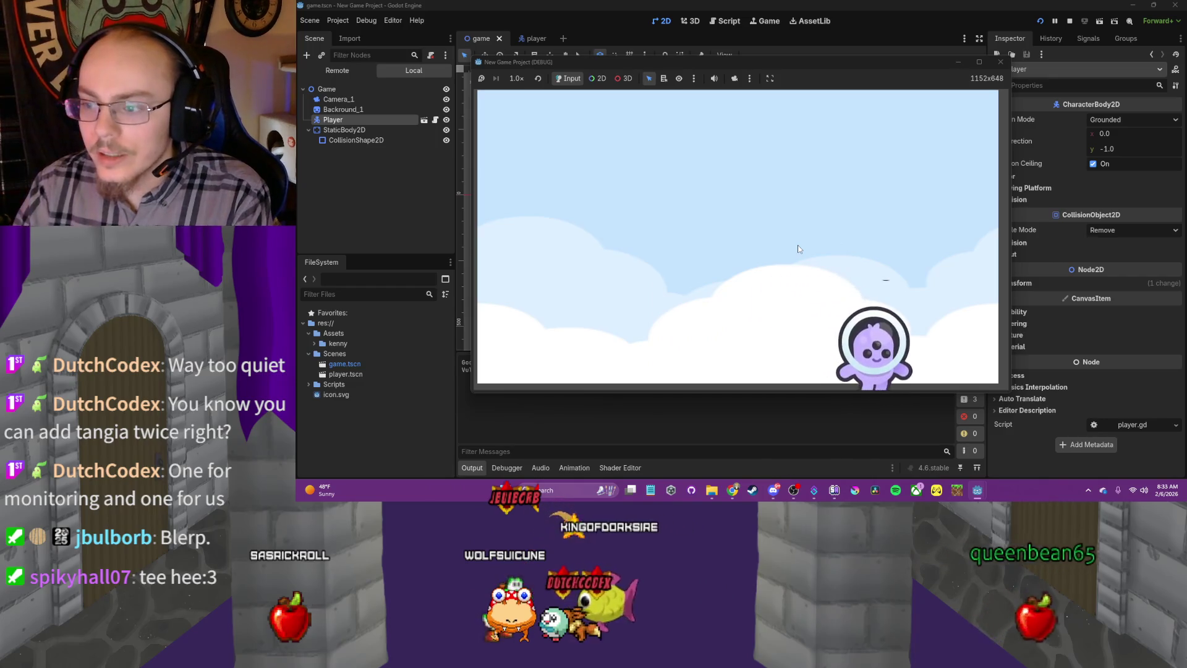
pyautogui.press('space')
pyautogui.press('Right')
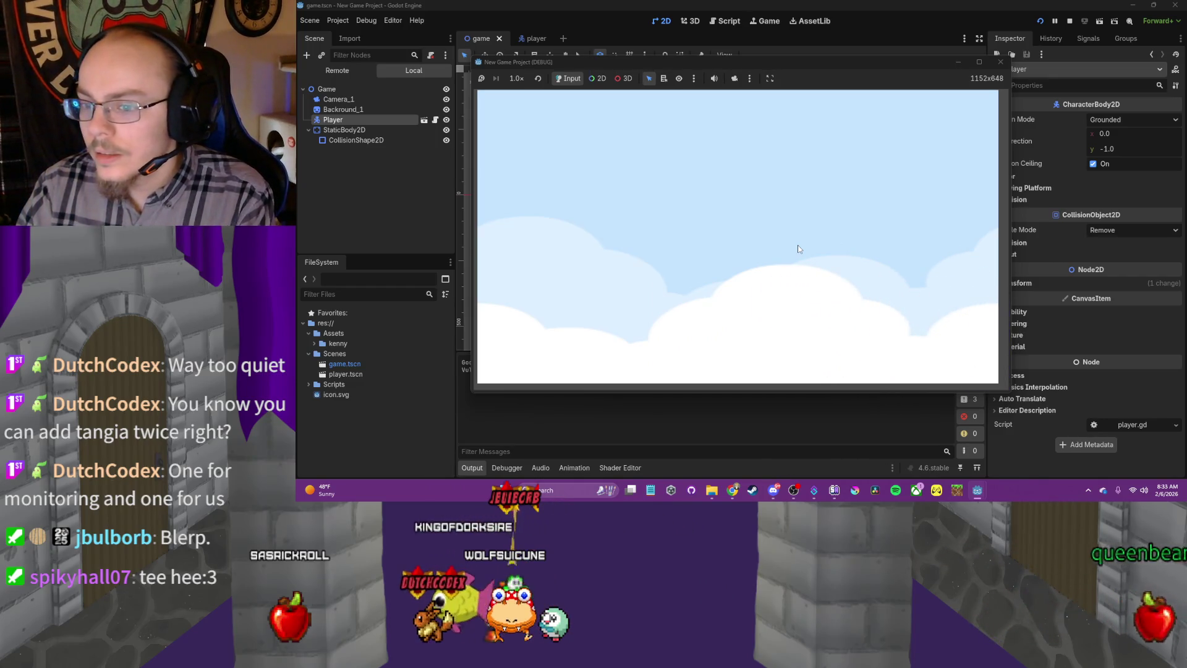
pyautogui.press('Left')
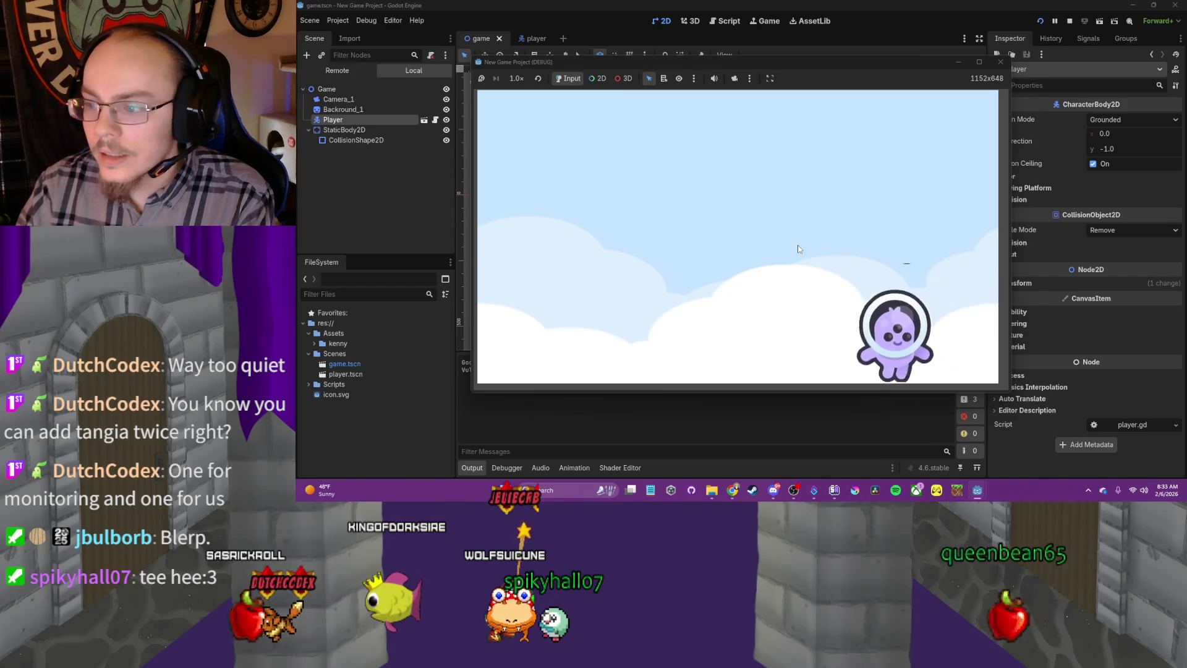
pyautogui.press('Left')
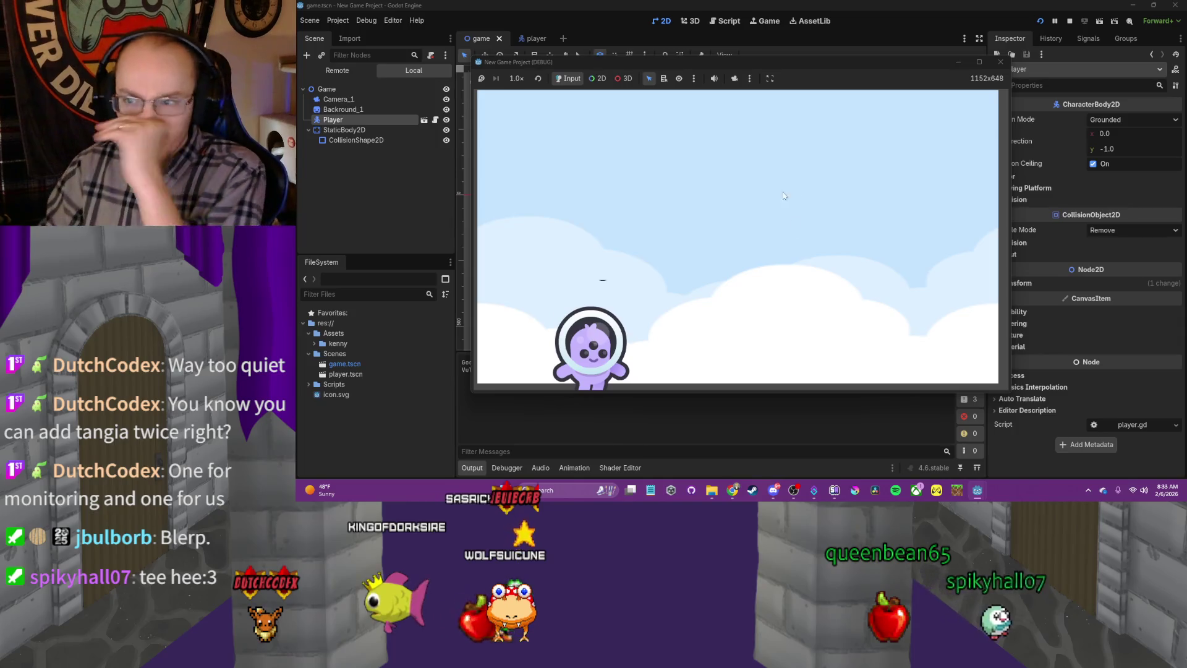
# Close the running game and bring the YouTube tutorial window back up
pyautogui.click(1000, 62)
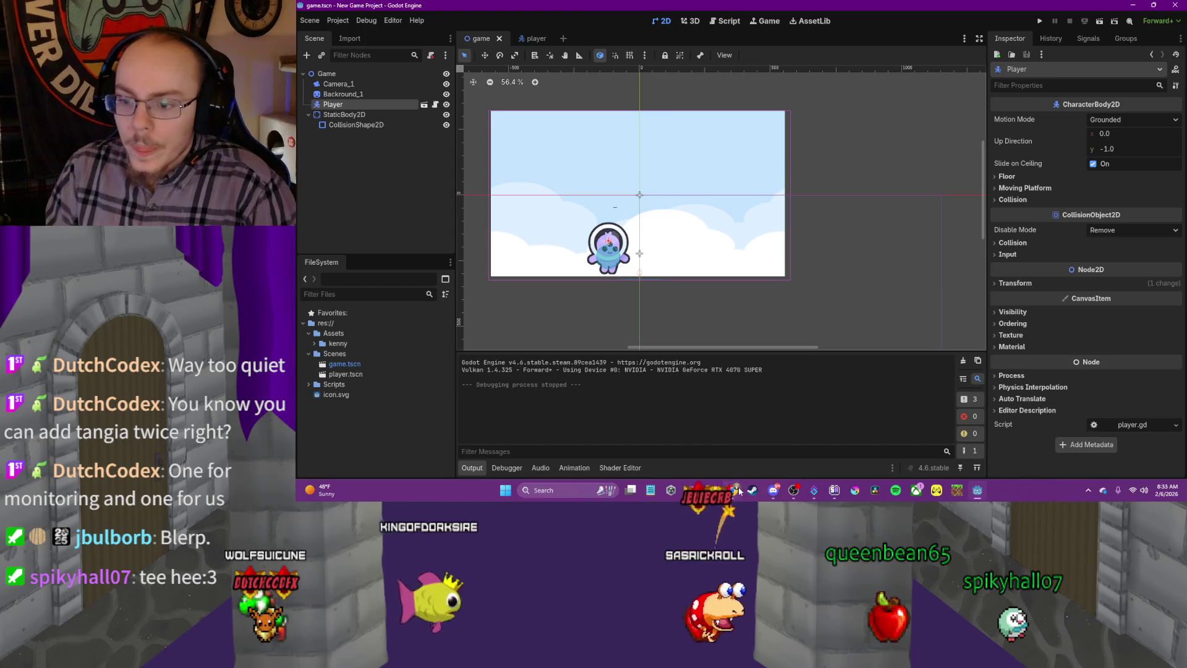
pyautogui.moveTo(740, 490)
pyautogui.click(751, 436)
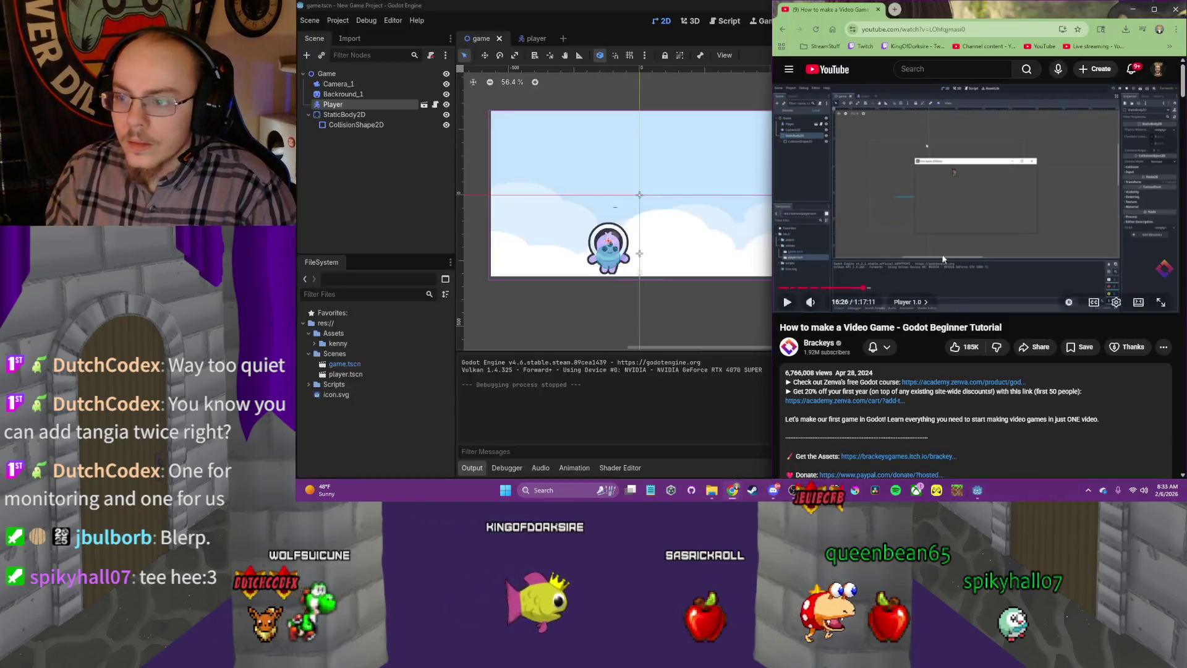
# Maximize the tutorial and play it until 17:12, right after the TileMap is added
pyautogui.doubleClick(1115, 3)
pyautogui.click(754, 173)
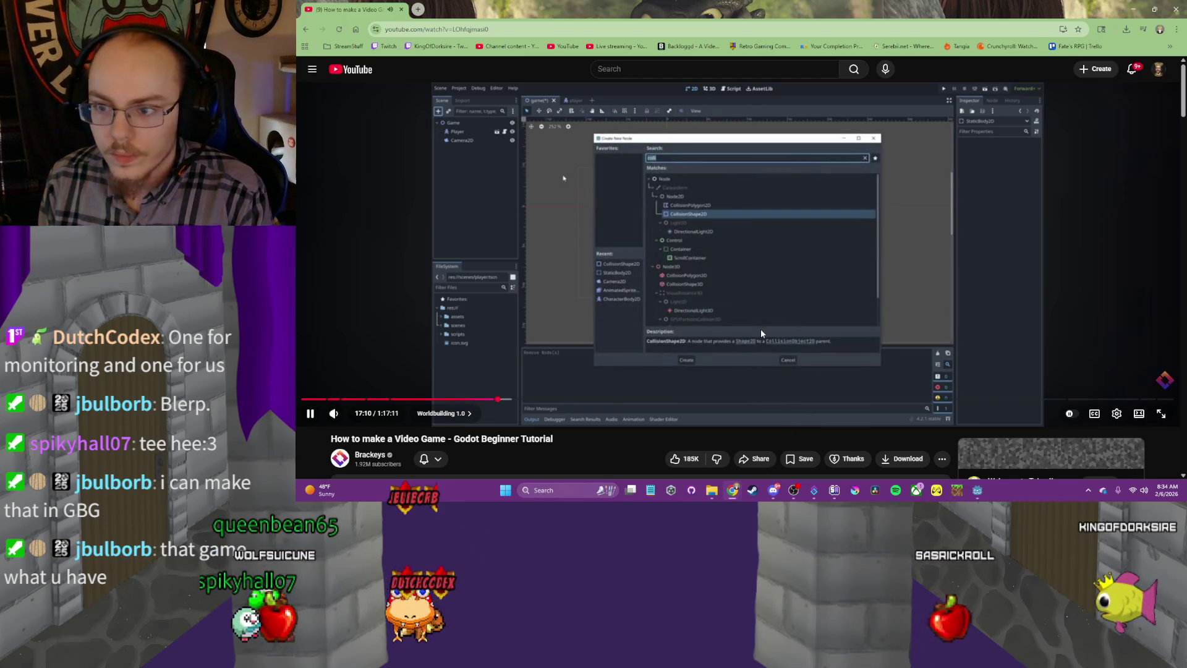
pyautogui.click(760, 329)
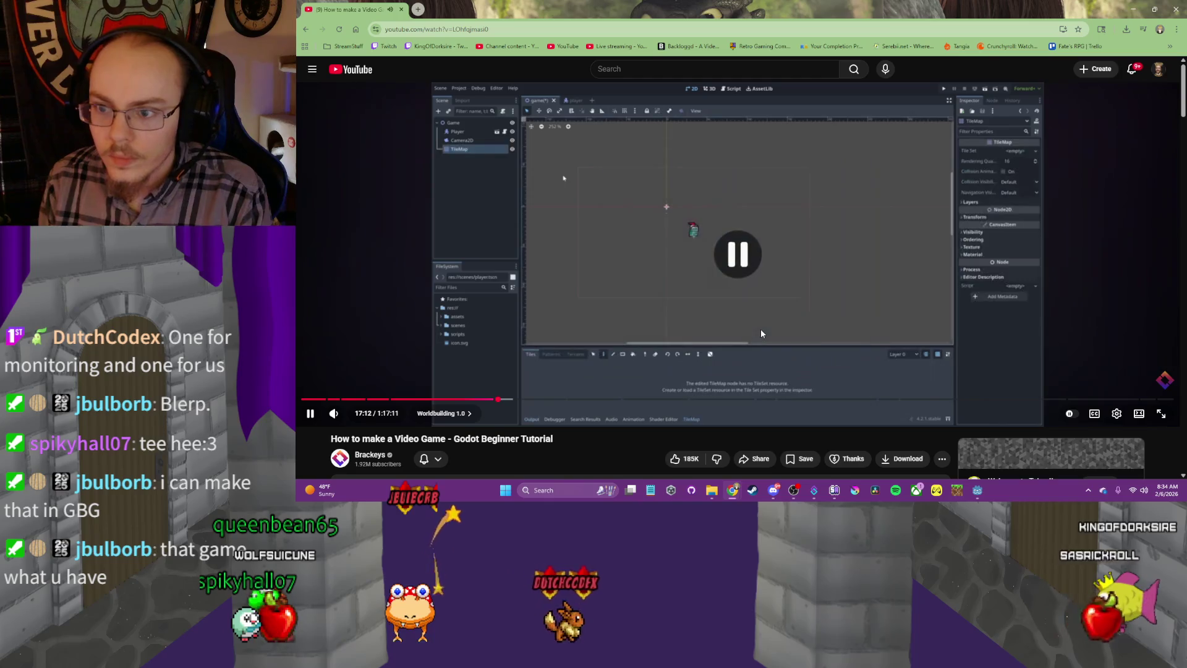
# Snap the browser to the right half and Godot to the left half
pyautogui.doubleClick(719, 8)
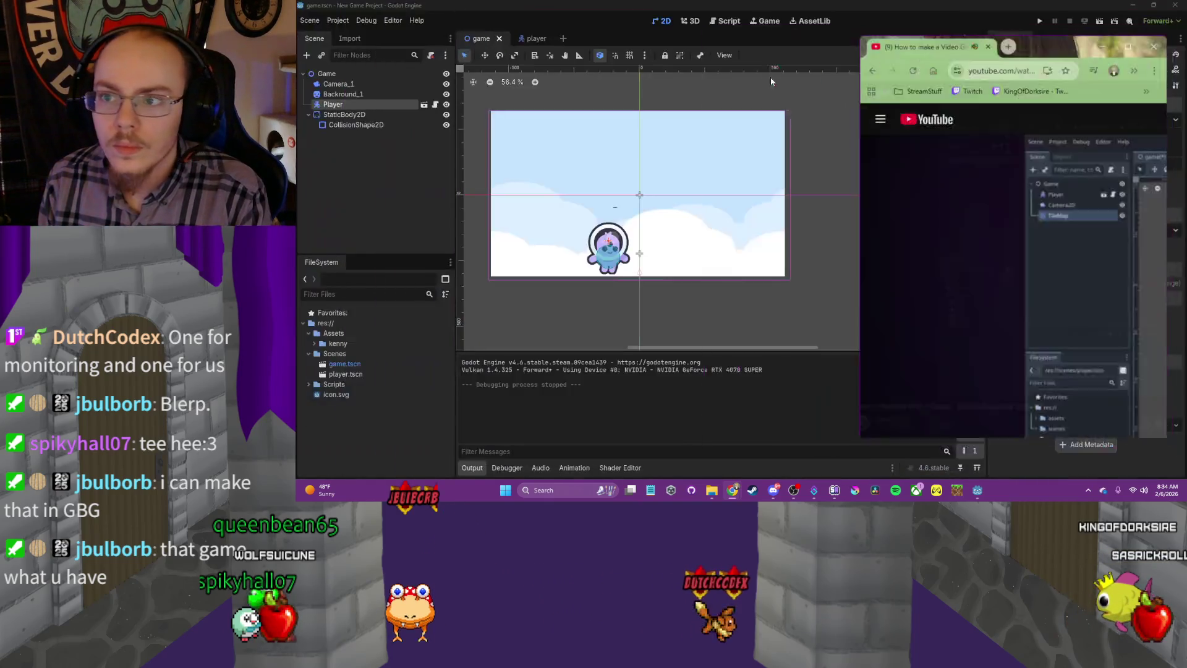
pyautogui.moveTo(1086, 57)
pyautogui.mouseDown()
pyautogui.moveTo(915, 16)
pyautogui.moveTo(837, 62)
pyautogui.moveTo(802, 34)
pyautogui.moveTo(678, 31)
pyautogui.mouseUp()
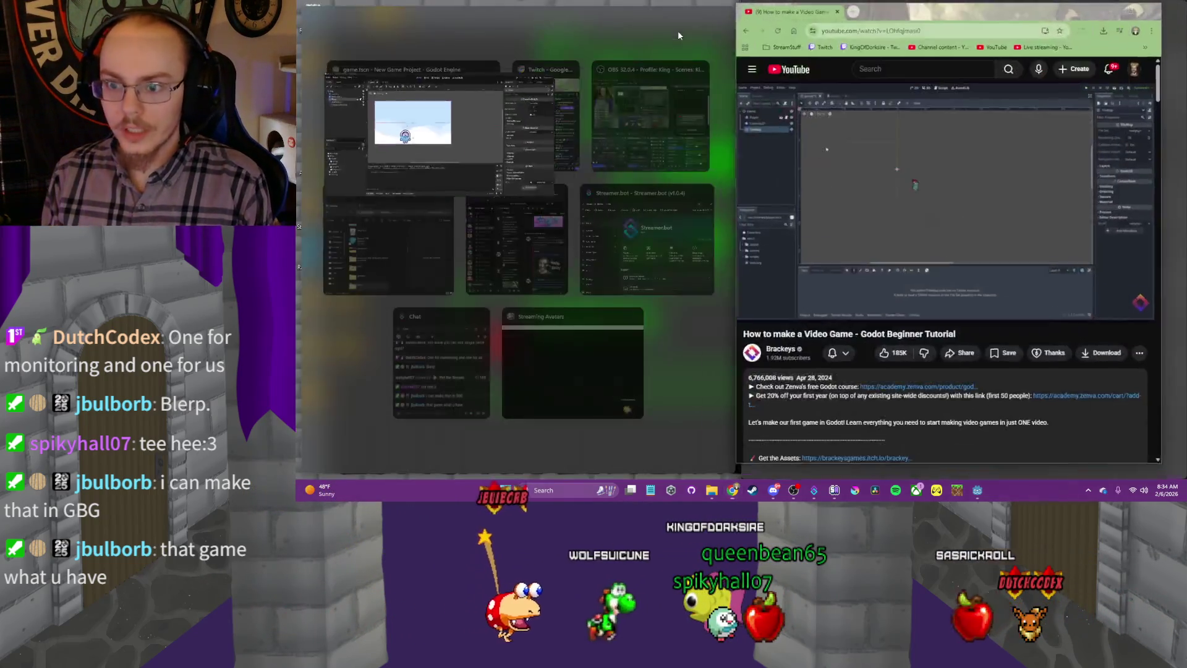
pyautogui.click(373, 115)
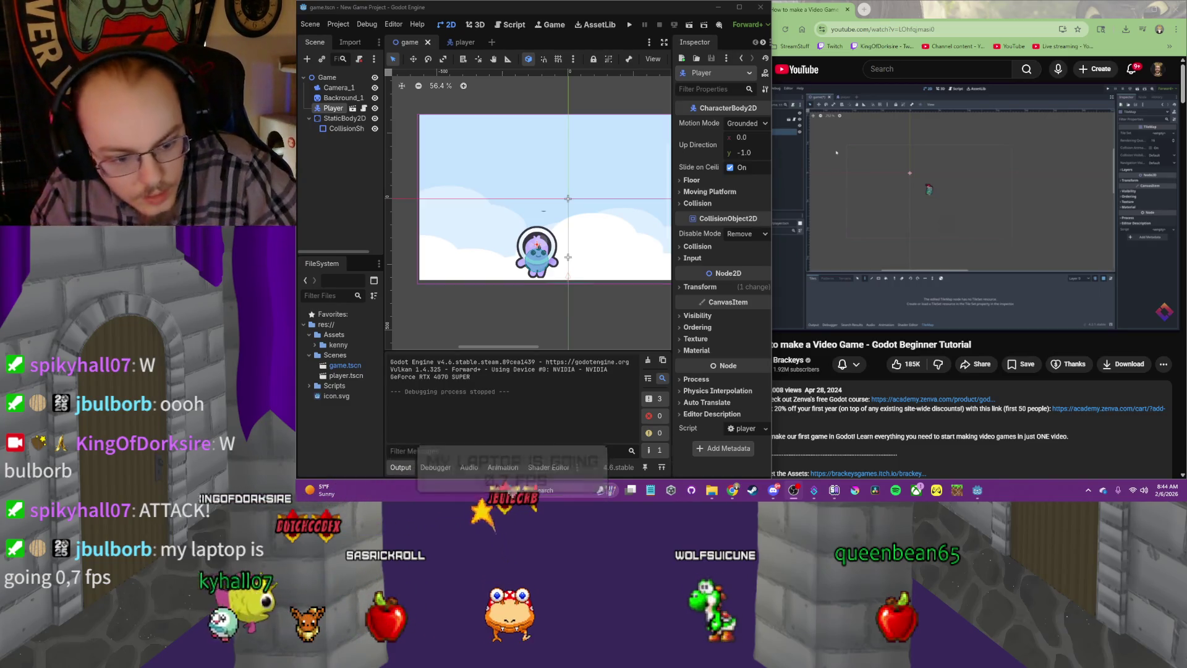
# Resume the tutorial video into its Tiles section
pyautogui.moveTo(926, 168)
pyautogui.click(933, 240)
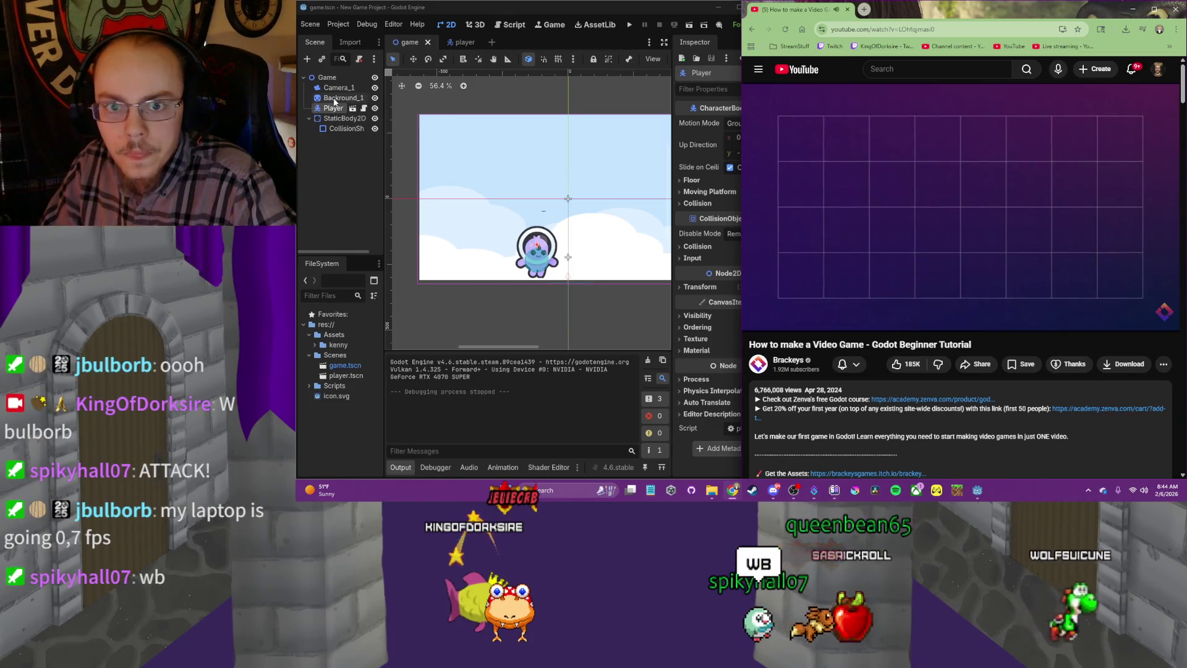
pyautogui.click(477, 316)
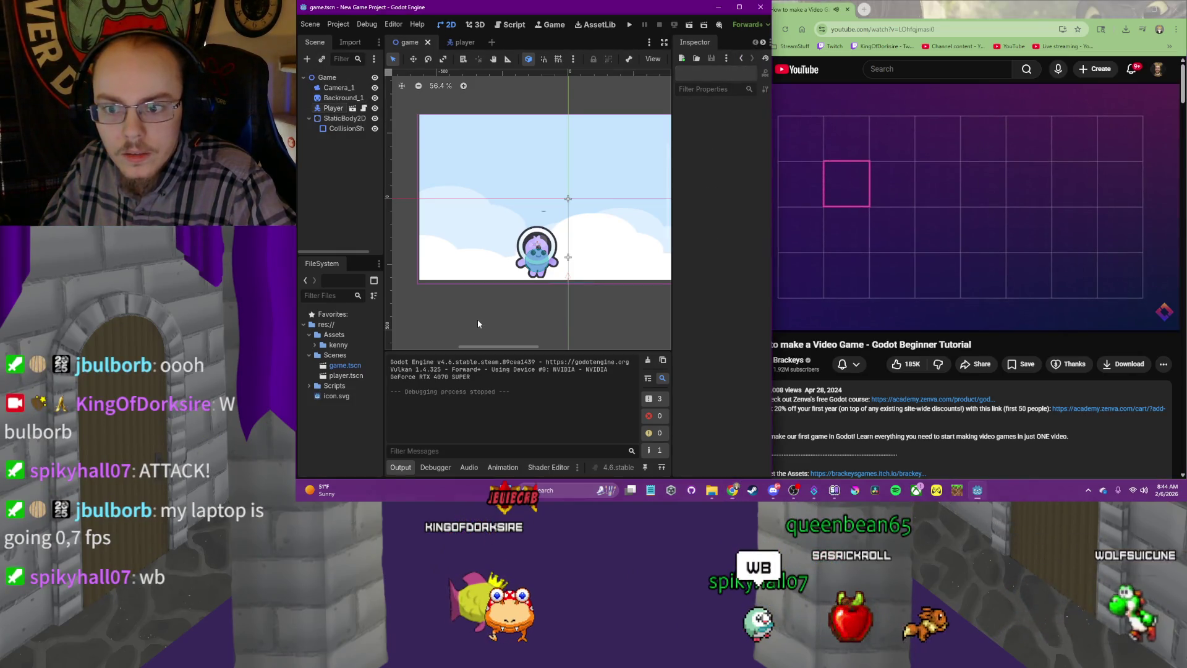
pyautogui.click(570, 261)
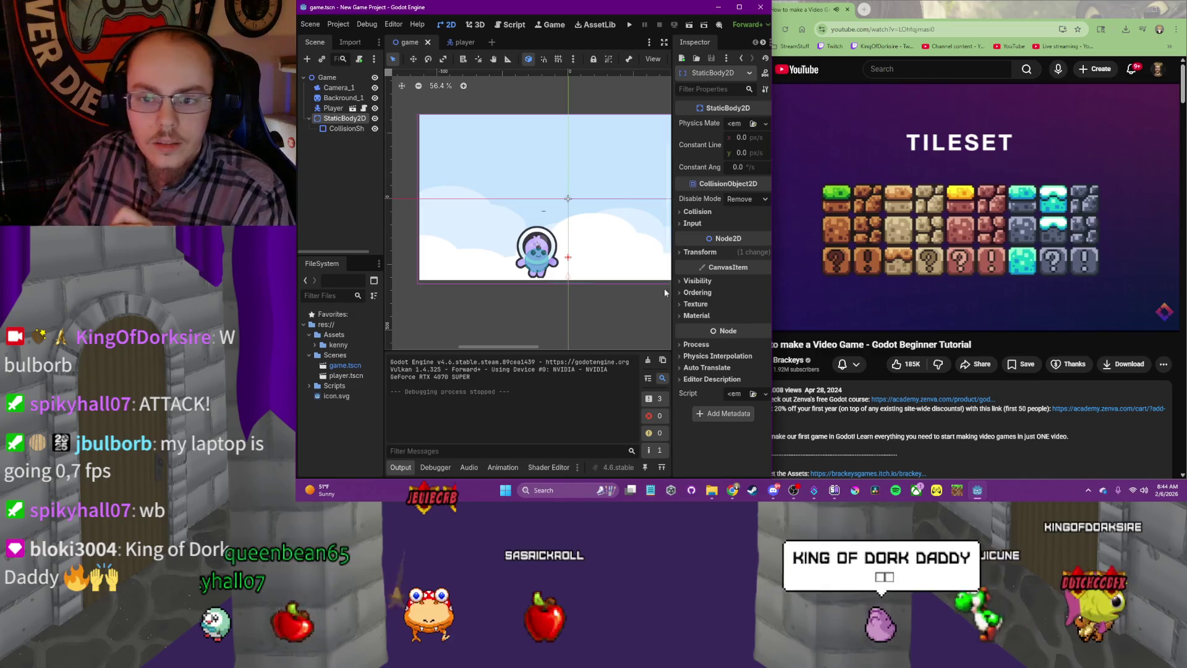
pyautogui.click(909, 243)
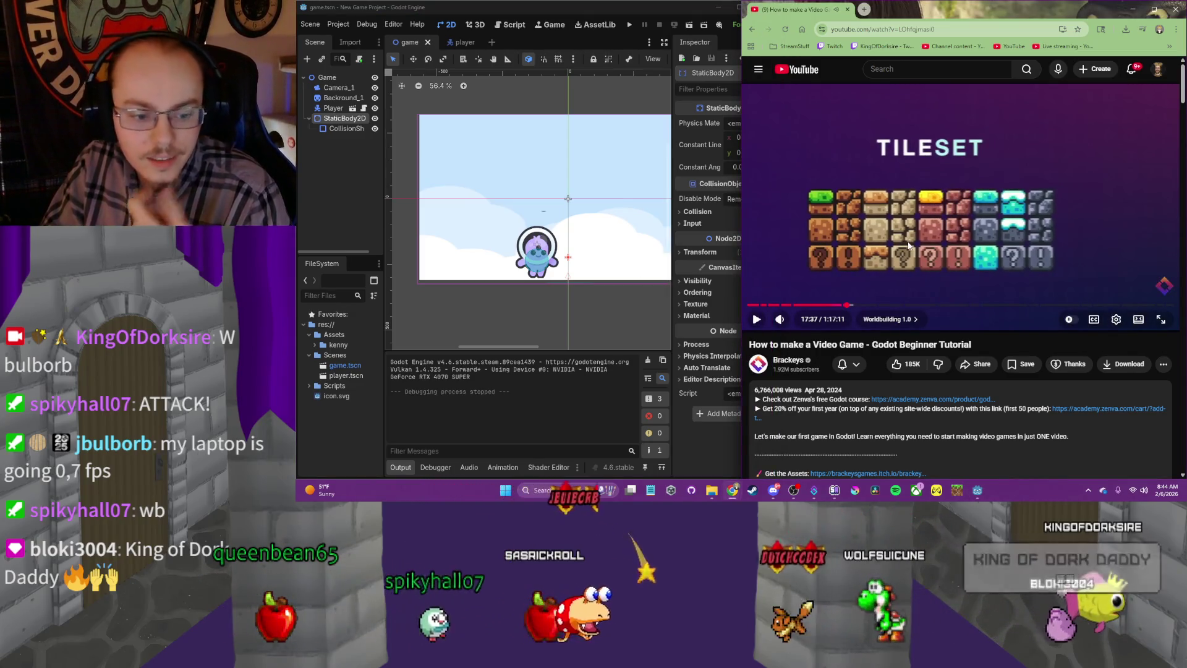
pyautogui.click(907, 250)
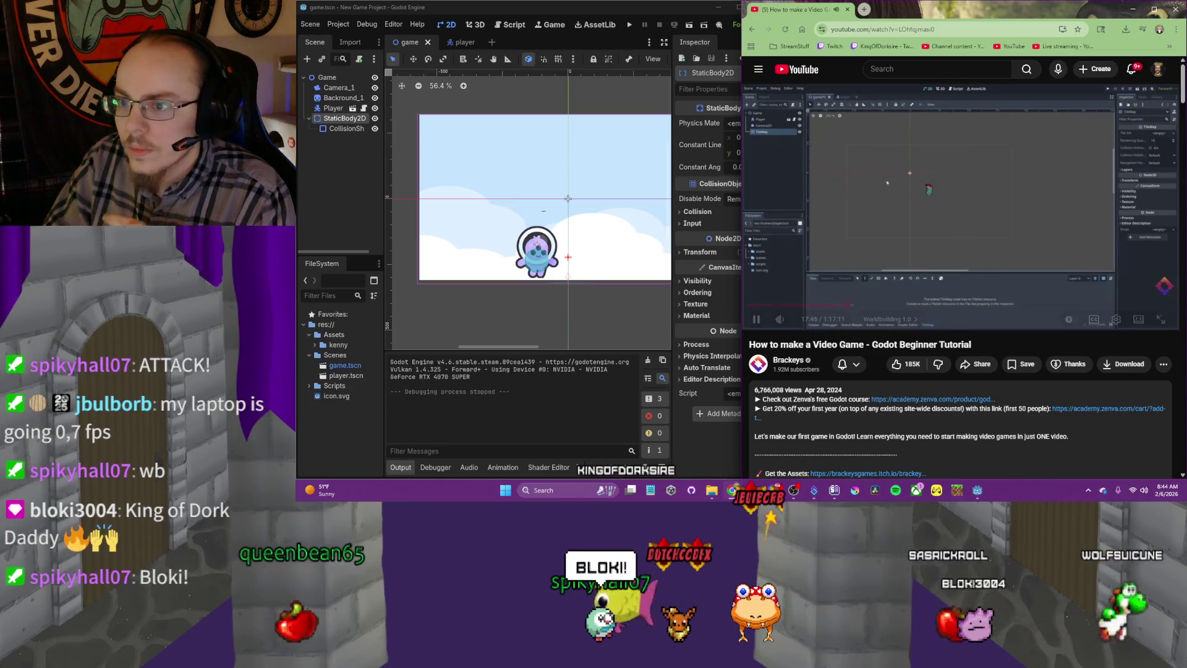
pyautogui.click(854, 259)
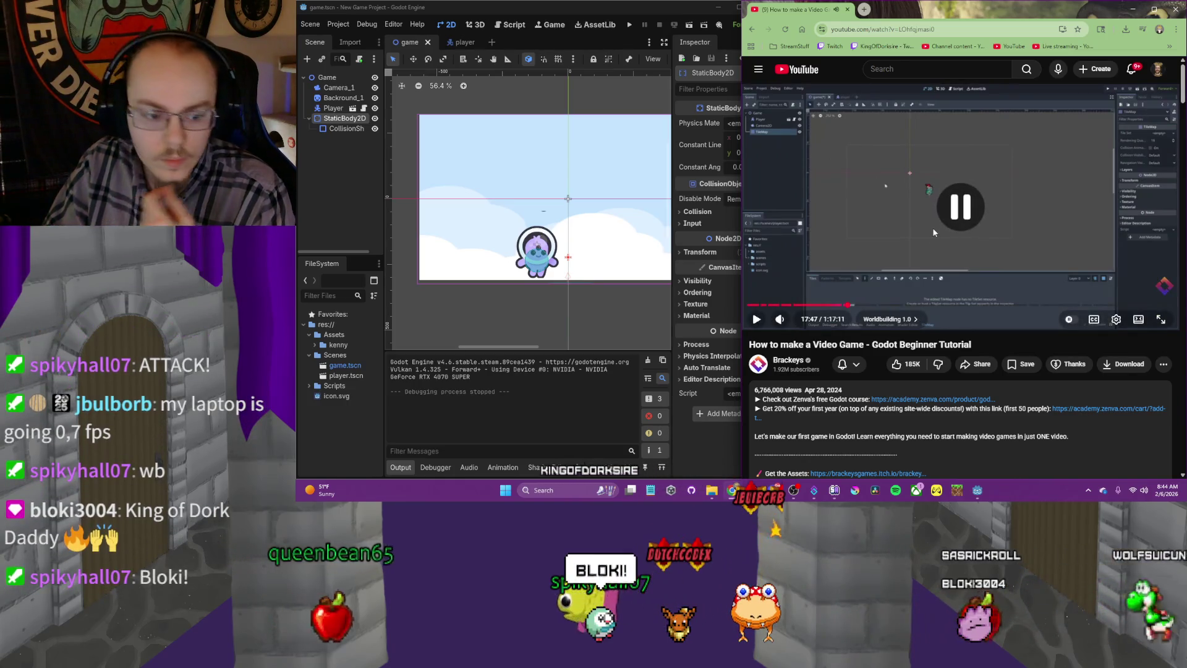
pyautogui.click(351, 175)
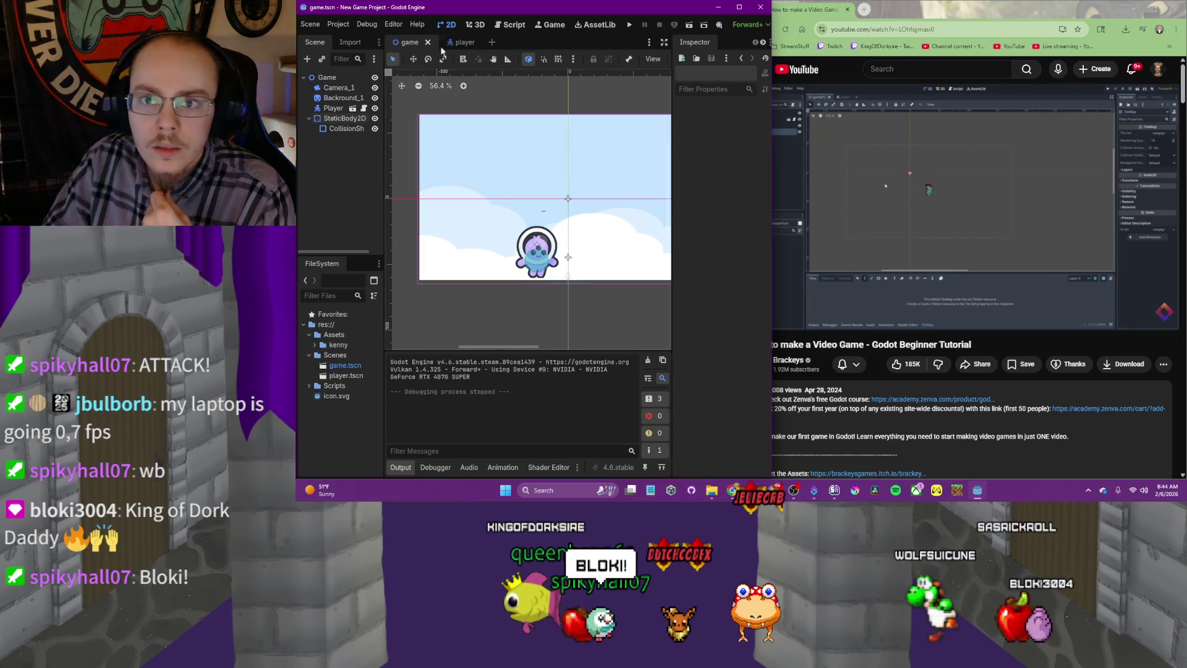
# Search 'tilemap' in the Add Child Node dialog and add a TileMap node under Game
pyautogui.click(308, 60)
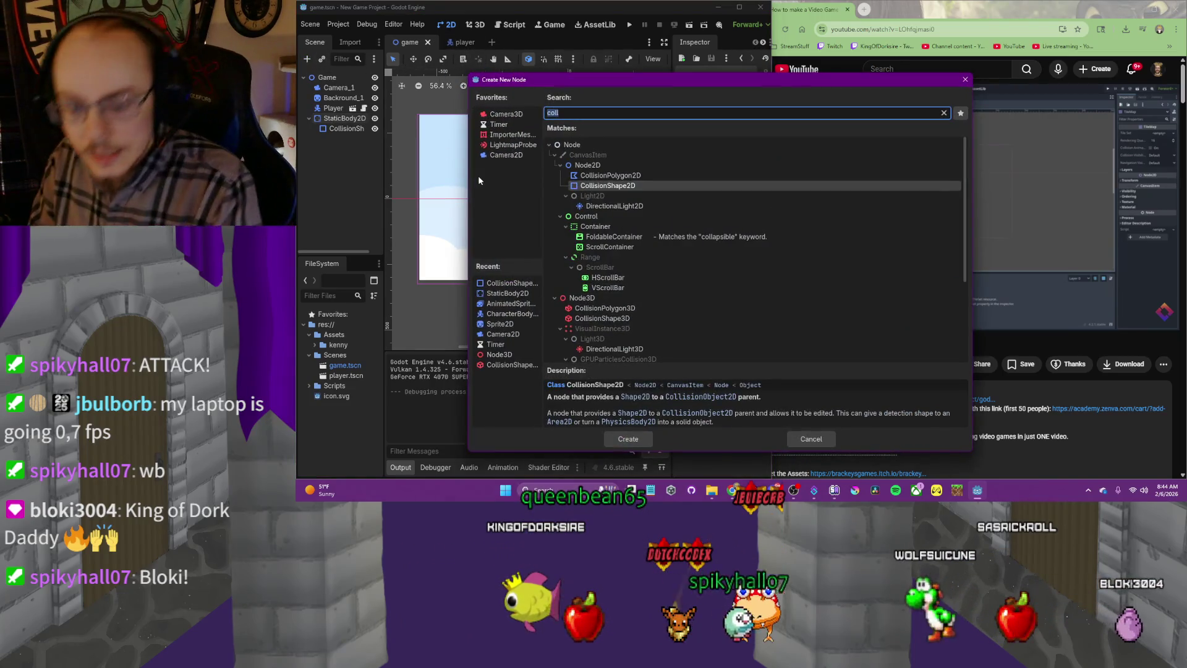
pyautogui.write('tilem')
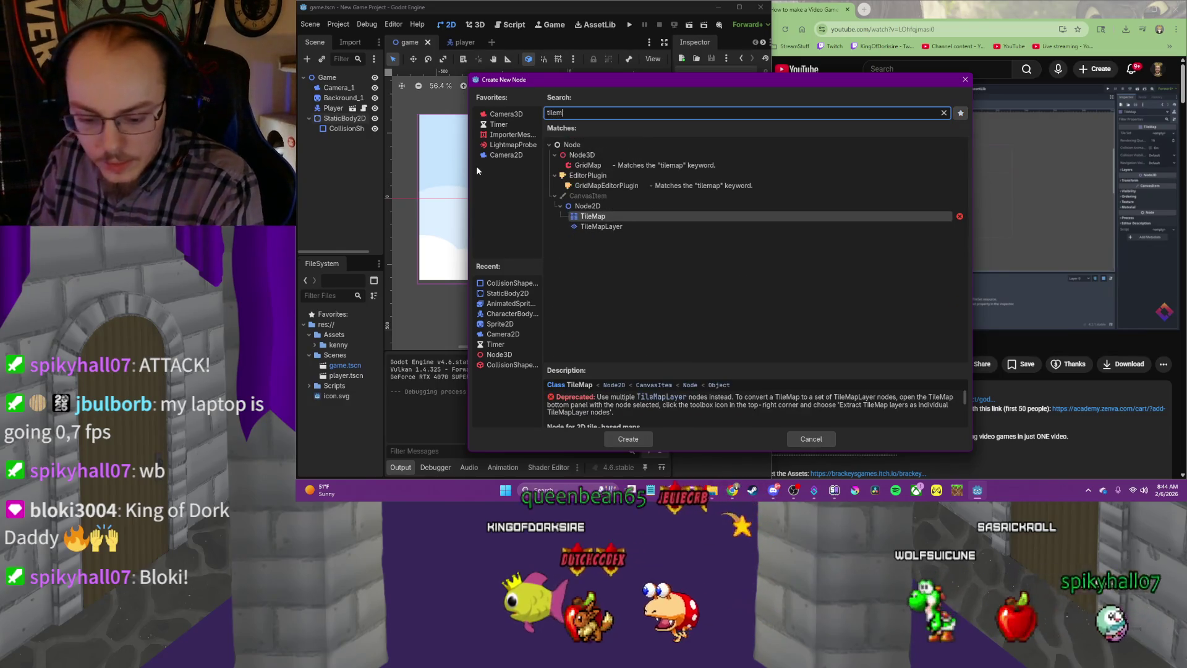
pyautogui.write('ap')
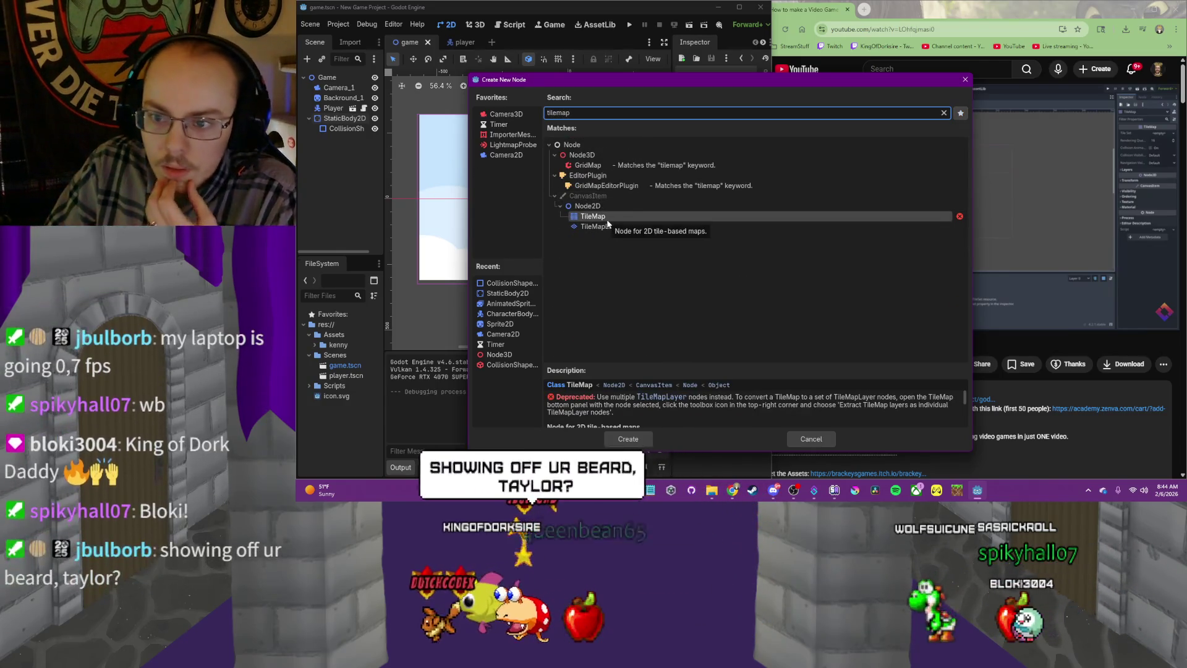
pyautogui.doubleClick(607, 220)
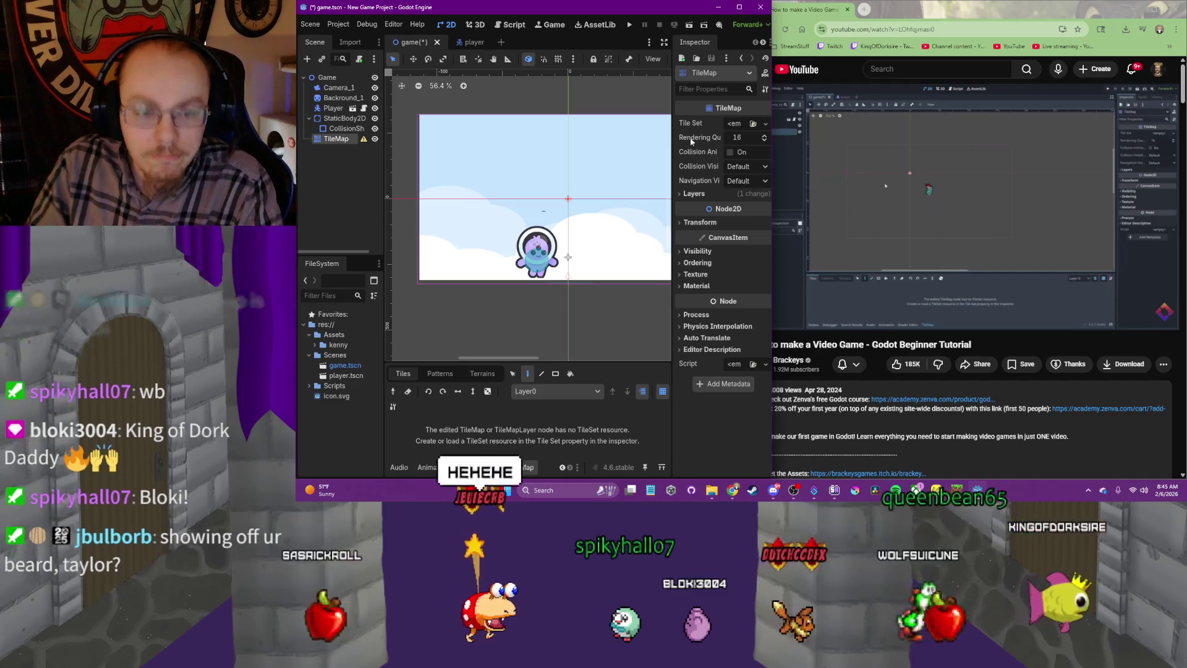
# Assign a New TileSet with 16×16 px tiles to the TileMap, expand it, and widen the editor window
pyautogui.click(980, 190)
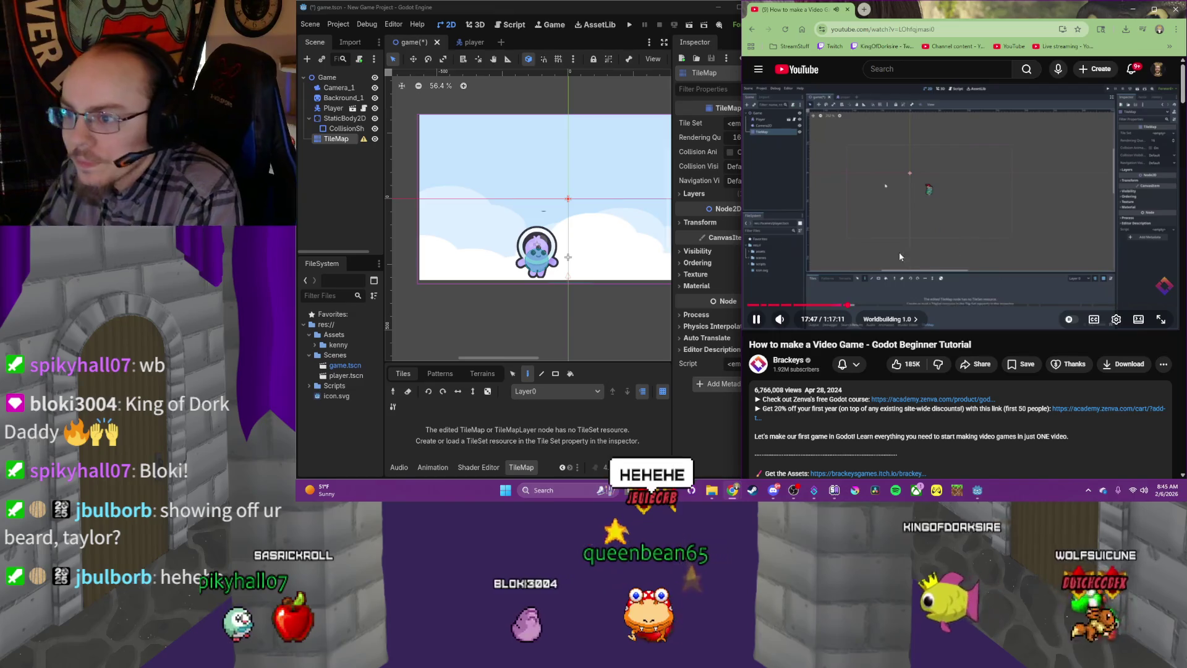
pyautogui.click(309, 119)
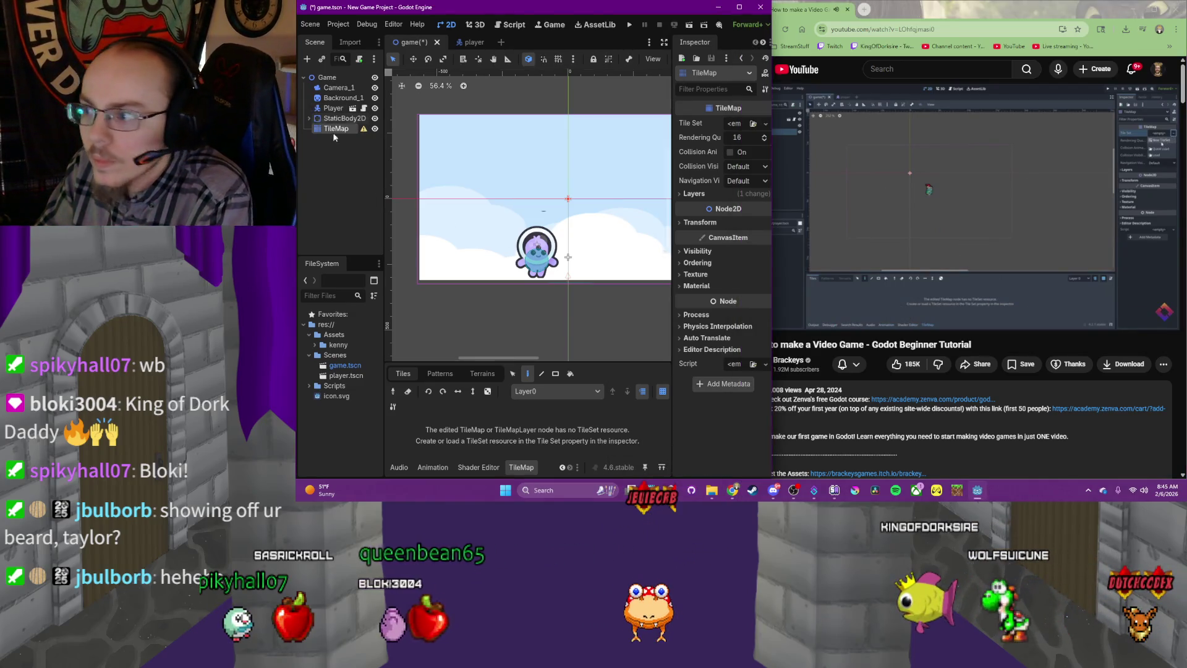
pyautogui.click(765, 124)
pyautogui.click(708, 121)
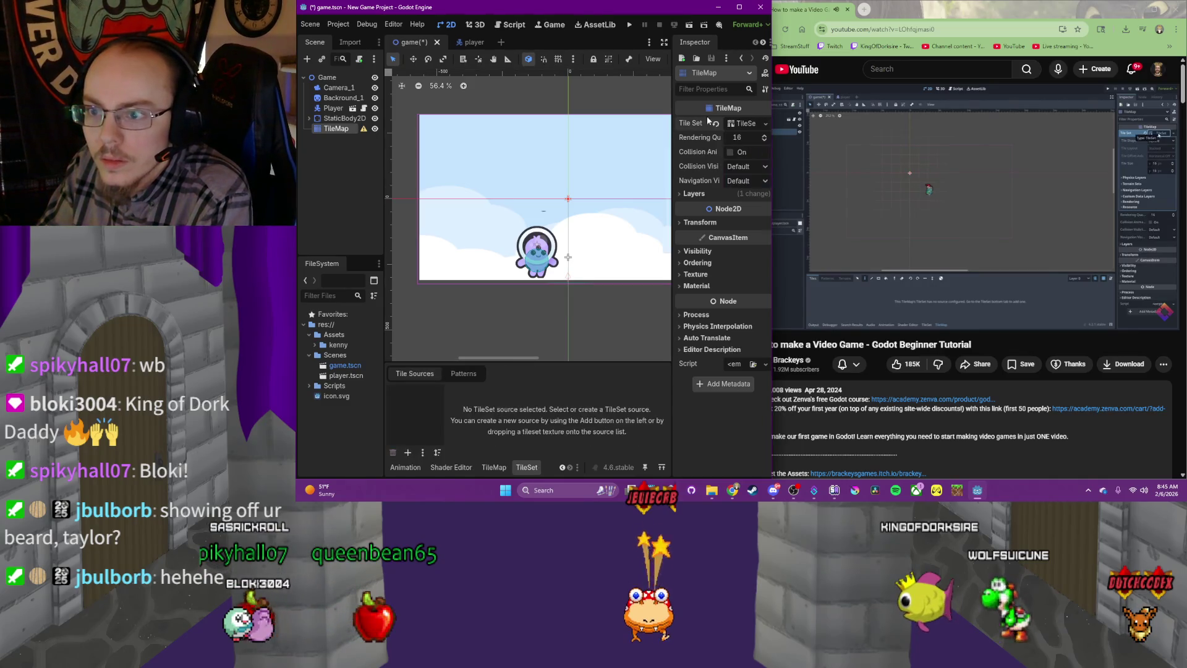
pyautogui.click(740, 124)
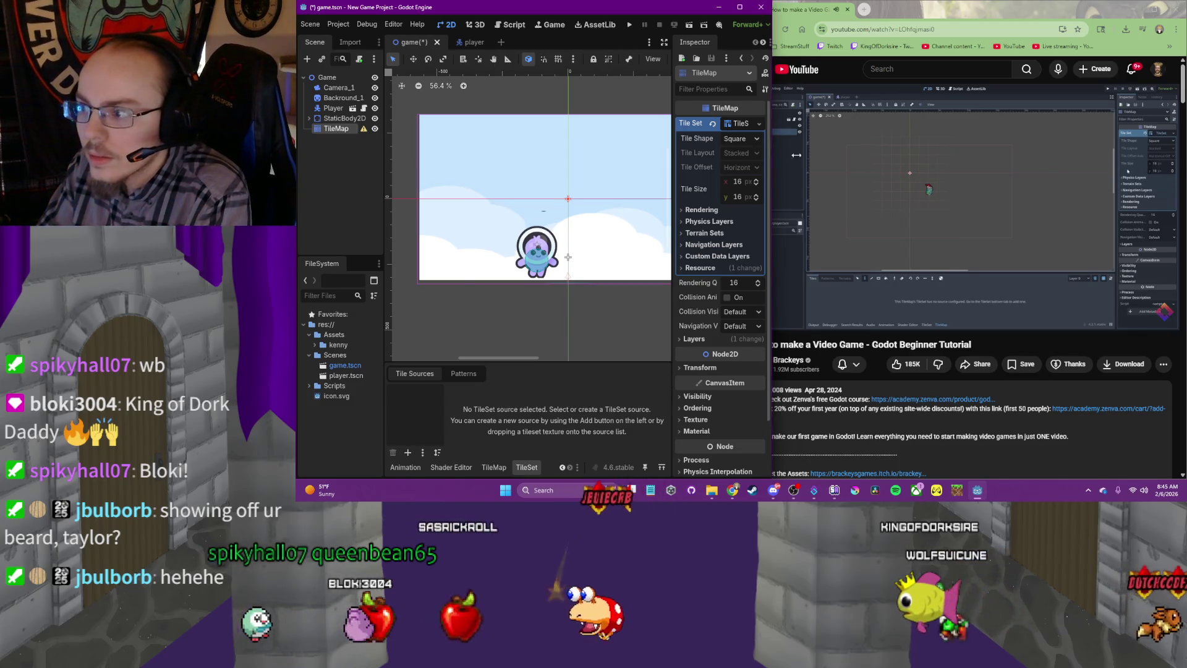
pyautogui.moveTo(774, 152); pyautogui.dragTo(842, 171)
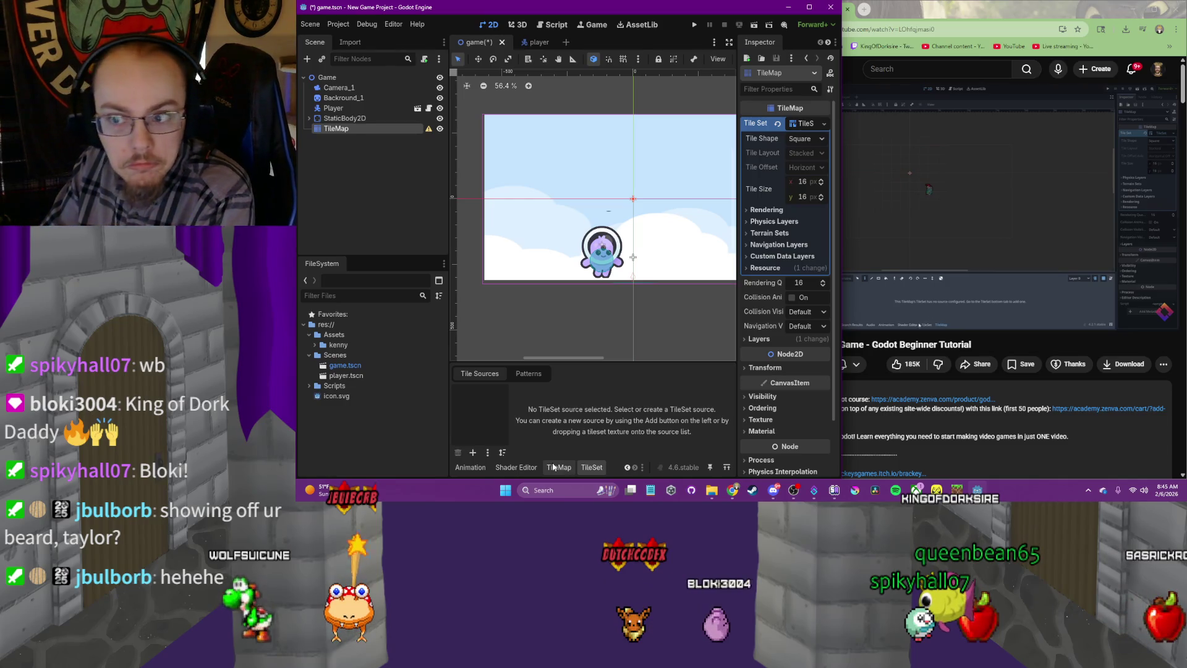
pyautogui.click(597, 470)
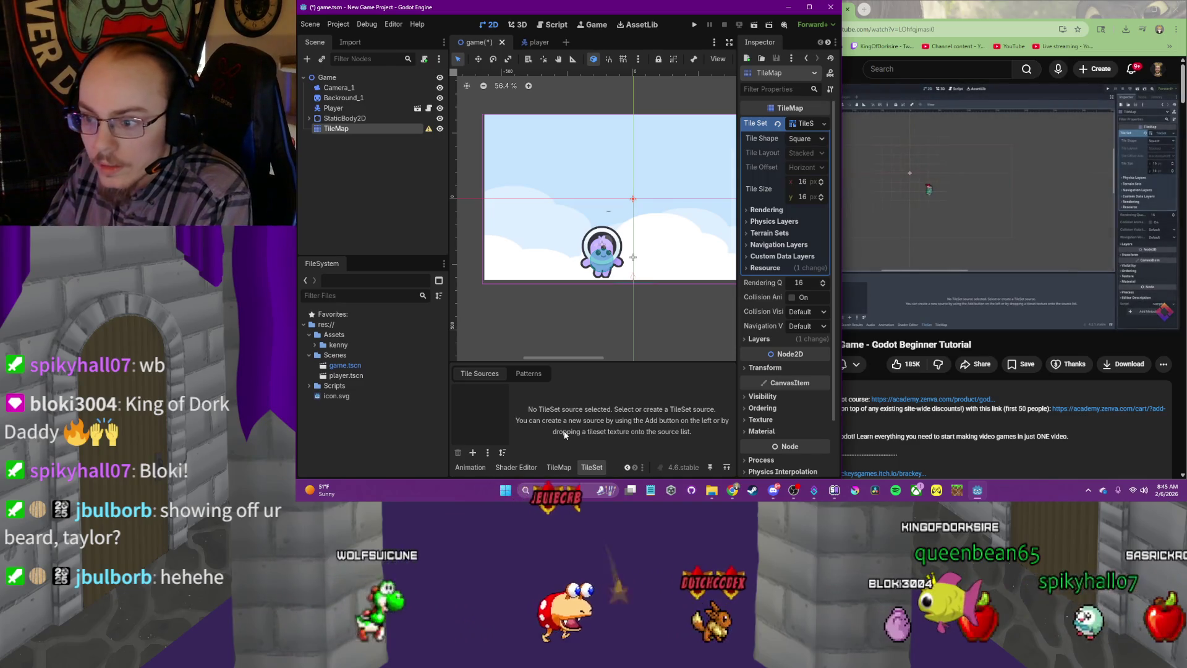
# Expand the kenny and Sprites asset folders in the FileSystem dock
pyautogui.click(933, 254)
pyautogui.click(317, 345)
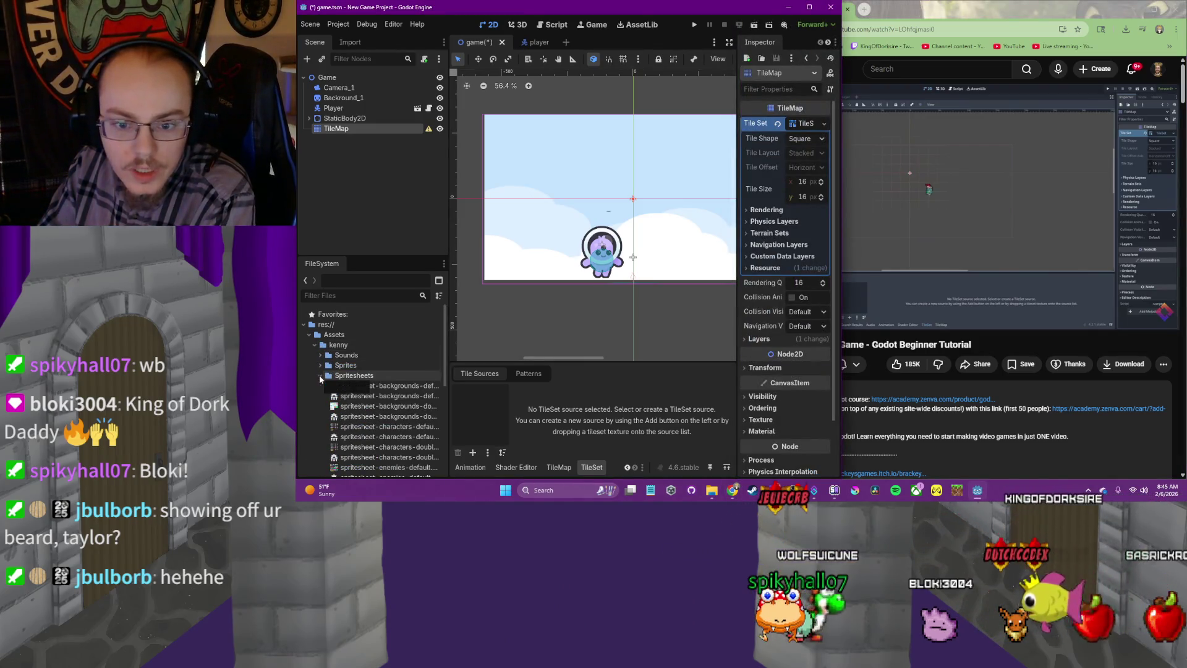
pyautogui.click(320, 366)
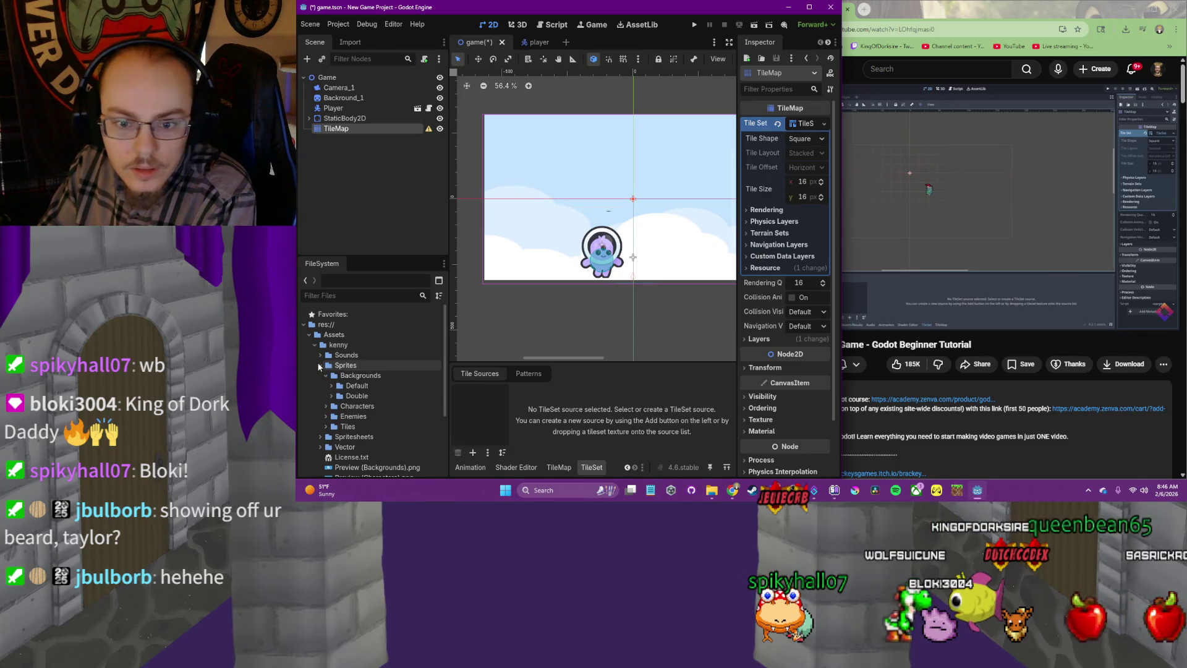
pyautogui.click(333, 386)
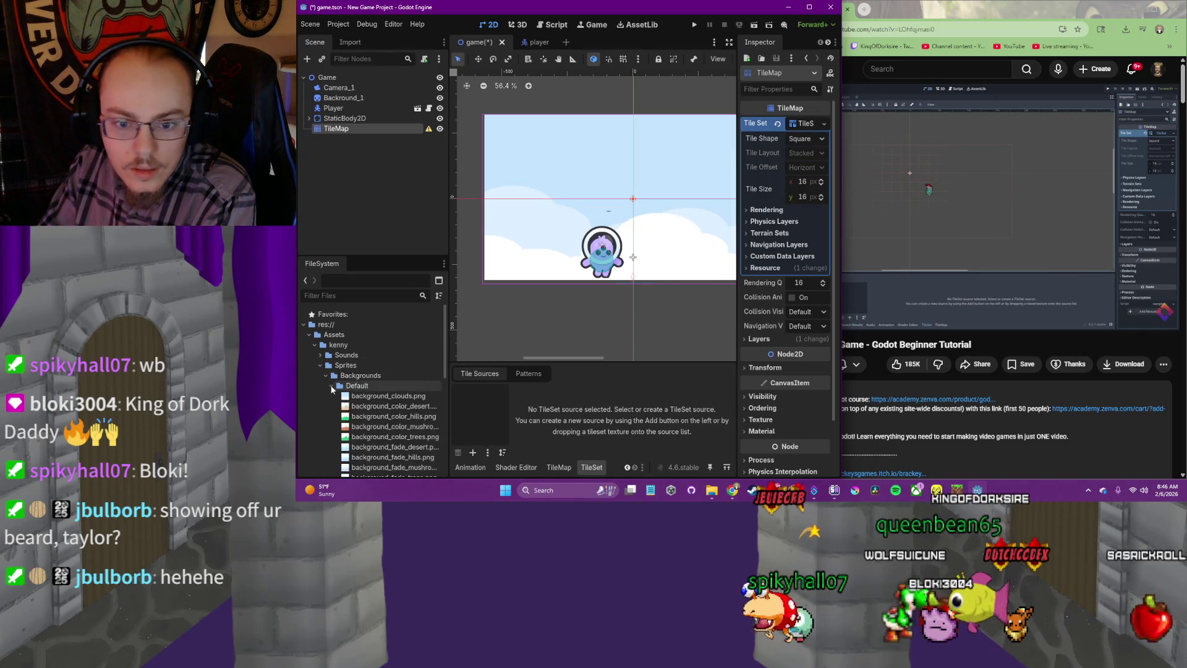
pyautogui.click(332, 386)
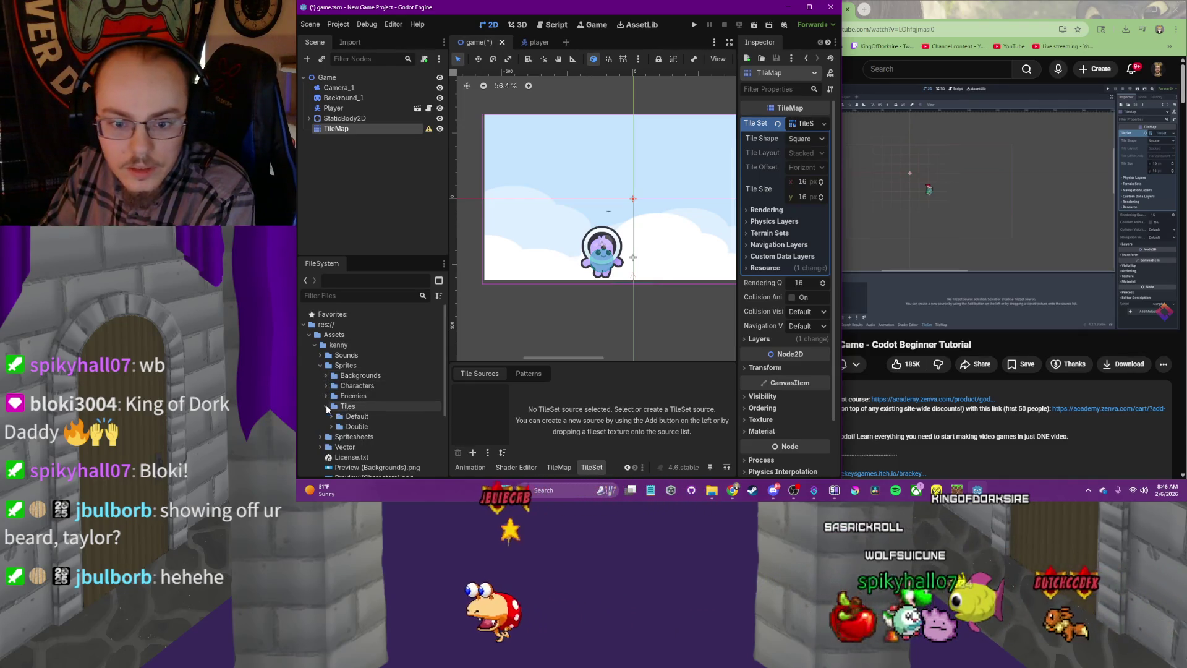
# Find spritesheet-tiles-default.png in Spritesheets and add it to the TileSet as a tile source
pyautogui.scroll(-10, 371, 408)
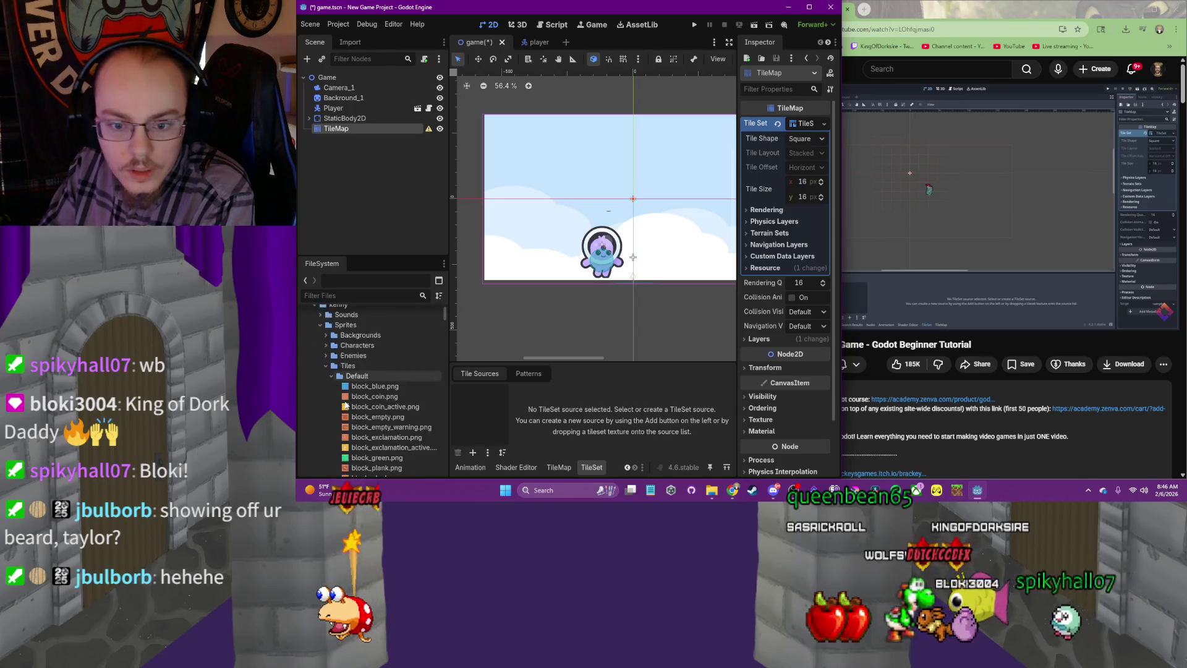
pyautogui.scroll(-5, 378, 399)
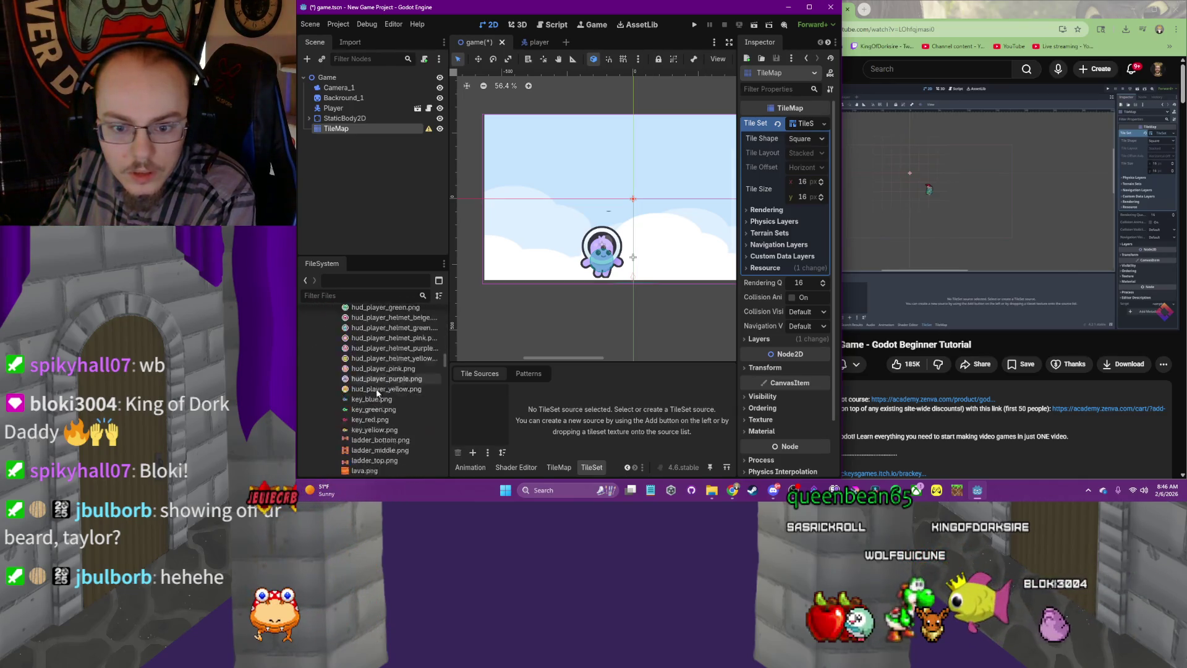
pyautogui.scroll(-15, 374, 386)
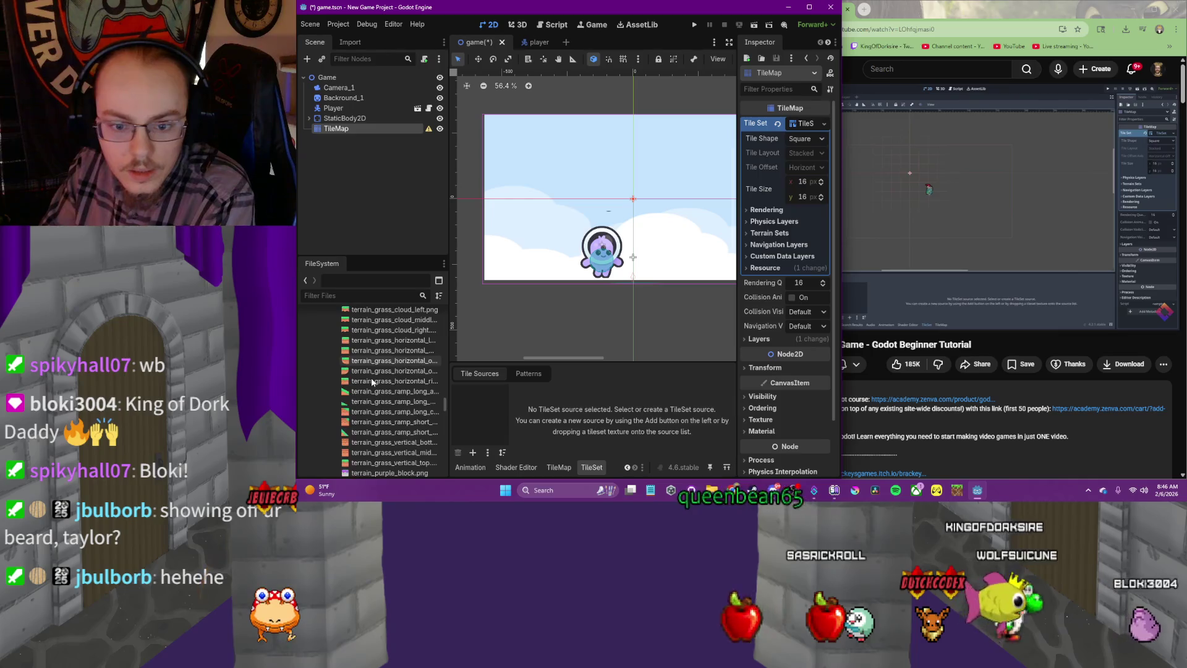
pyautogui.scroll(-15, 372, 385)
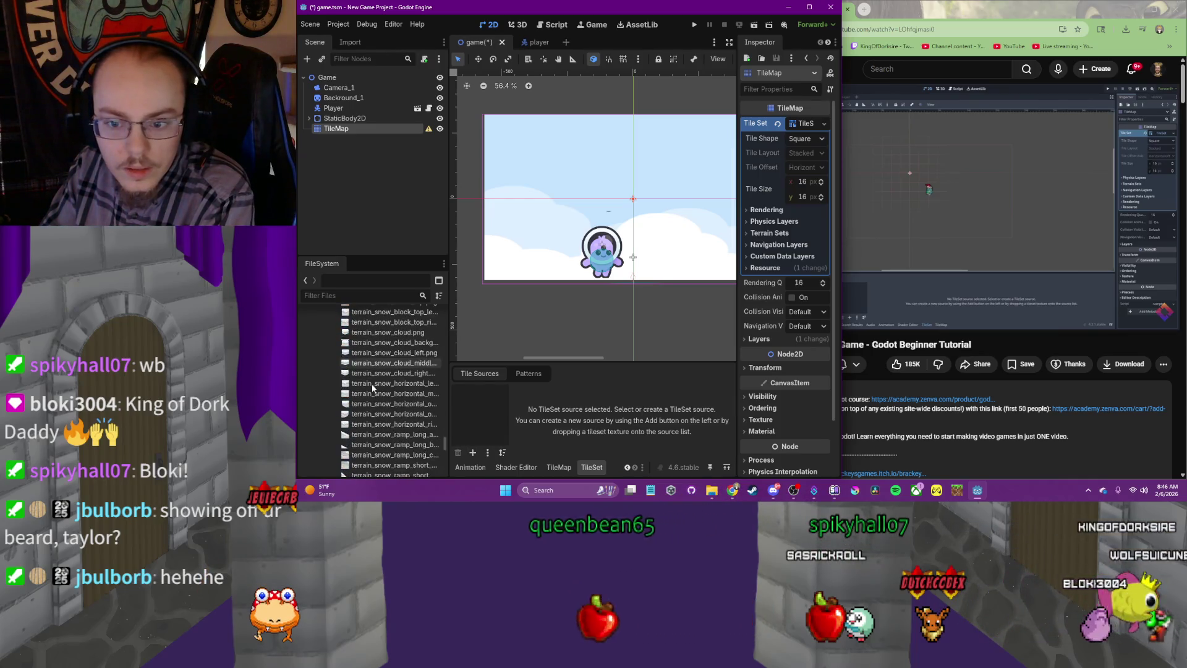
pyautogui.scroll(-10, 373, 384)
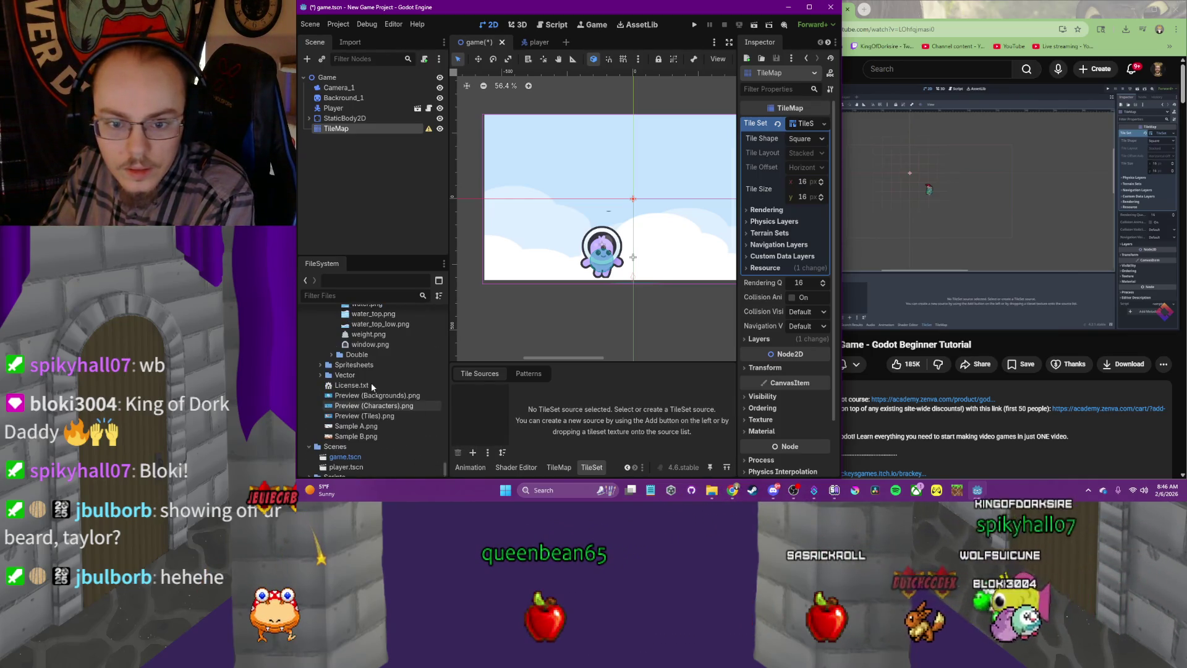
pyautogui.click(321, 365)
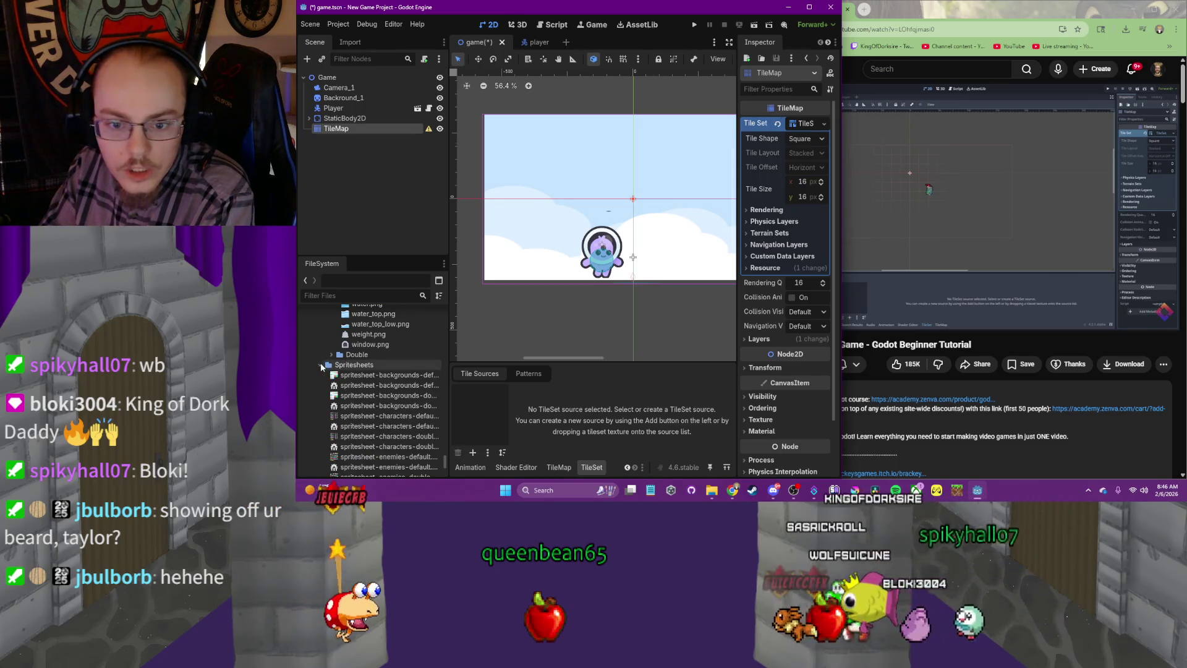
pyautogui.scroll(-5, 404, 454)
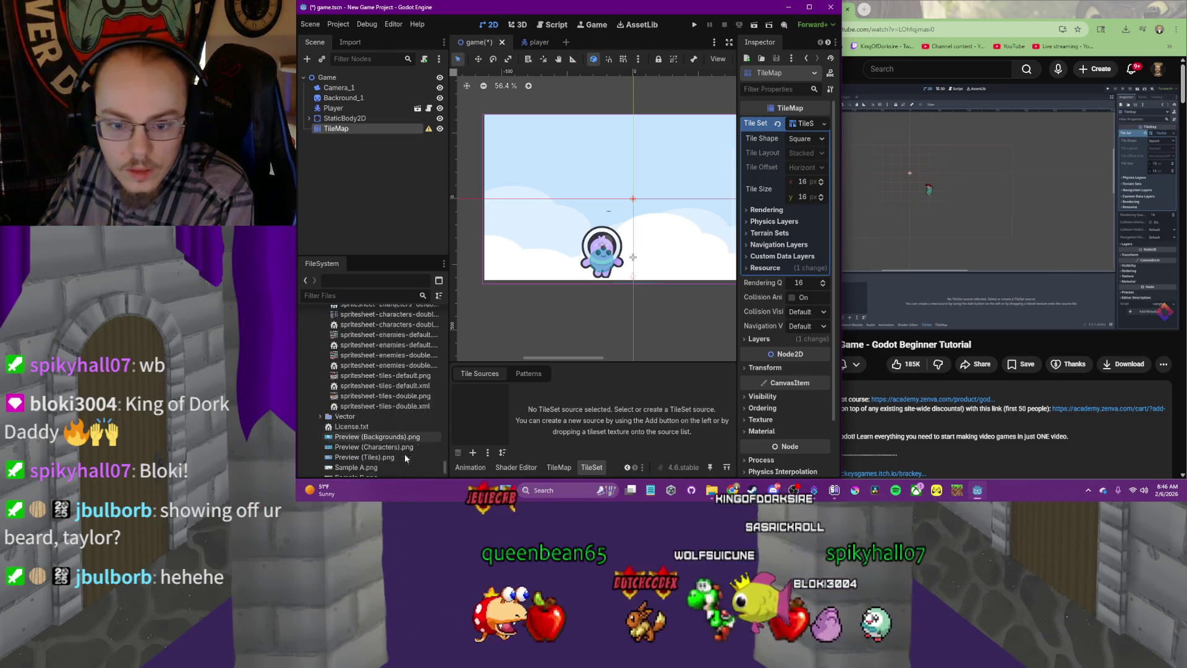
pyautogui.scroll(1, 429, 419)
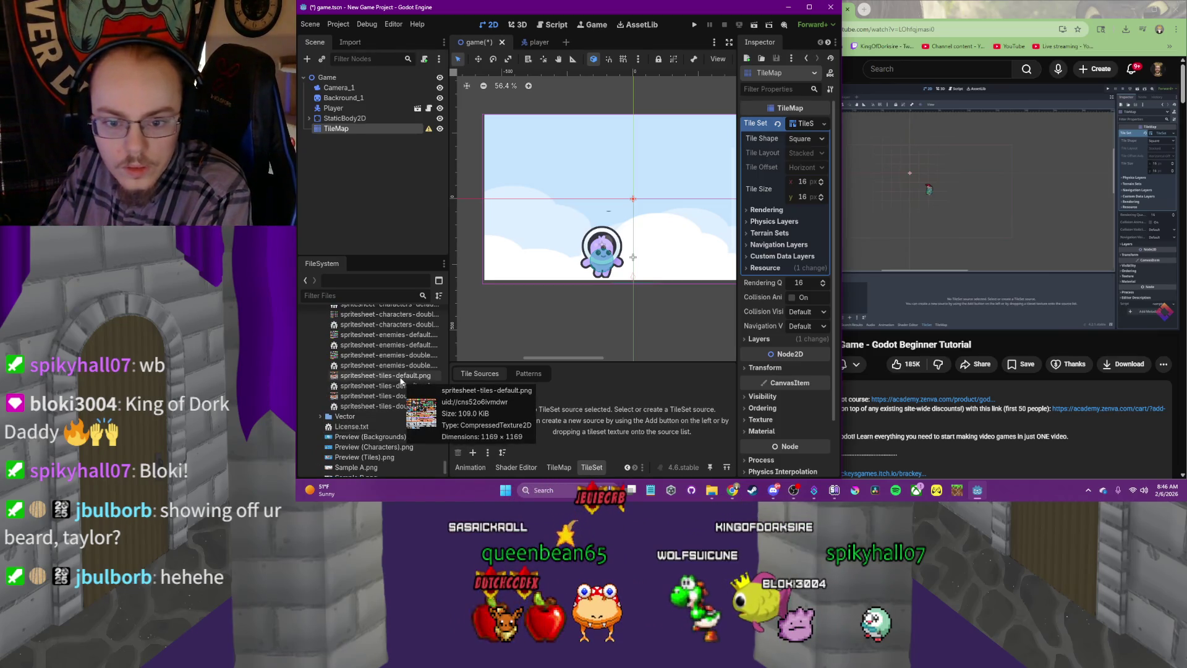
pyautogui.moveTo(401, 380); pyautogui.dragTo(474, 409)
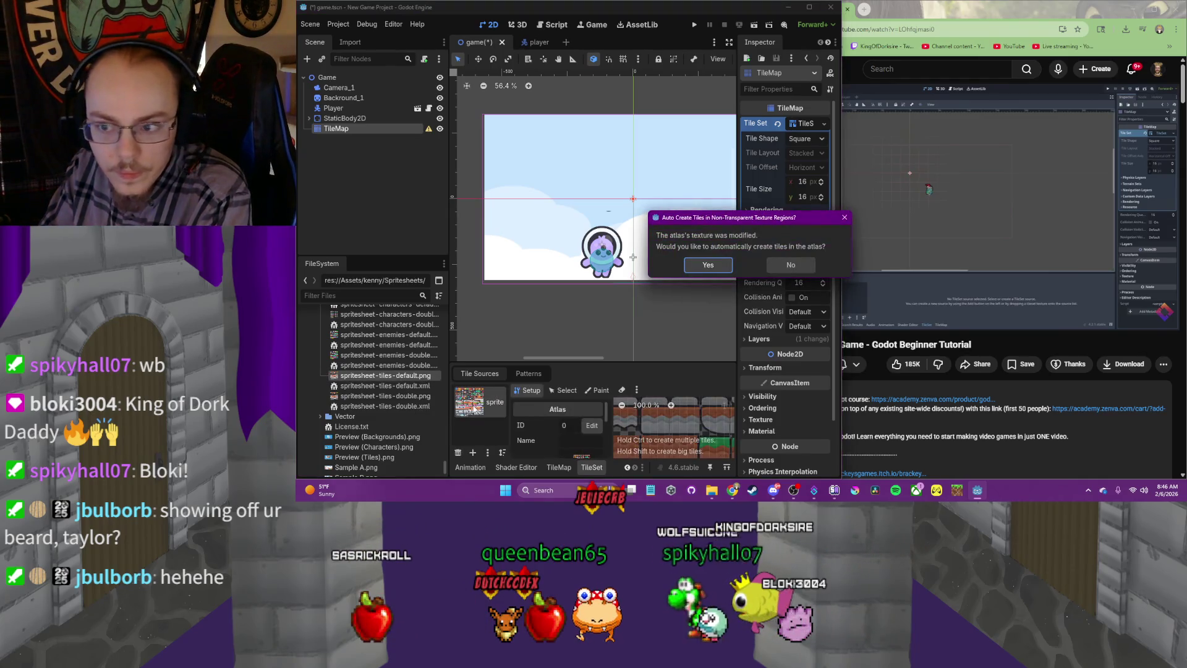
# Auto-create the atlas tiles and set the TileSet tile size to 42 × 42 px
pyautogui.click(708, 265)
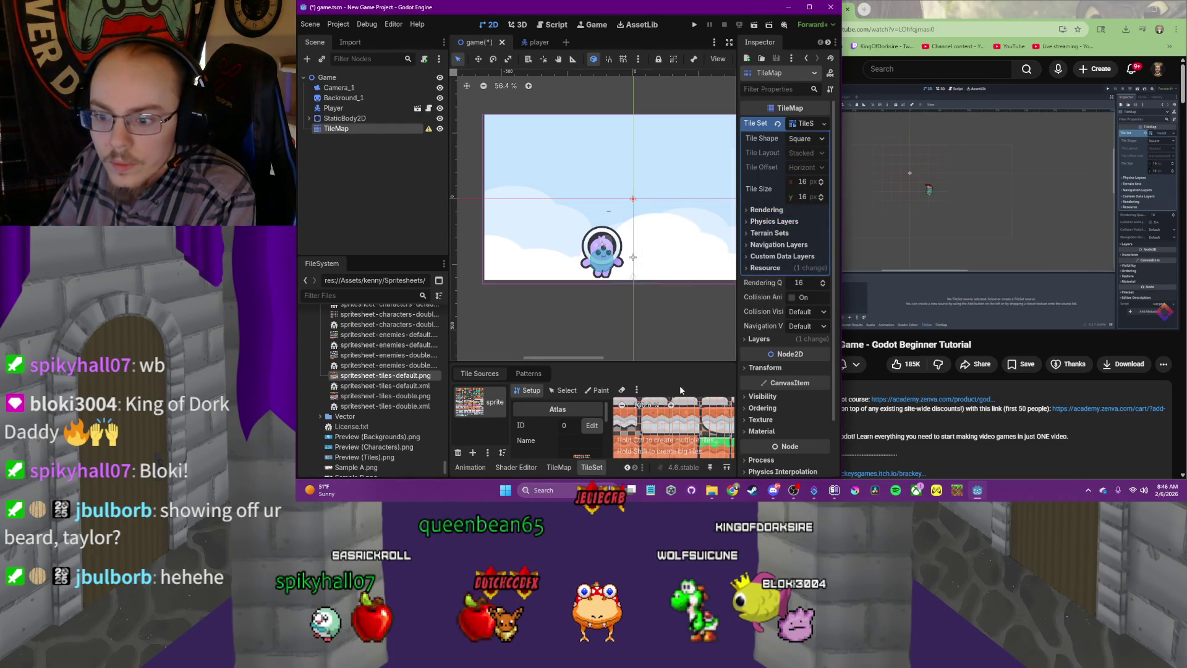
pyautogui.click(821, 184)
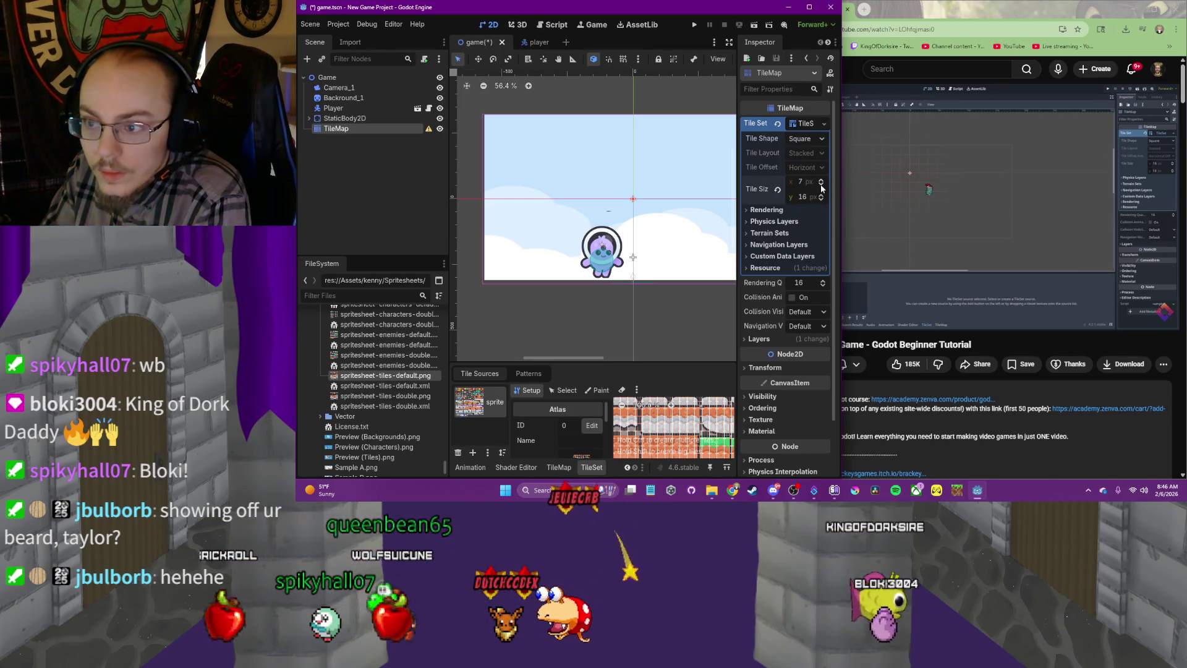
pyautogui.moveTo(822, 189); pyautogui.dragTo(821, 183)
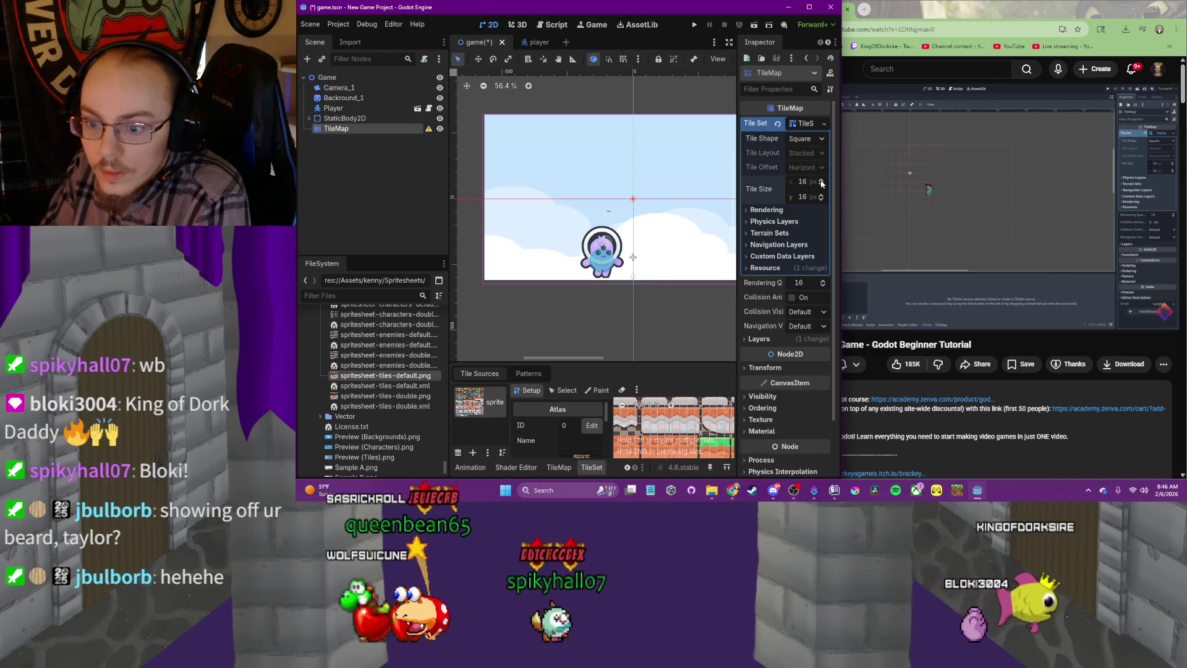
pyautogui.click(822, 182)
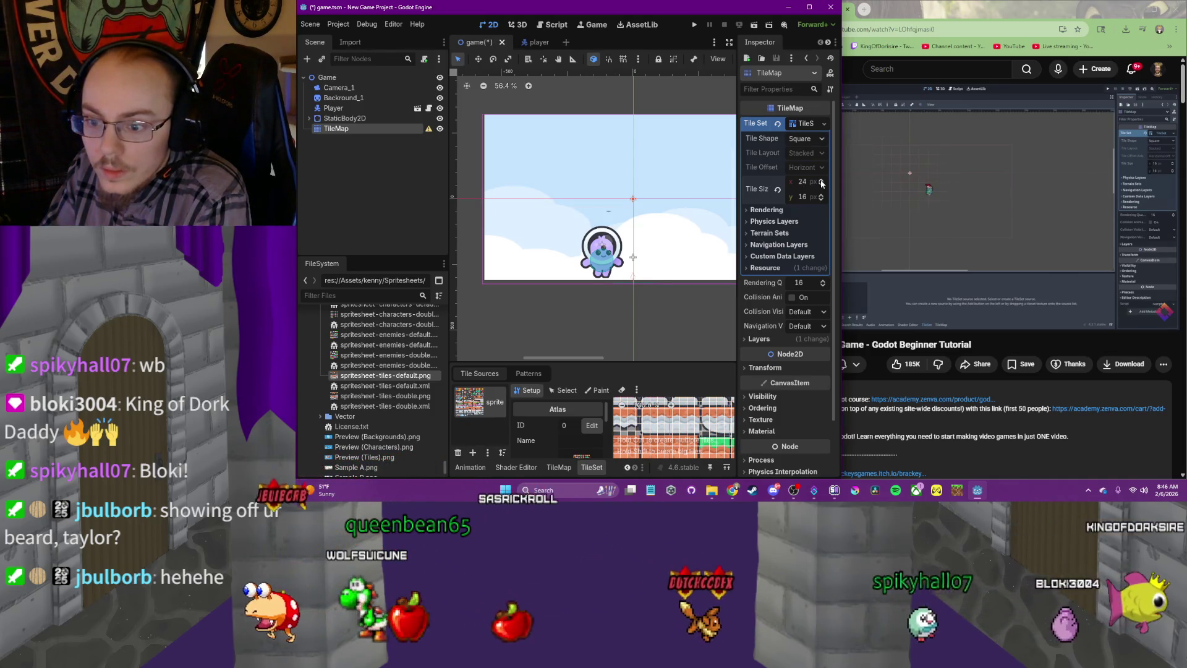
pyautogui.click(821, 181)
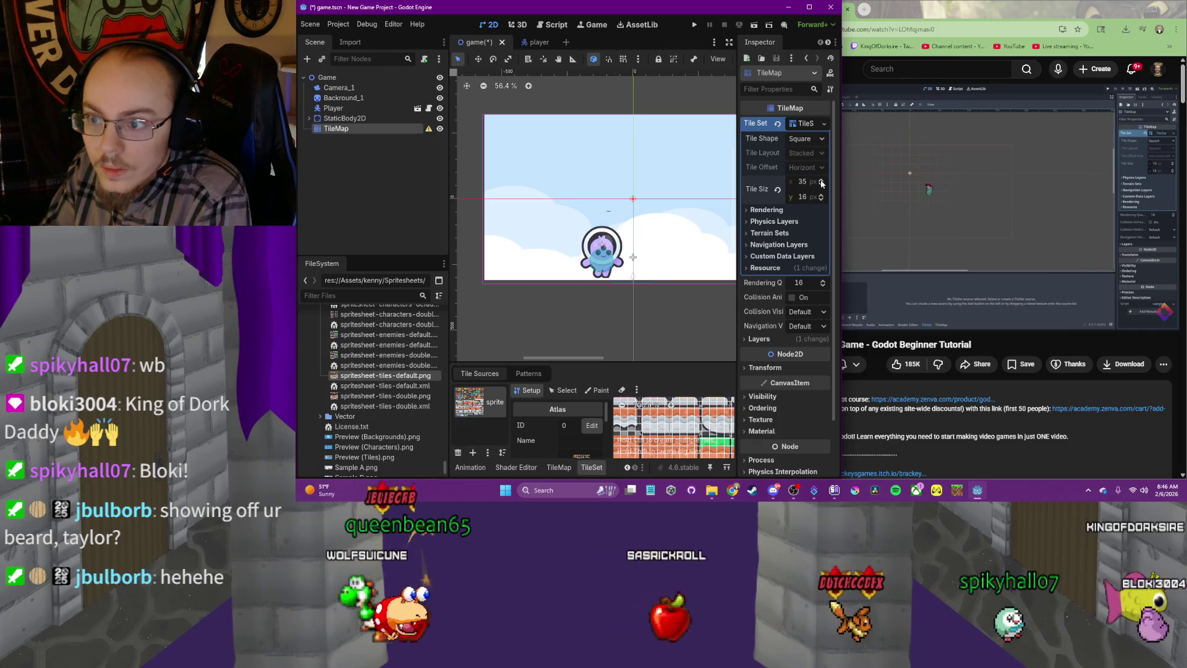
pyautogui.click(821, 182)
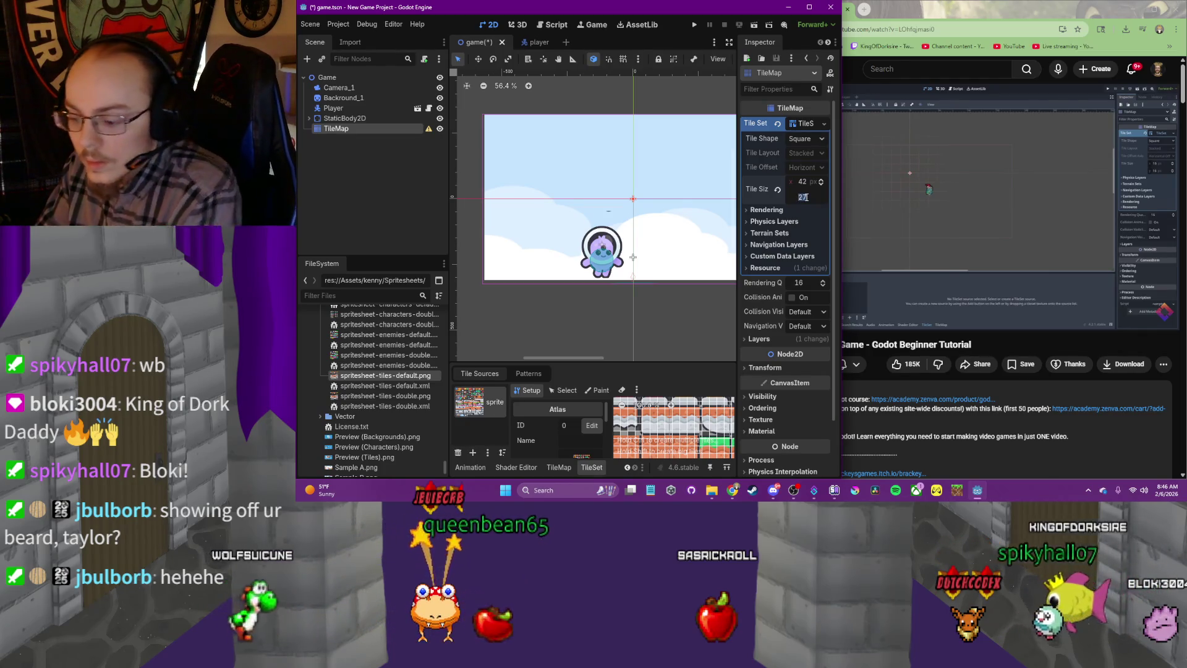
pyautogui.write('42')
pyautogui.press('Return')
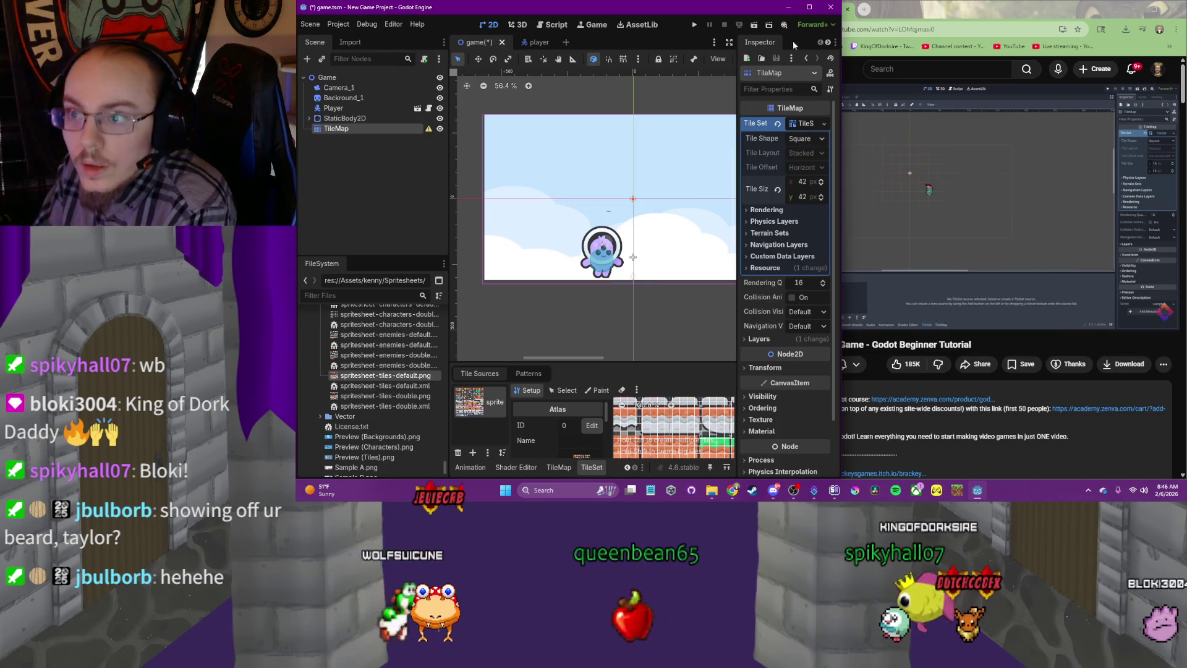
pyautogui.click(809, 9)
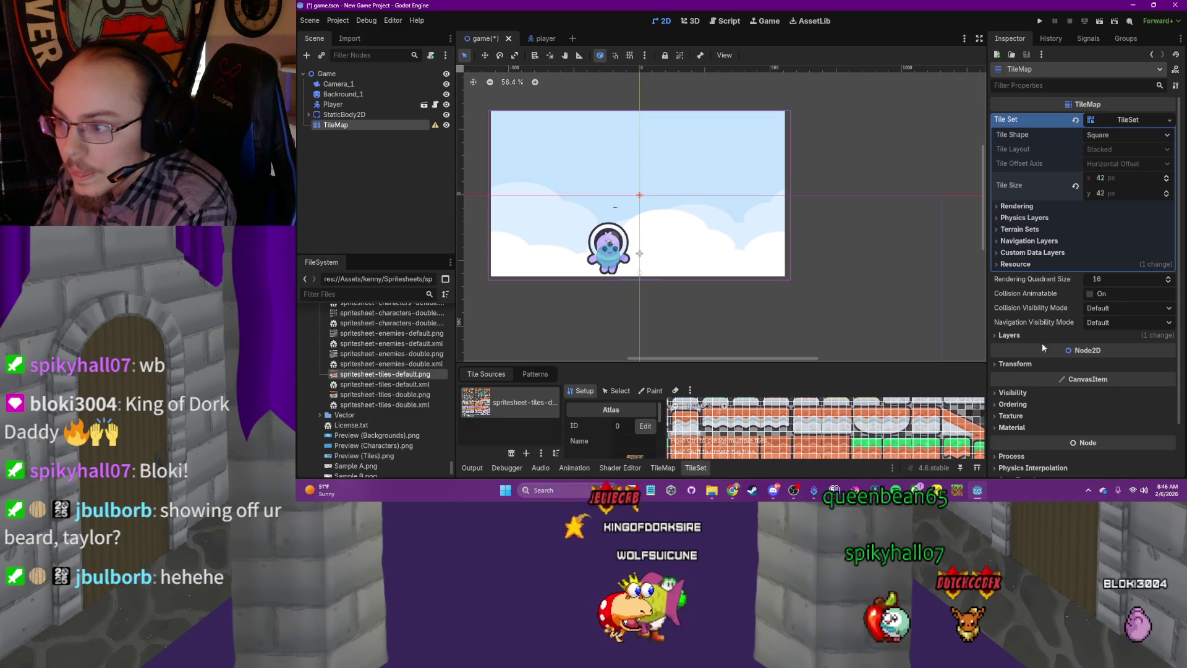
# Zoom and pan the atlas preview to look over the spritesheet tiles
pyautogui.scroll(-5, 811, 456)
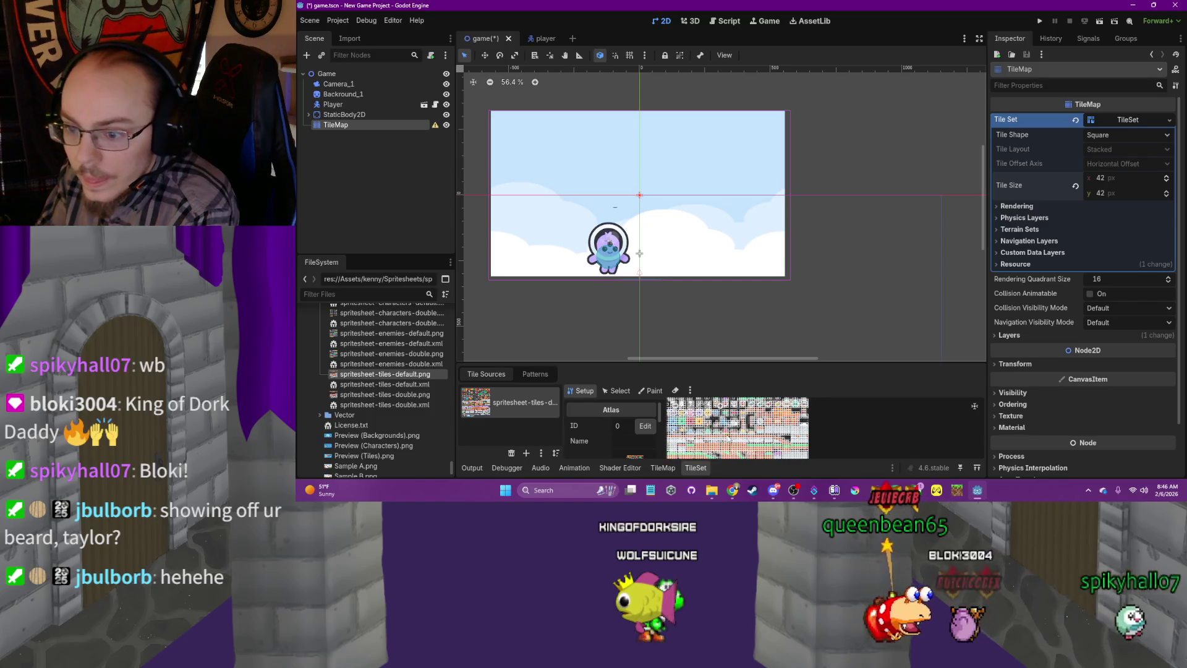
pyautogui.moveTo(729, 438); pyautogui.dragTo(808, 433)
pyautogui.scroll(3, 809, 433)
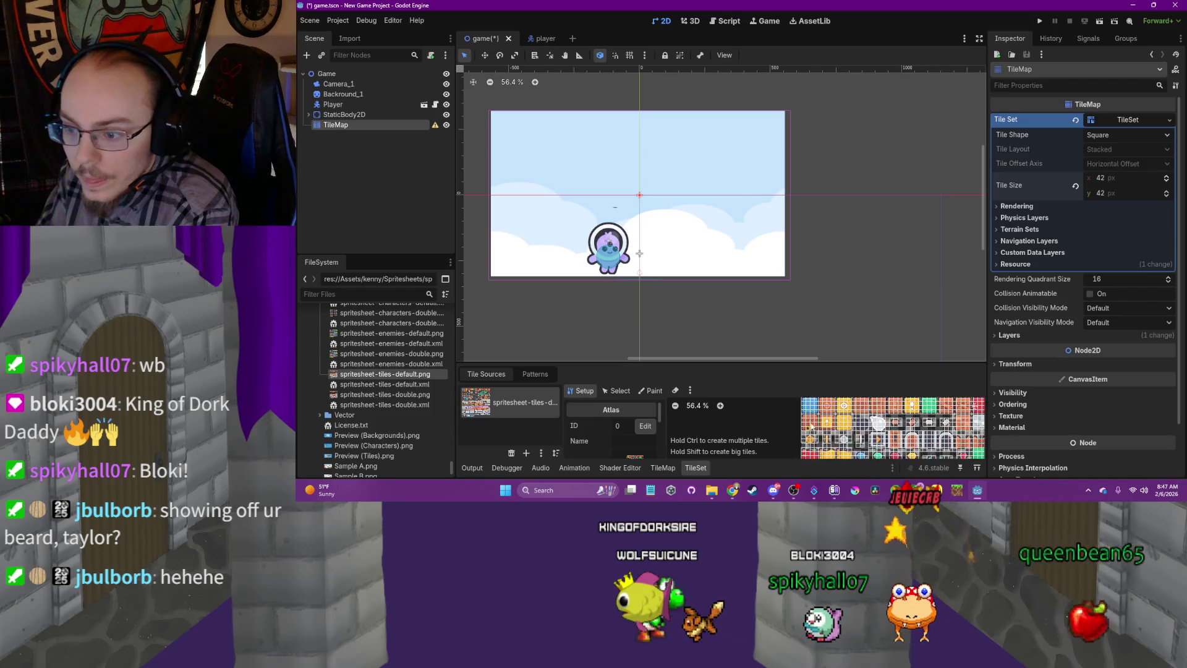
pyautogui.scroll(2, 840, 420)
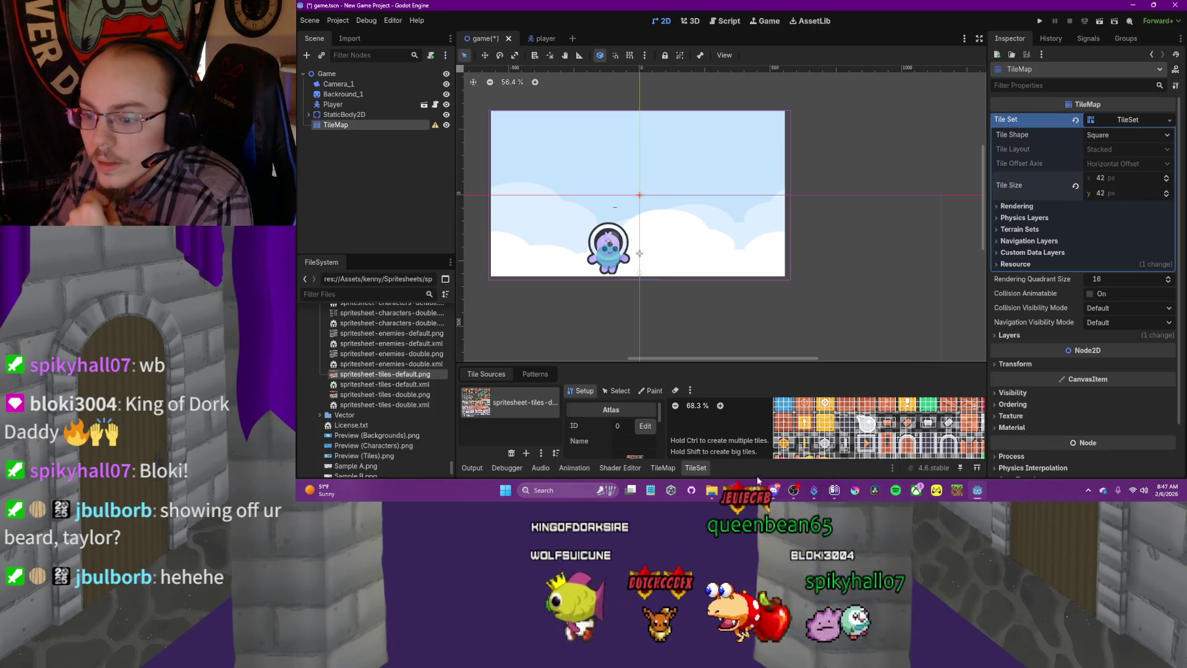
# Open spritesheet-tiles-default from the kenny Spritesheets folder in an image viewer
pyautogui.click(712, 490)
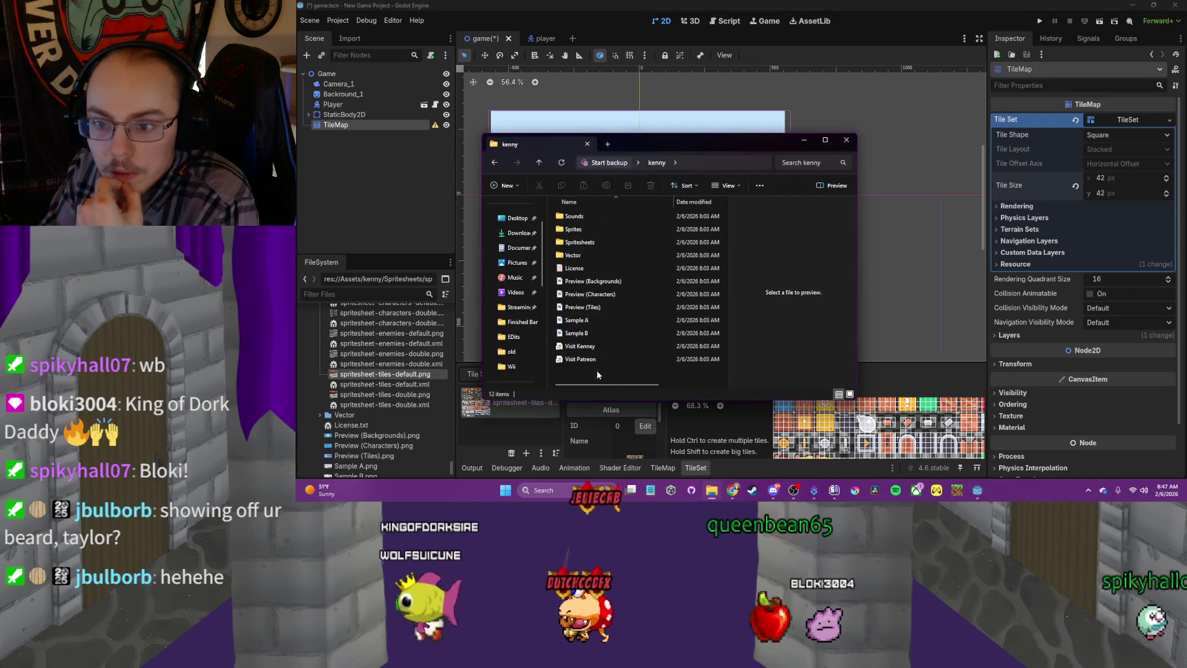
pyautogui.doubleClick(579, 242)
pyautogui.scroll(-2, 605, 340)
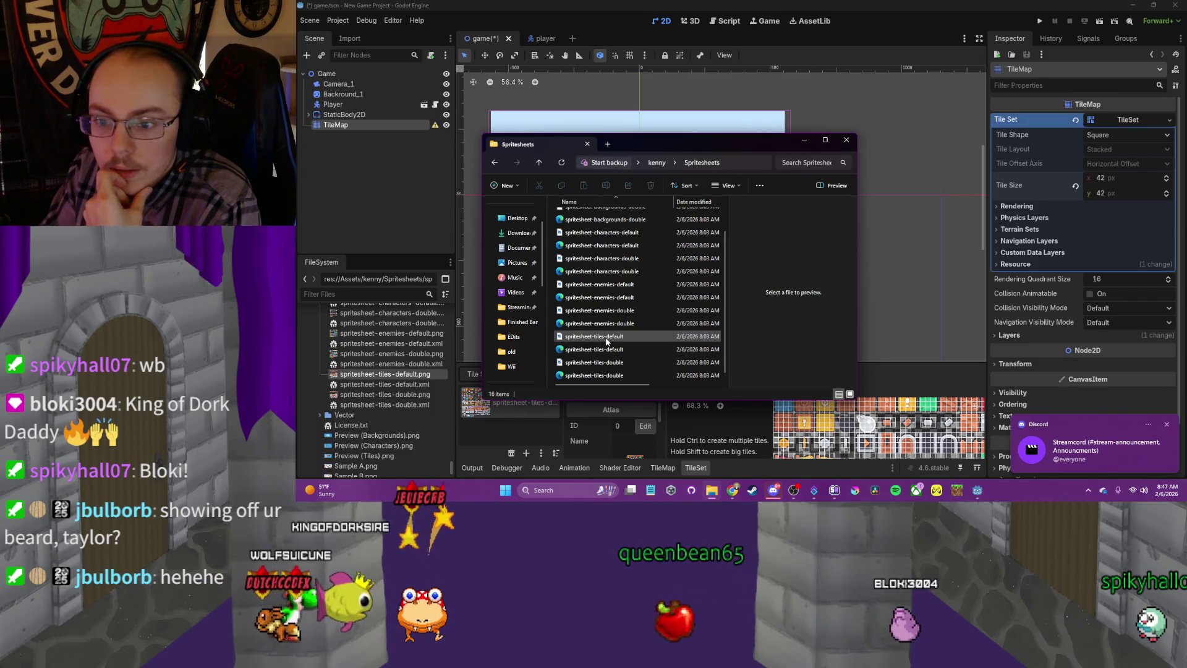
pyautogui.doubleClick(606, 338)
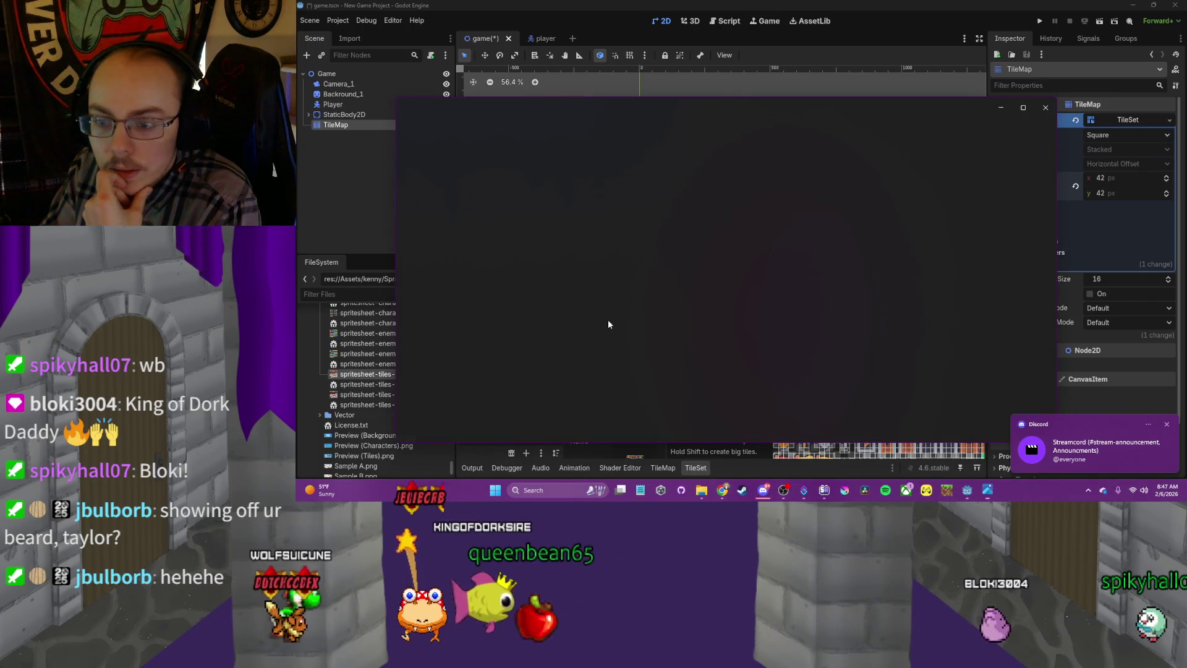
# Zoom into the spritesheet in Photos, then close Photos and the Spritesheets folder window
pyautogui.scroll(1, 684, 276)
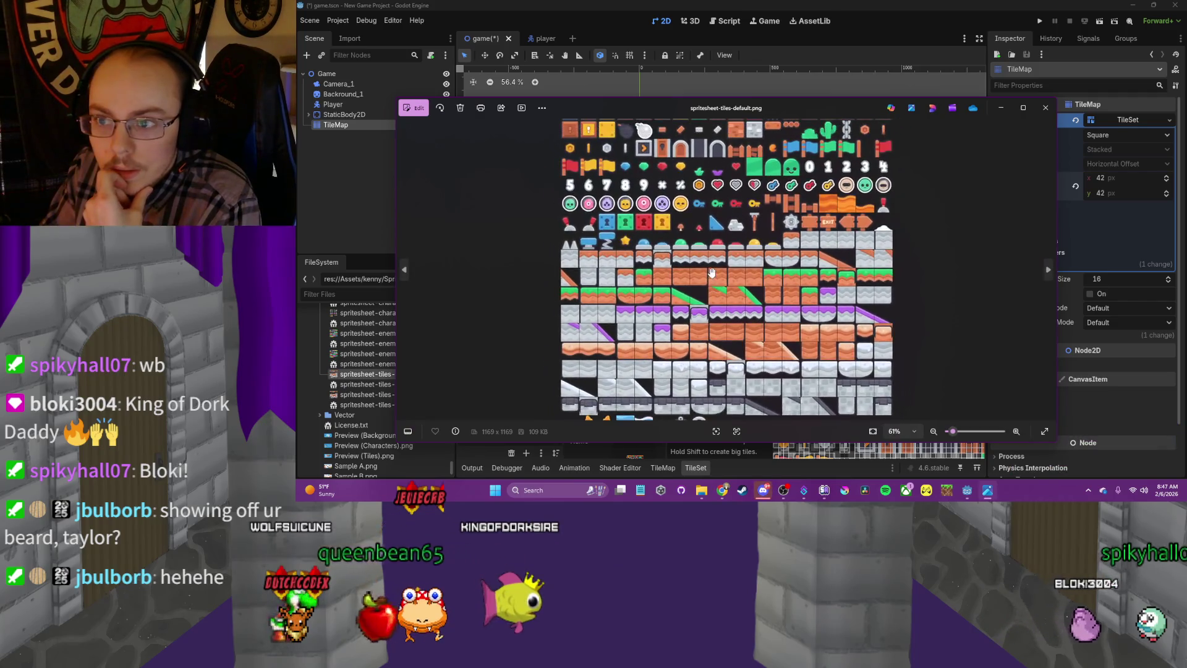
pyautogui.scroll(5, 711, 273)
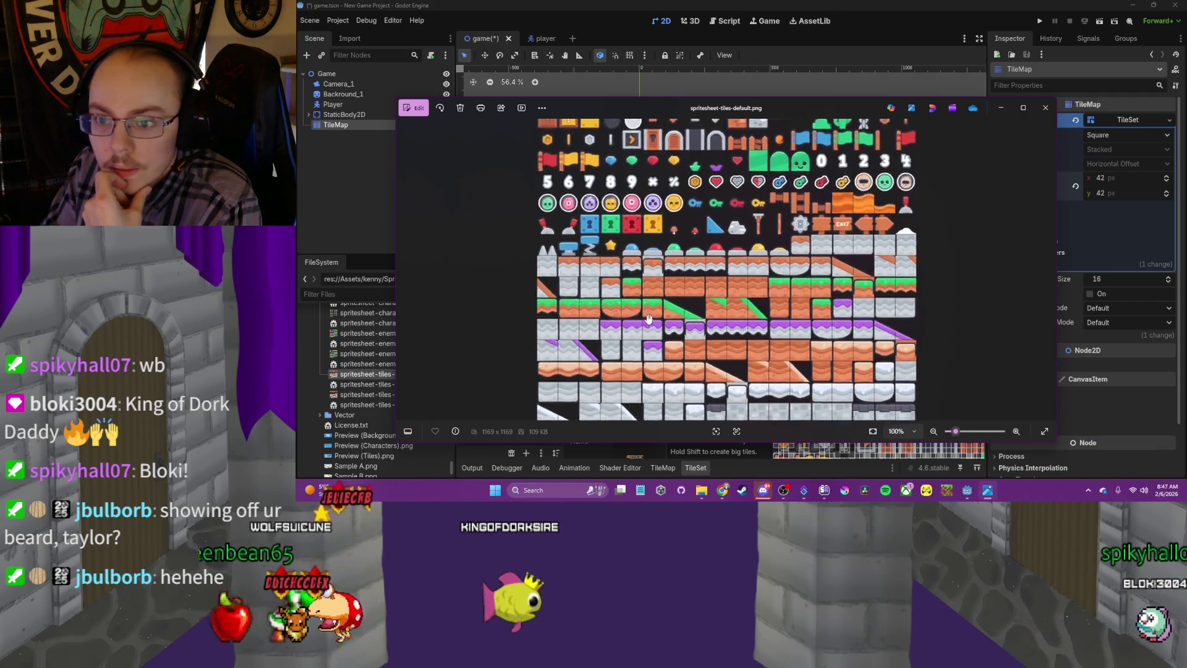
pyautogui.click(1046, 107)
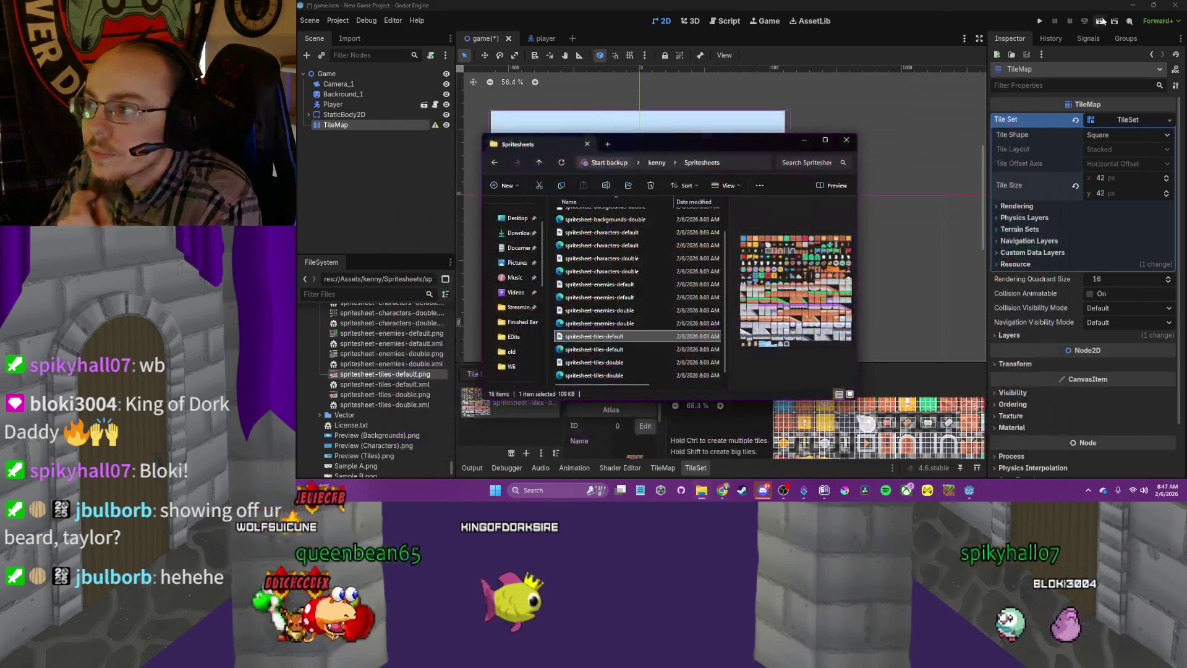
pyautogui.click(853, 141)
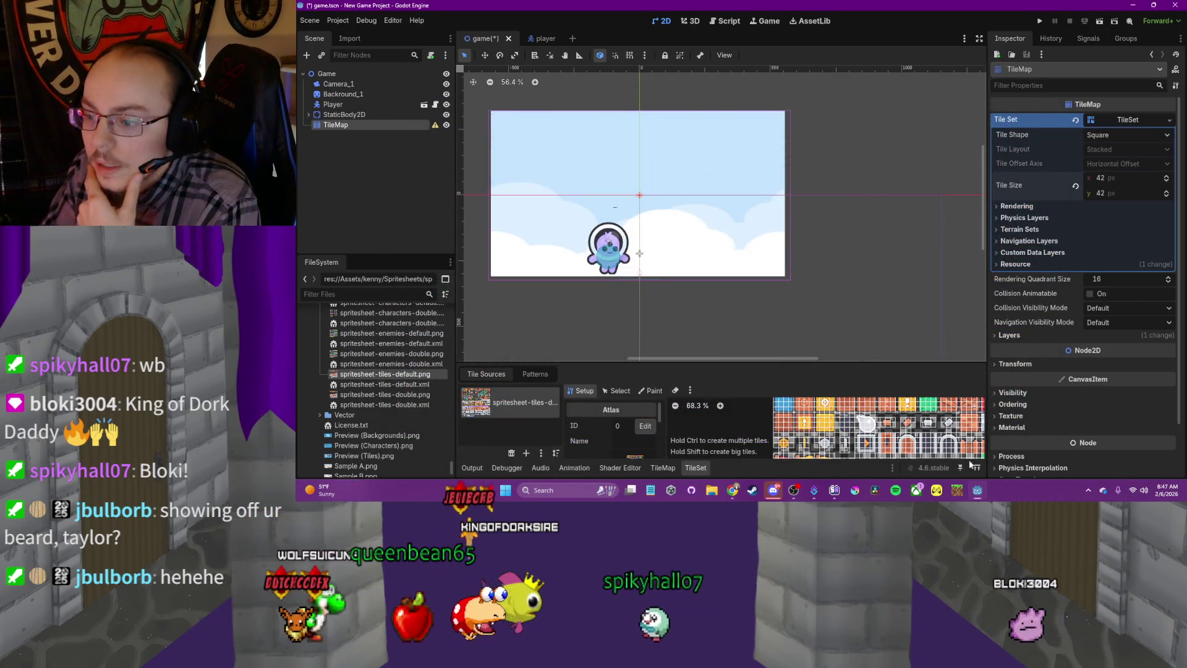
pyautogui.moveTo(735, 496)
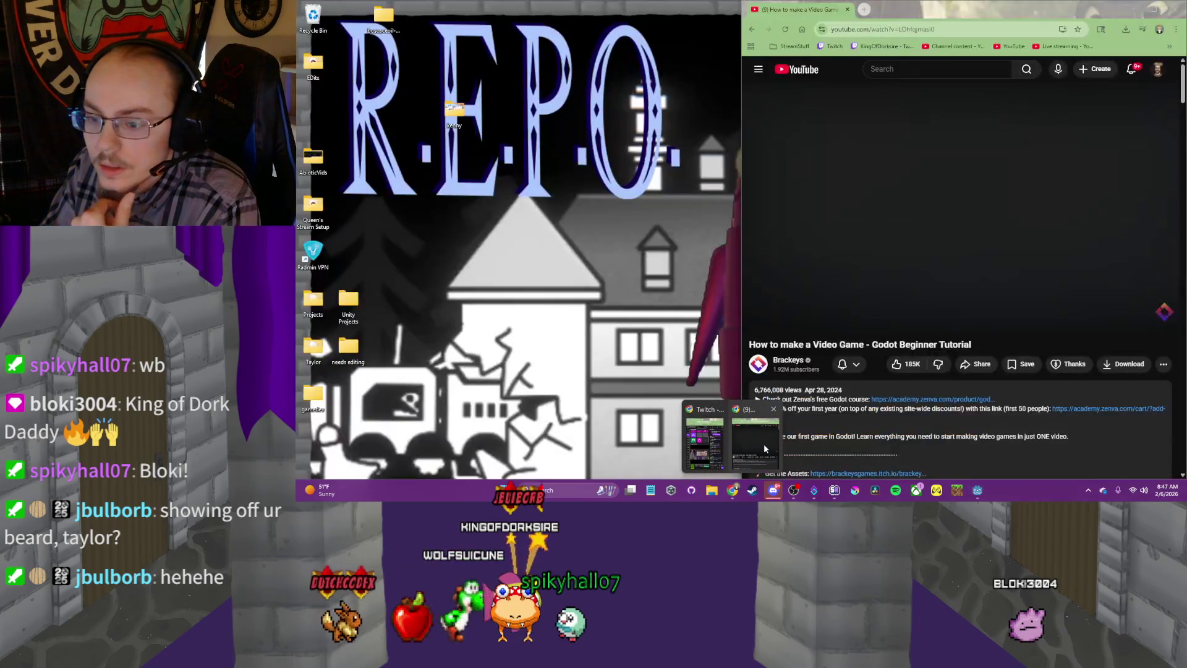
pyautogui.click(763, 443)
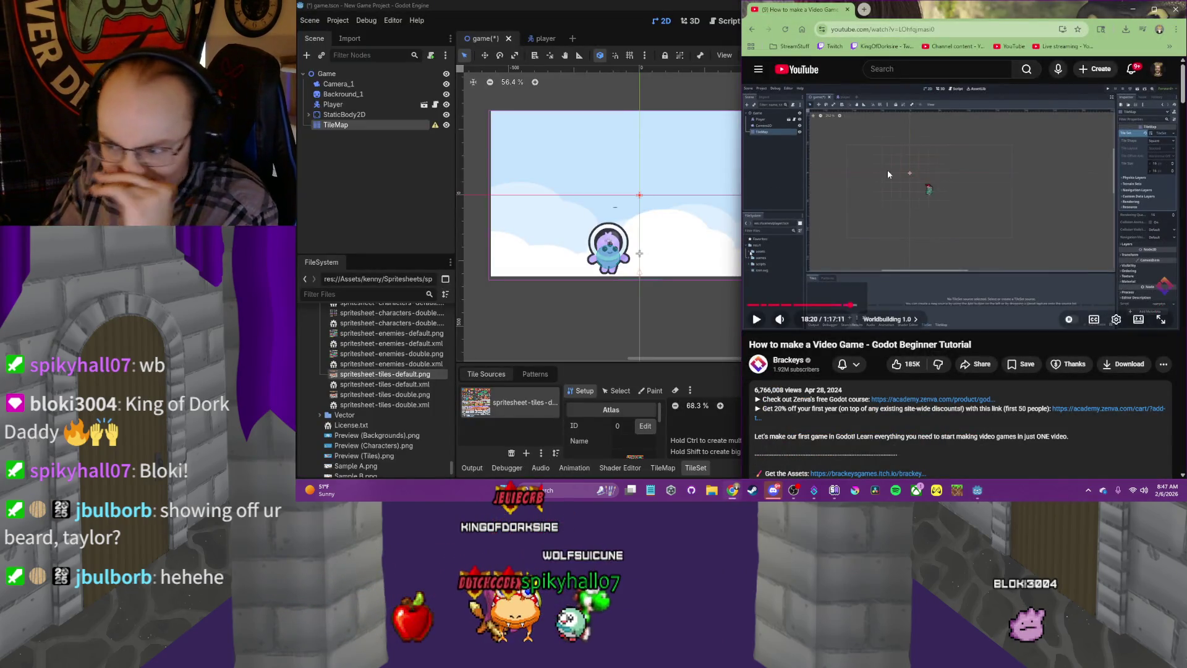
pyautogui.click(1153, 8)
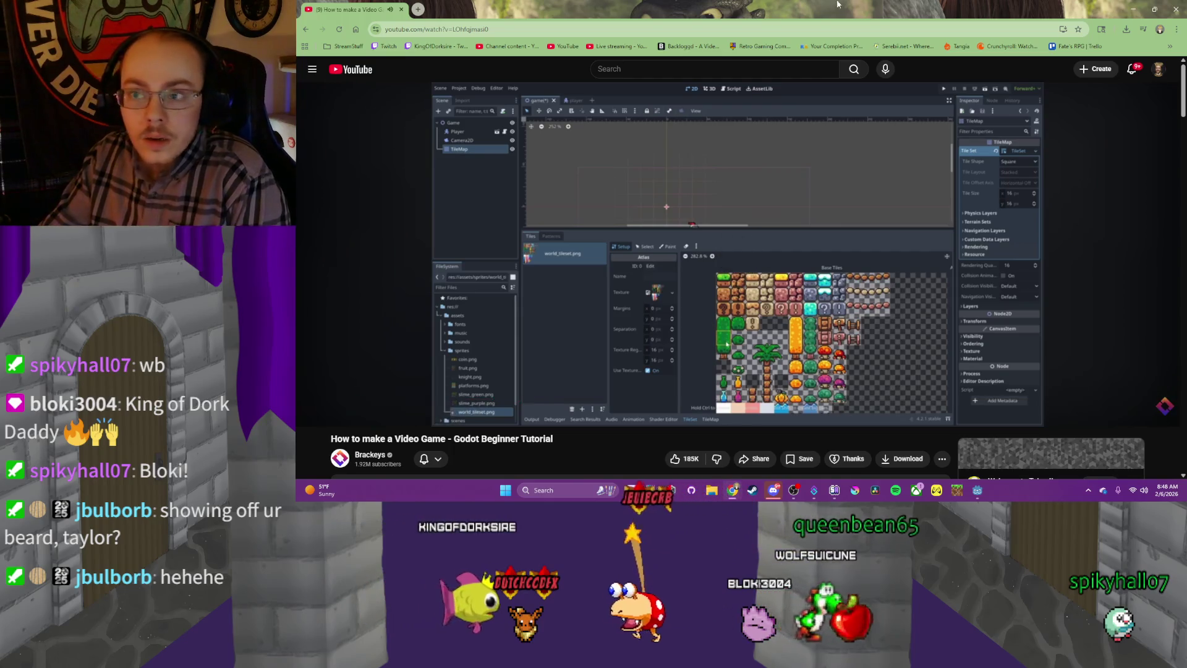
pyautogui.hotkey('alt', 'Tab')
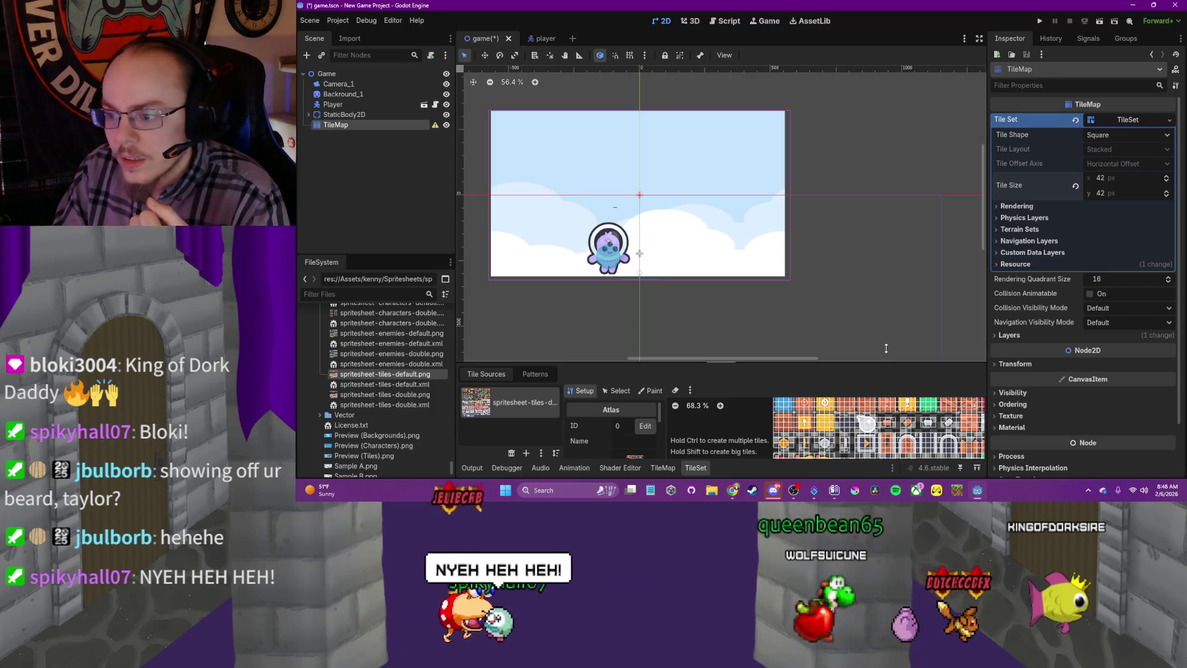
# Enlarge the TileSet panel to show the full atlas and switch on tile erasing
pyautogui.moveTo(890, 366); pyautogui.dragTo(864, 215)
pyautogui.scroll(-2, 864, 324)
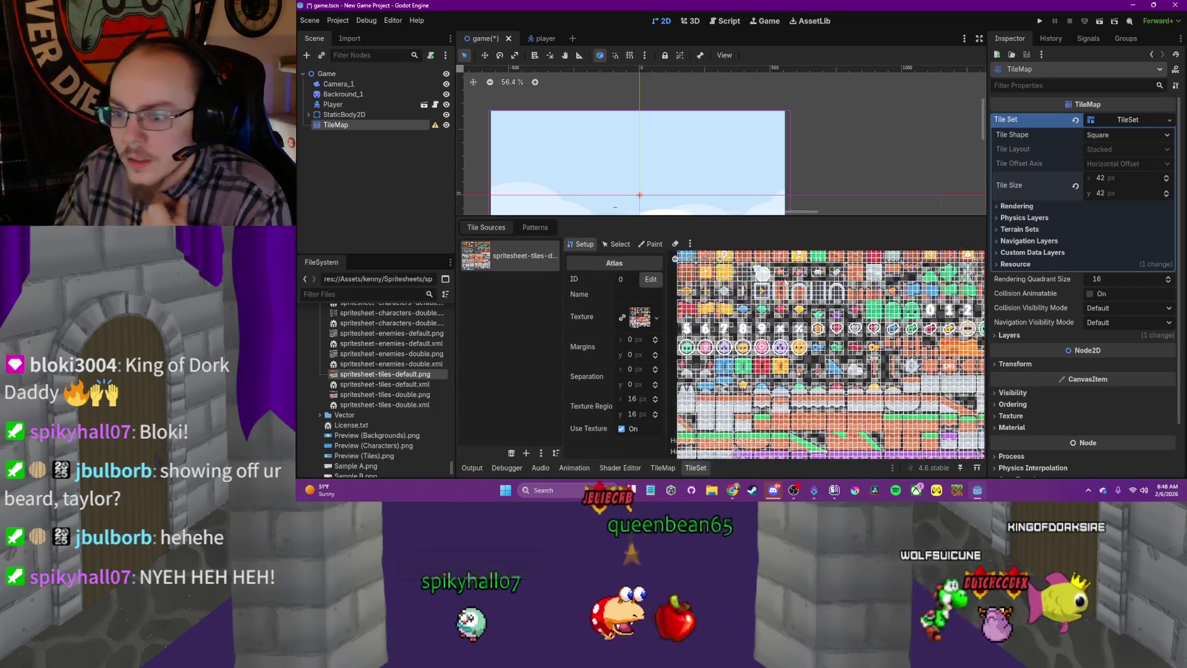
pyautogui.click(675, 244)
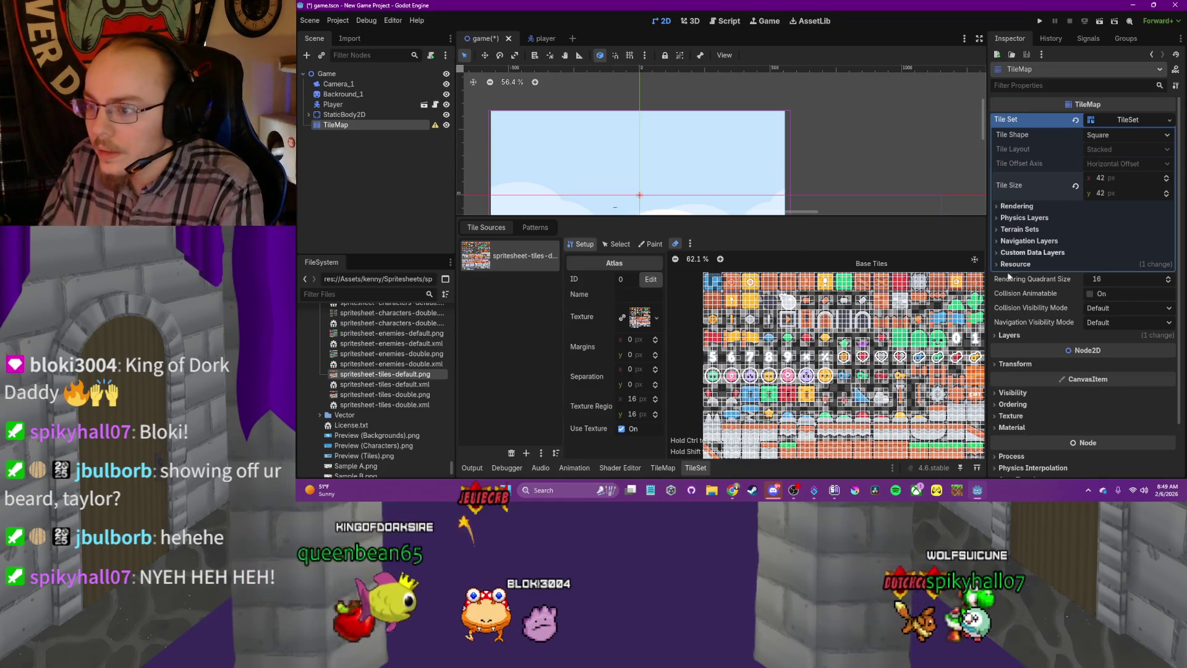
# Recentre the atlas view and remove the spritesheet-tiles-default.png tile source
pyautogui.click(975, 262)
pyautogui.scroll(-2, 728, 309)
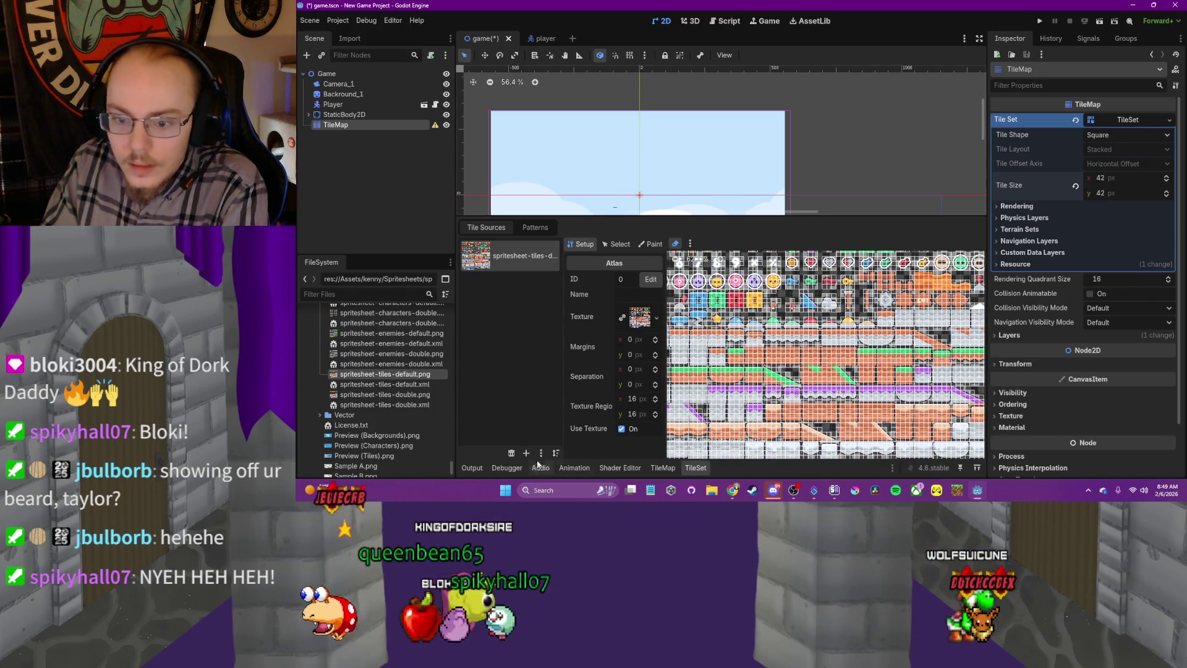
pyautogui.click(512, 453)
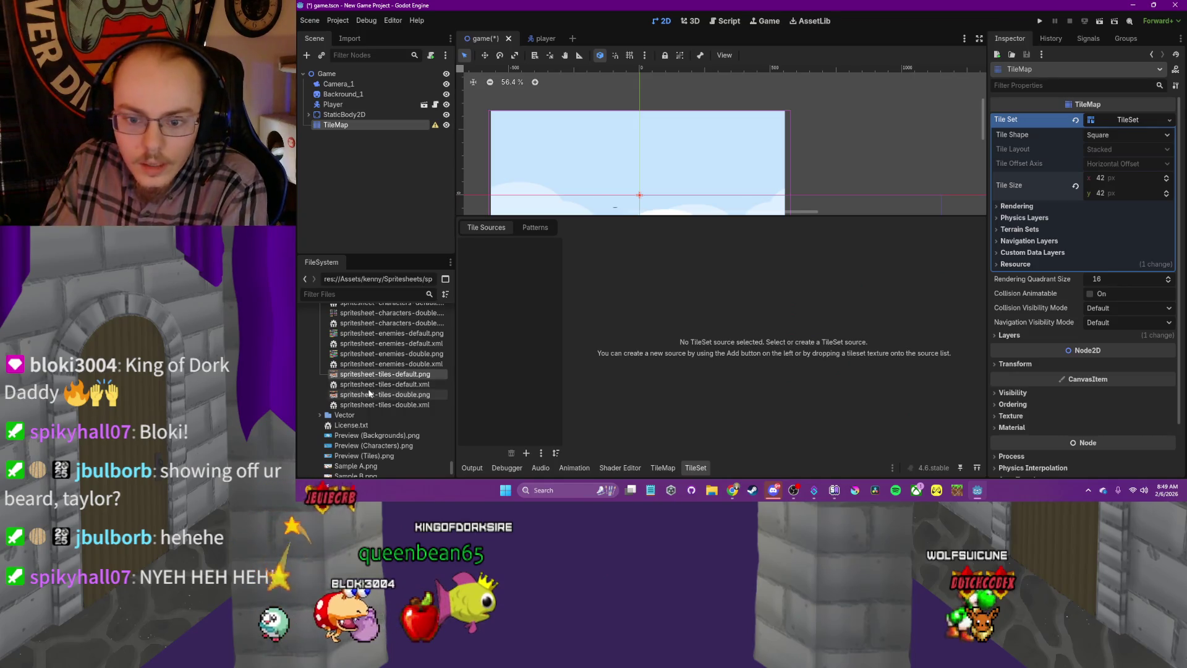
pyautogui.moveTo(370, 394)
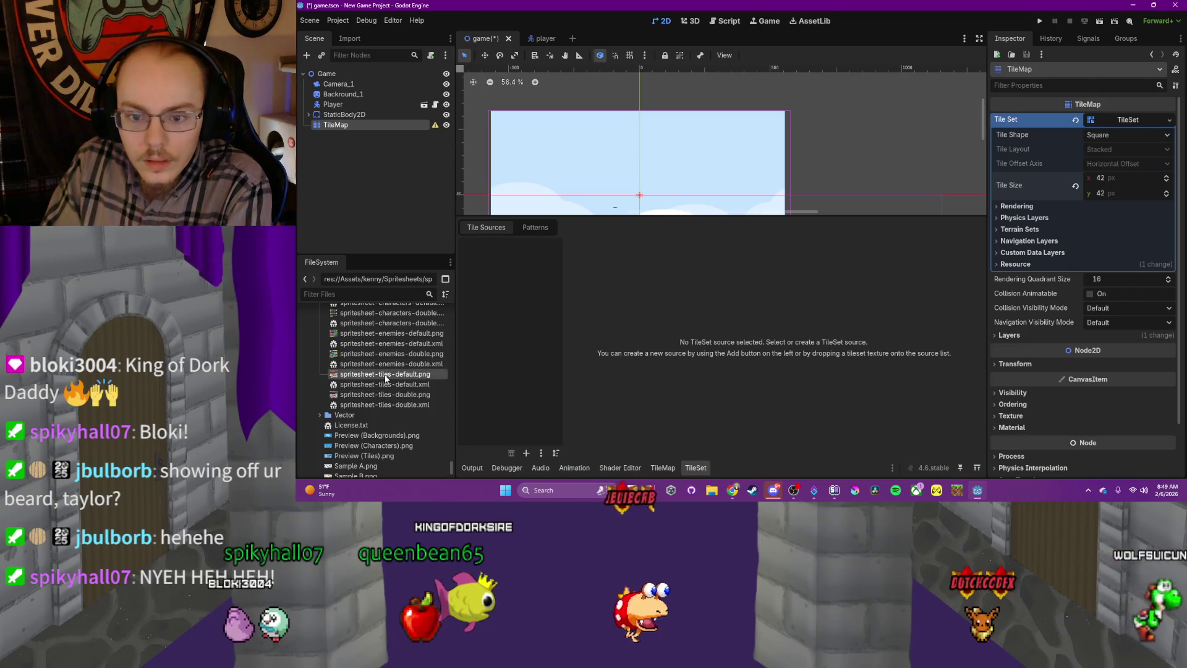
pyautogui.moveTo(386, 379); pyautogui.dragTo(486, 352)
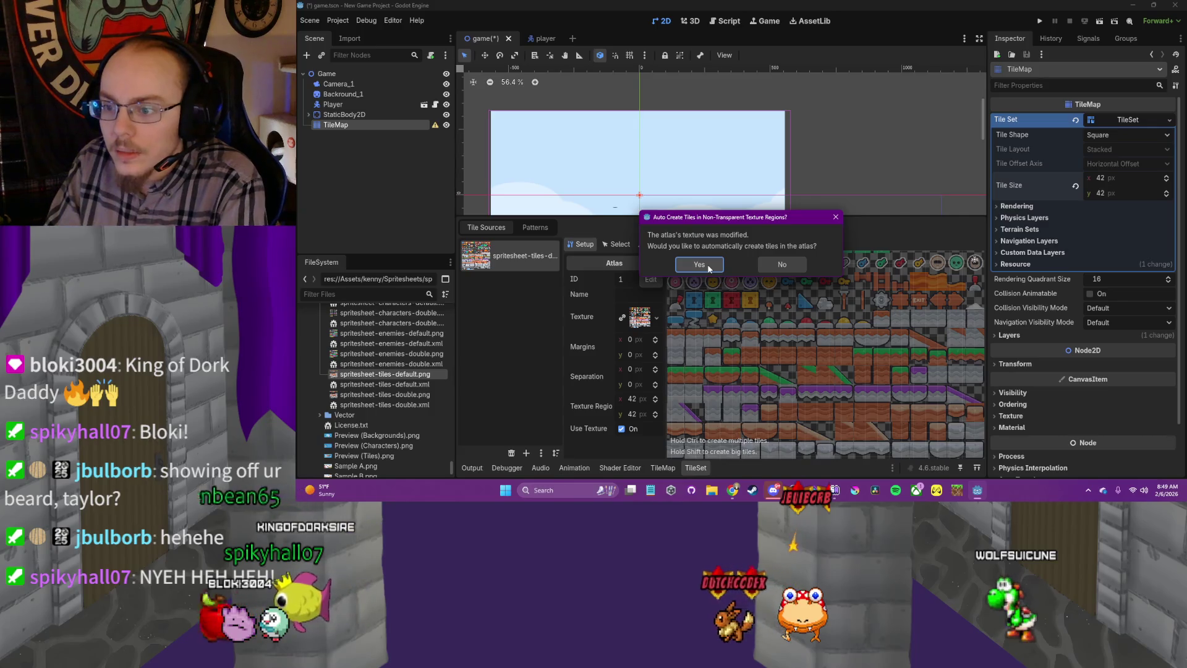
pyautogui.click(784, 262)
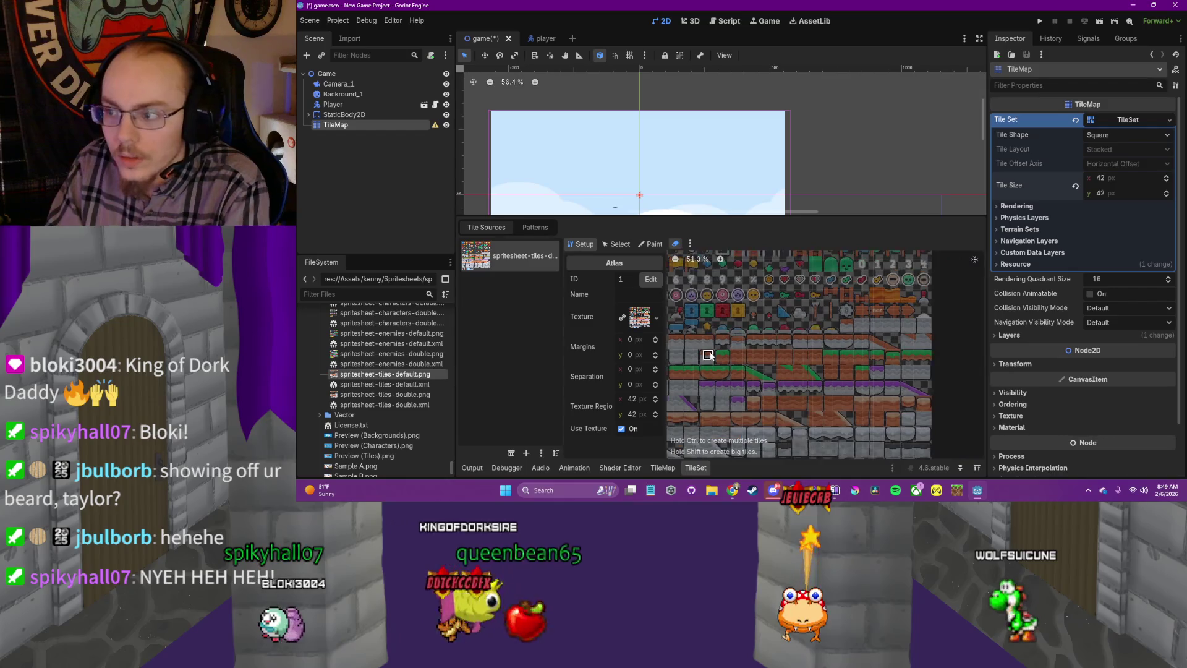
pyautogui.moveTo(712, 354); pyautogui.dragTo(773, 336)
pyautogui.scroll(2, 770, 334)
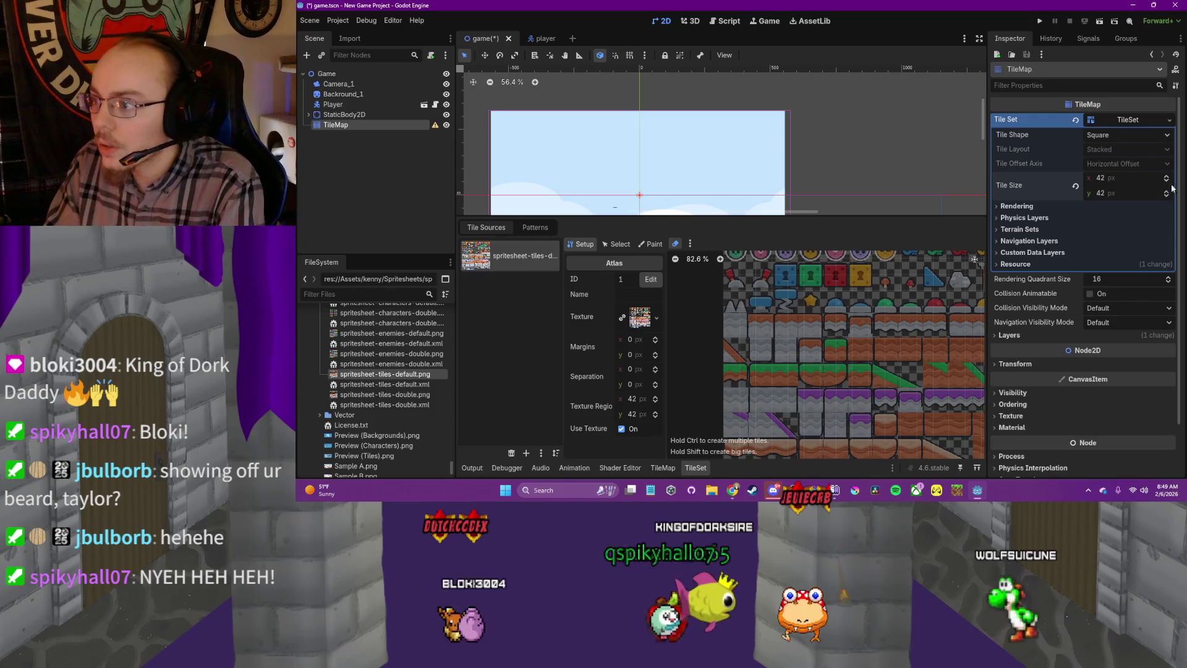
pyautogui.scroll(5, 829, 304)
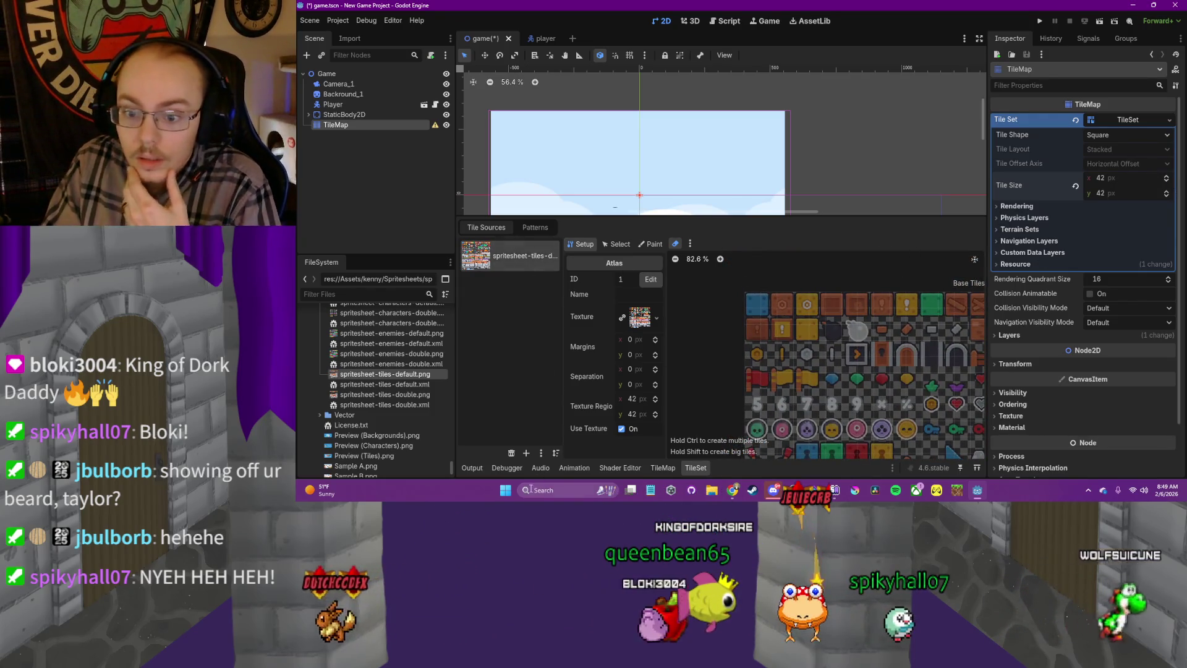
pyautogui.click(512, 454)
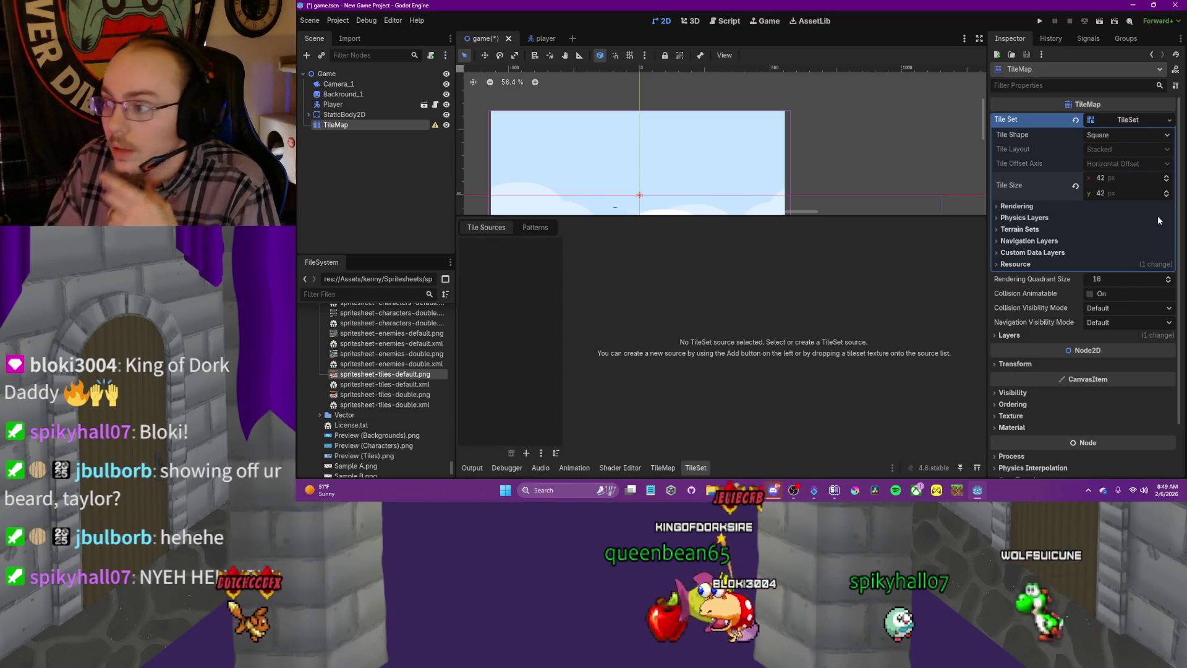
# Set tile size to 50 × 50 px and re-add the spritesheet with auto-created tiles
pyautogui.click(1106, 178)
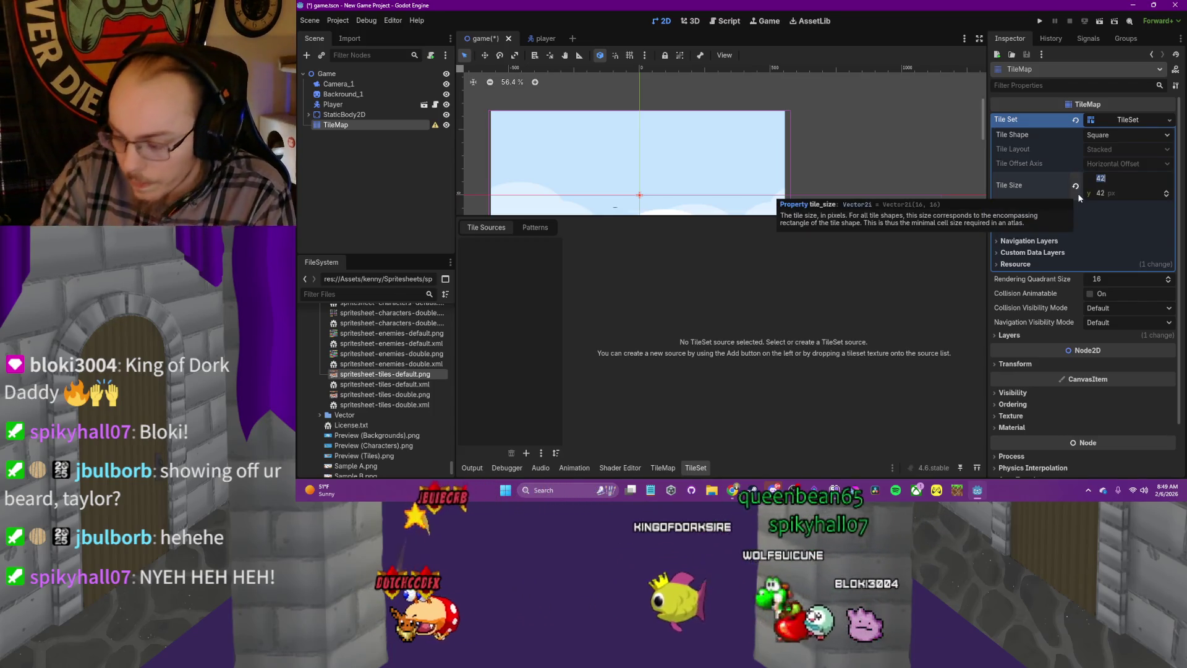
pyautogui.write('50')
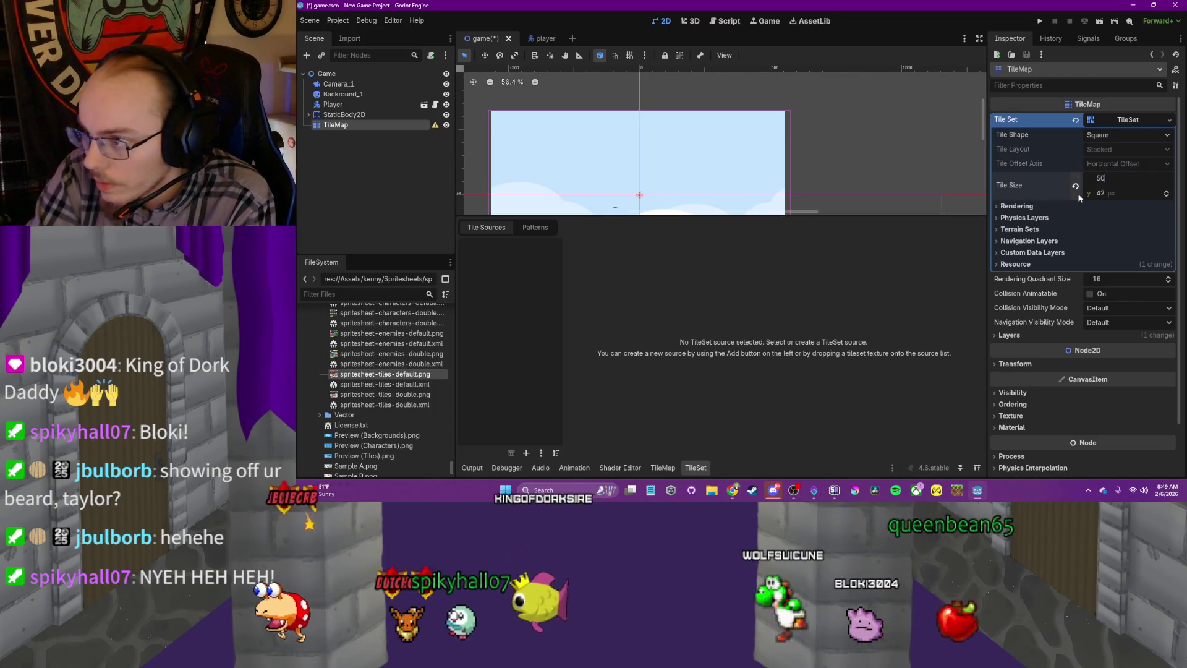
pyautogui.press('Tab')
pyautogui.write('50')
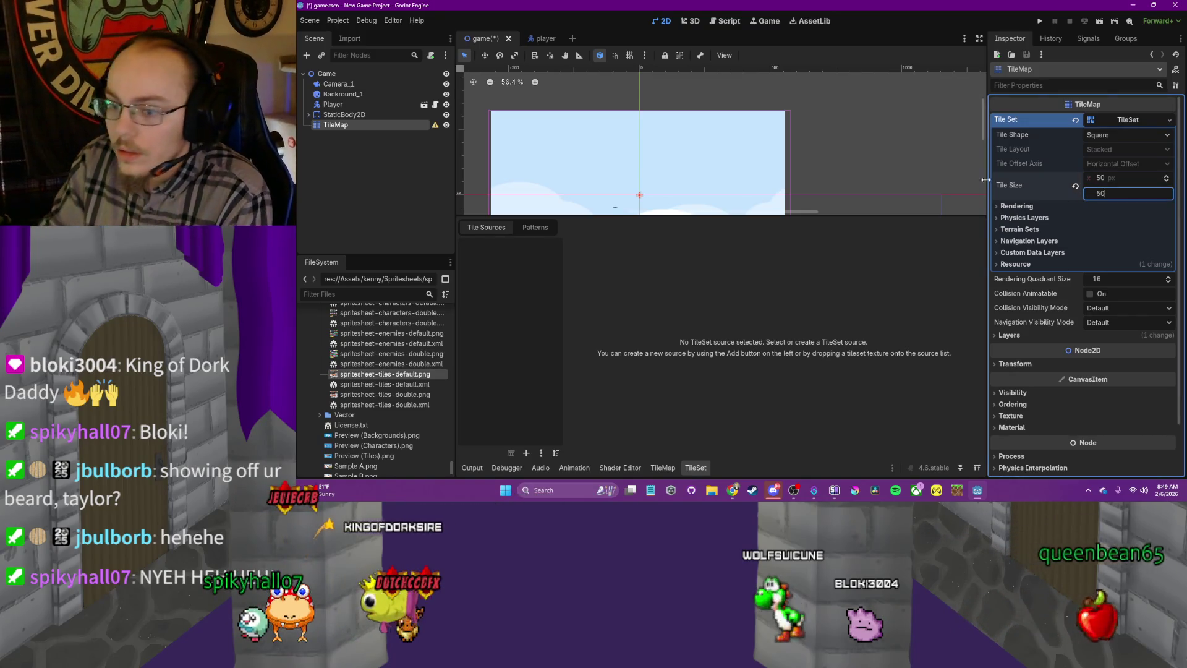
pyautogui.moveTo(417, 377); pyautogui.dragTo(532, 356)
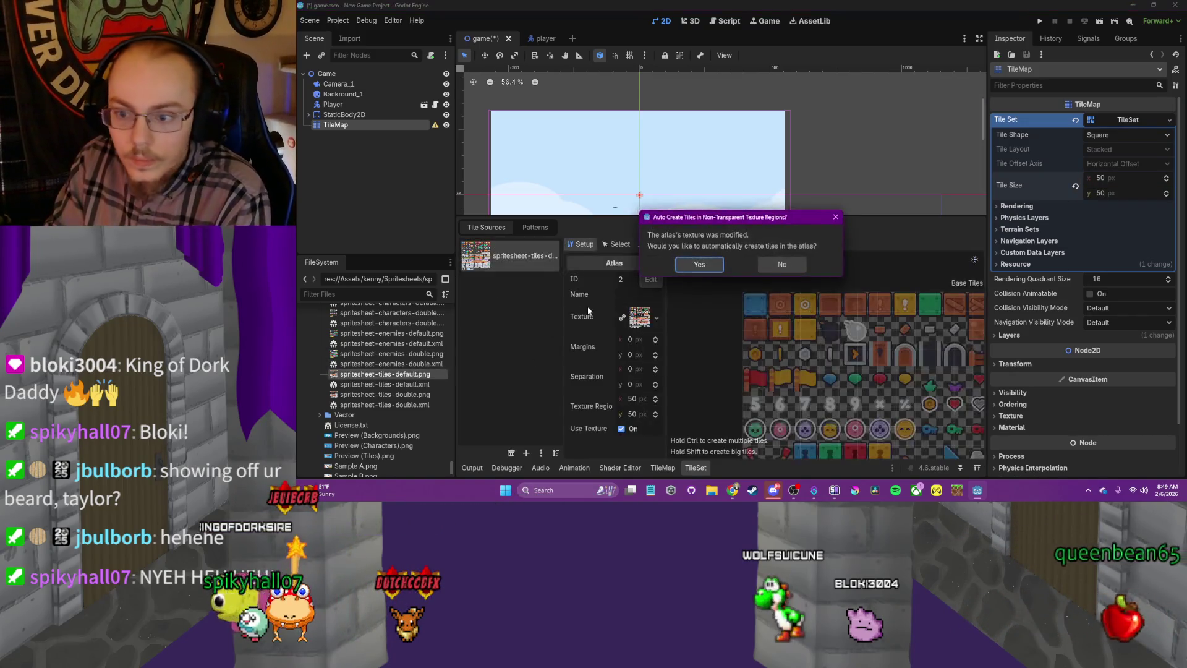
pyautogui.click(699, 265)
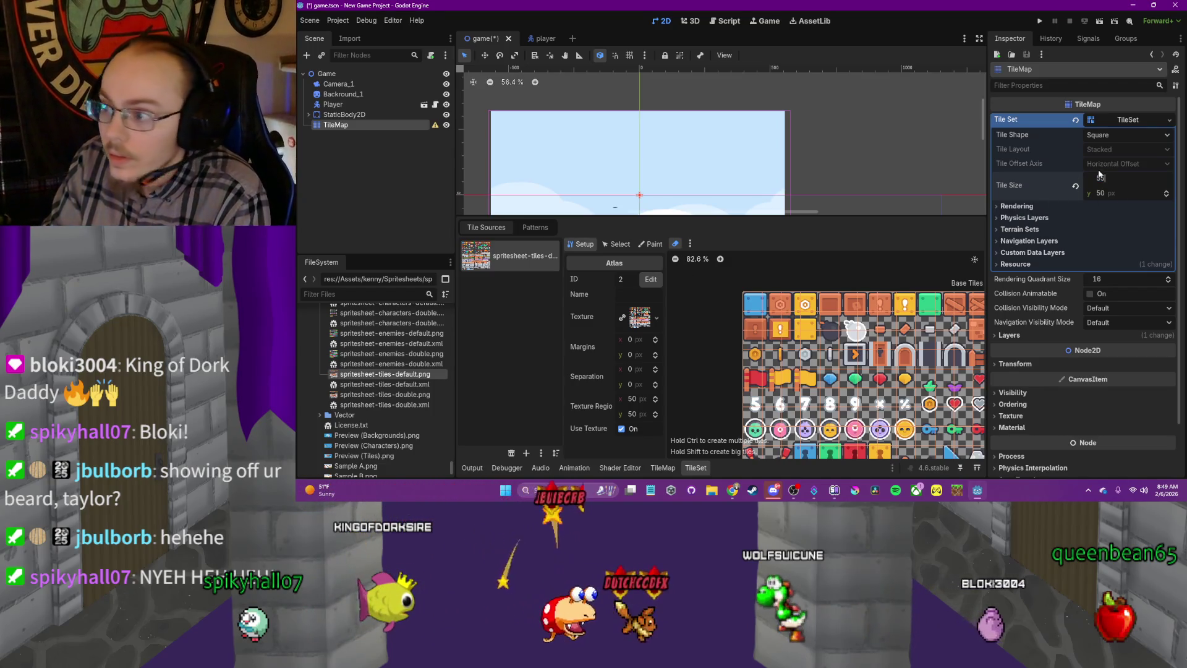
# Try a 55 px tile size, then remove and re-add the spritesheet without auto-creating tiles
pyautogui.press('Return')
pyautogui.click(1106, 193)
pyautogui.write('55')
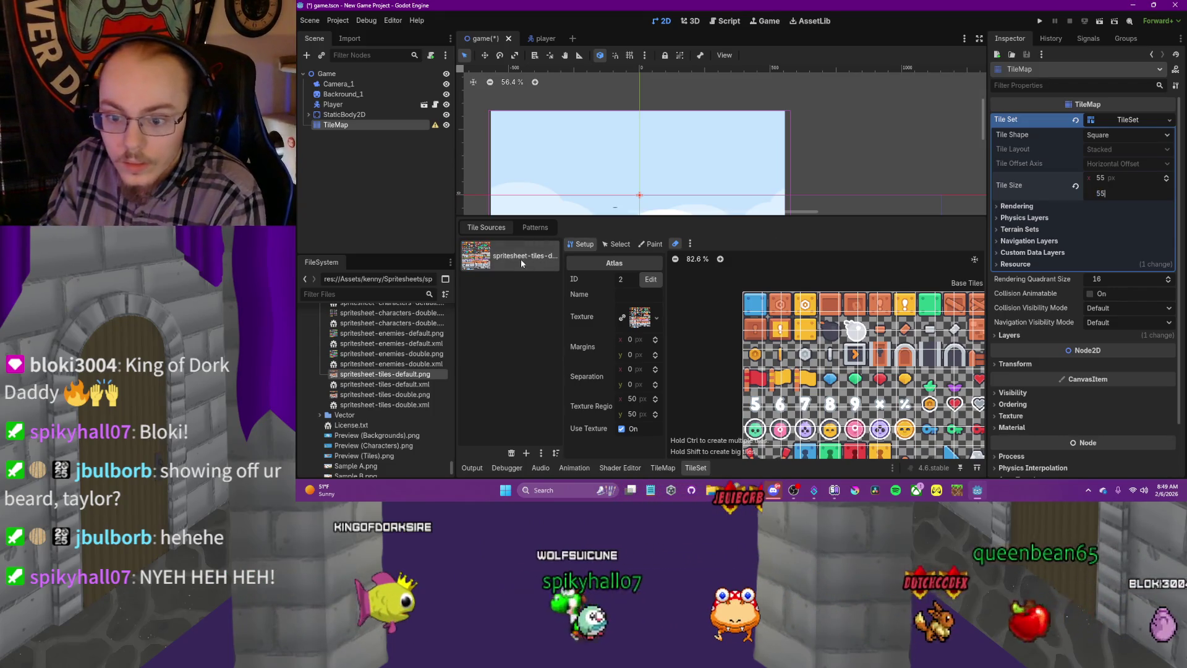
pyautogui.click(511, 452)
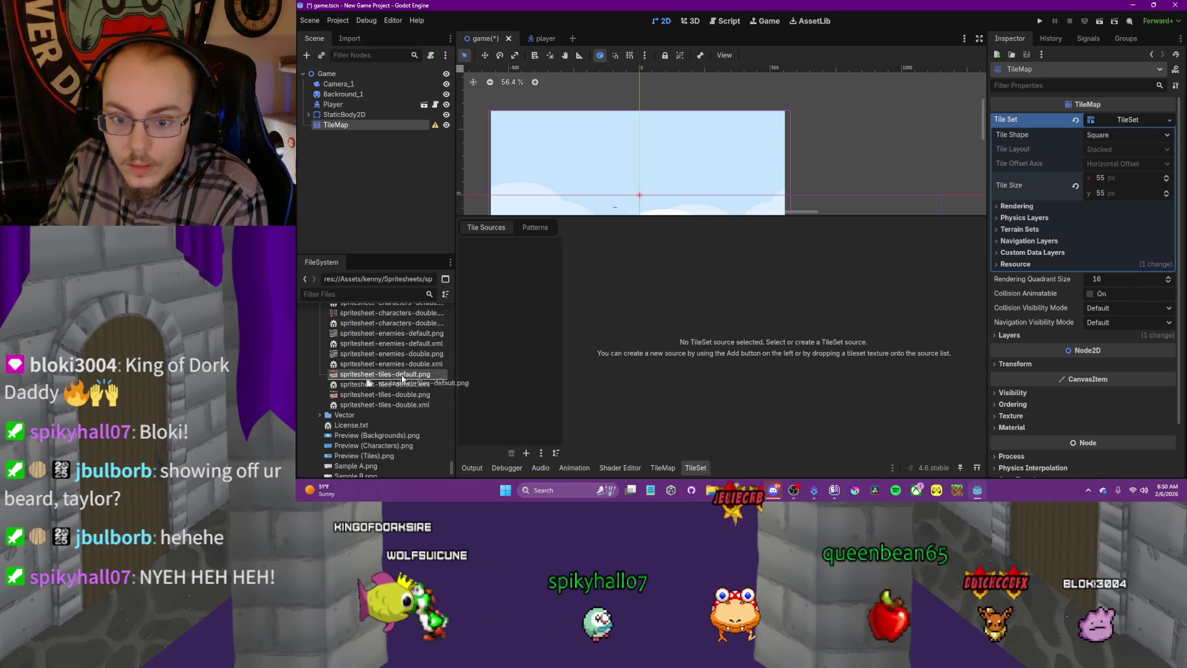
pyautogui.moveTo(487, 366); pyautogui.dragTo(489, 366)
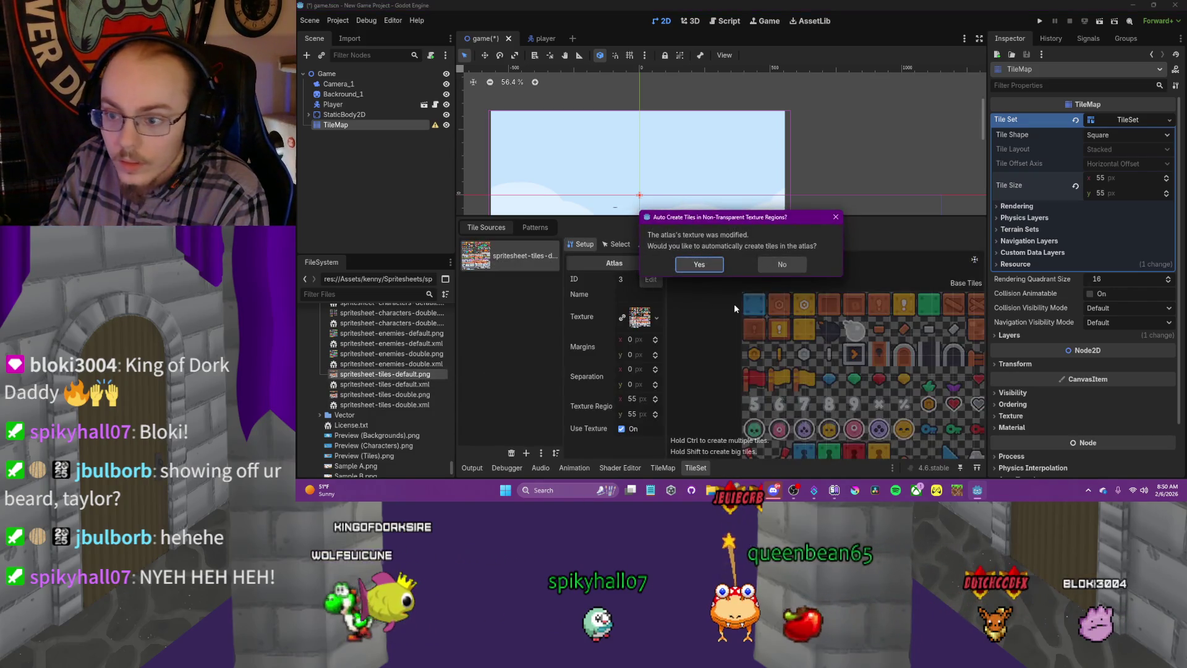
pyautogui.click(782, 264)
# Set tile size to 62 × 62 px, then remove and re-add the spritesheet without auto-created tiles
pyautogui.click(1104, 179)
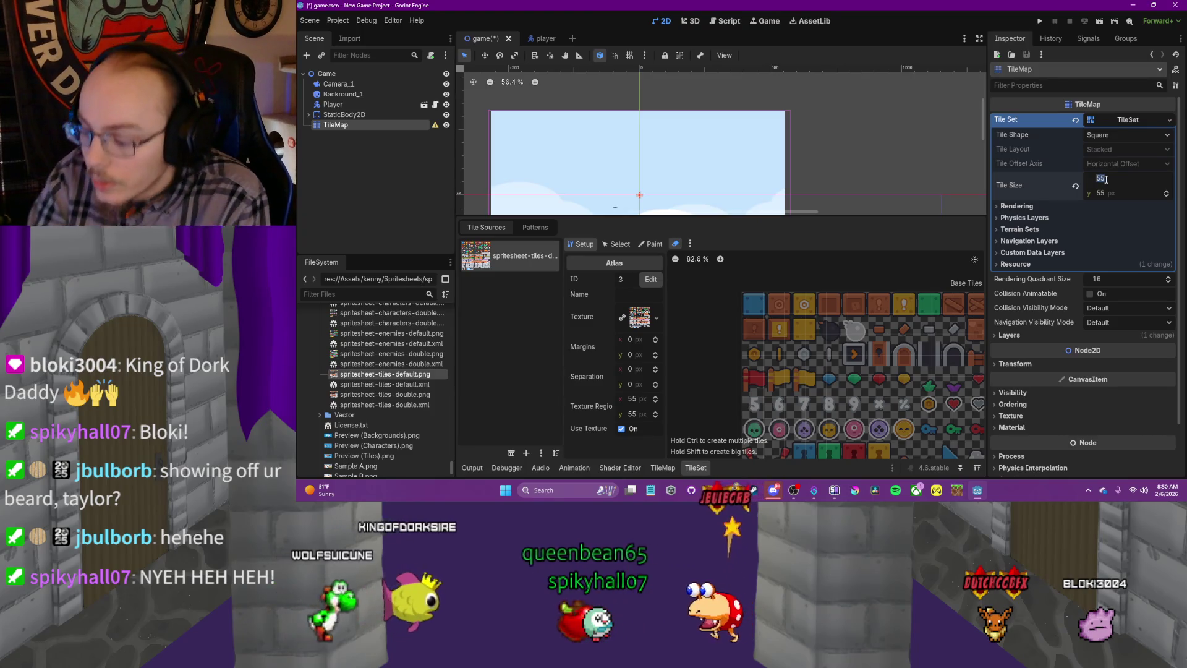
pyautogui.write('62')
pyautogui.press('Tab')
pyautogui.write('62')
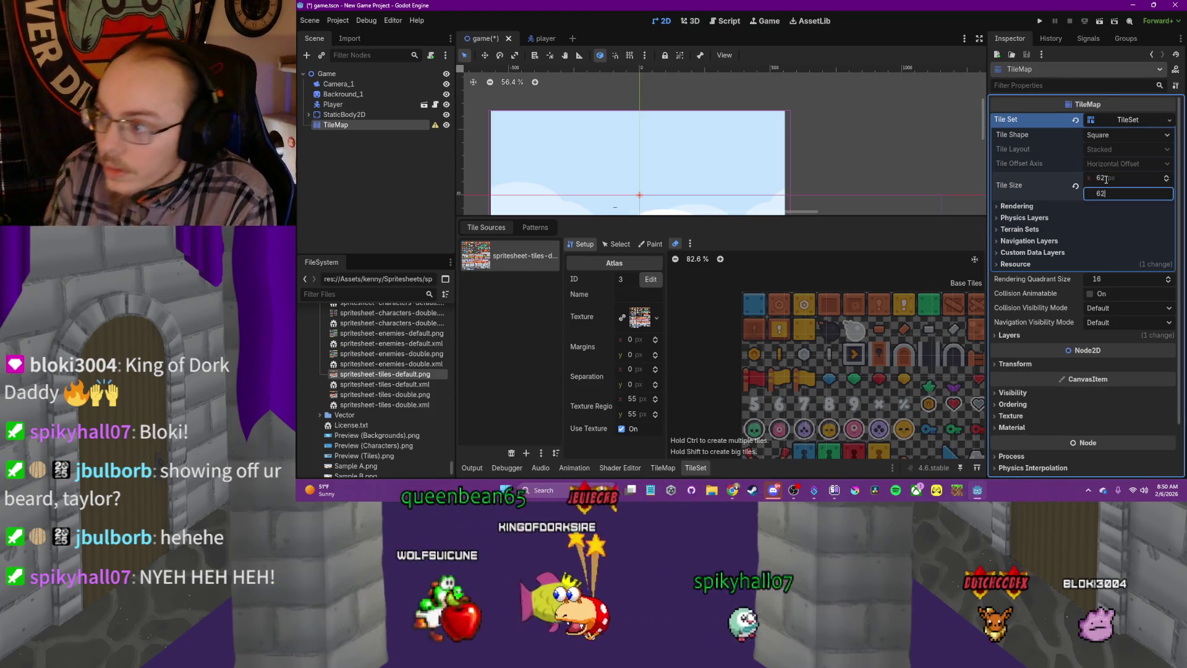
pyautogui.click(512, 453)
pyautogui.moveTo(385, 374); pyautogui.dragTo(535, 364)
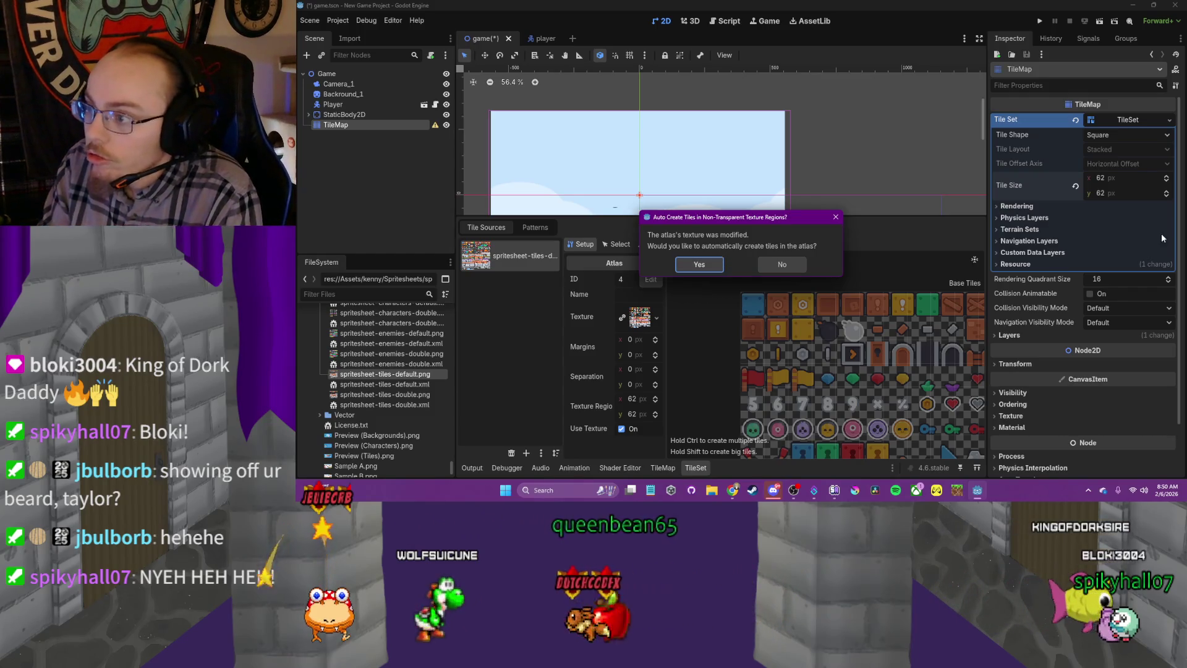
pyautogui.click(792, 264)
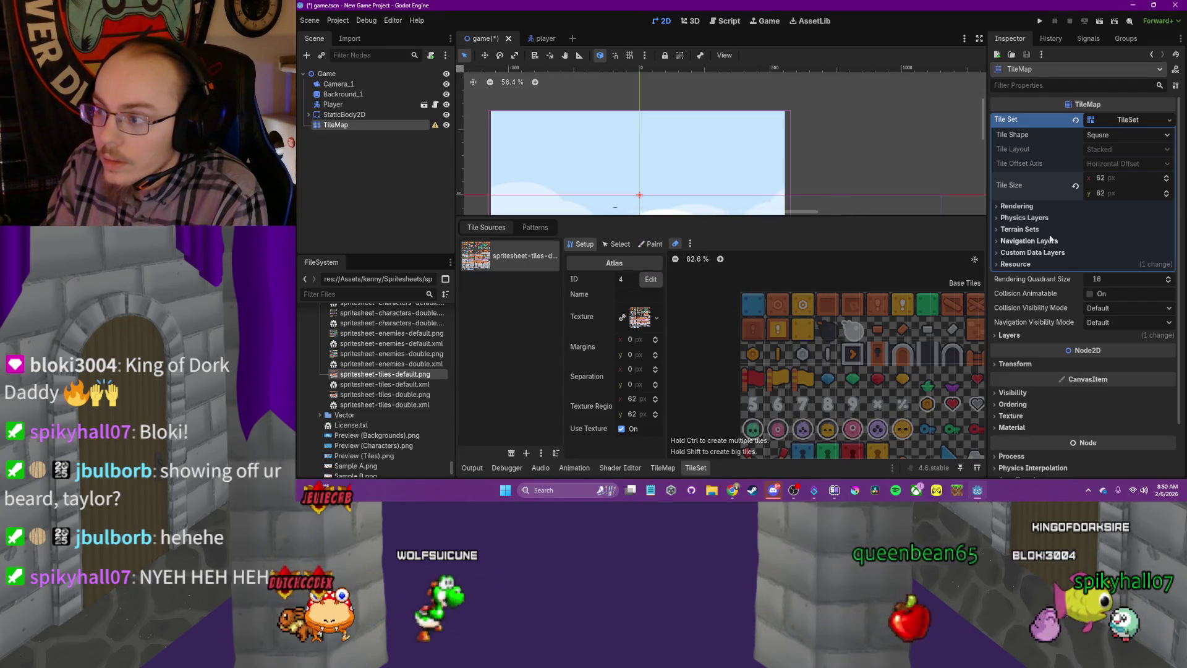
pyautogui.click(1132, 191)
# Enter 40 in the tile size fields and shrink the texture region height by one pixel
pyautogui.write('40')
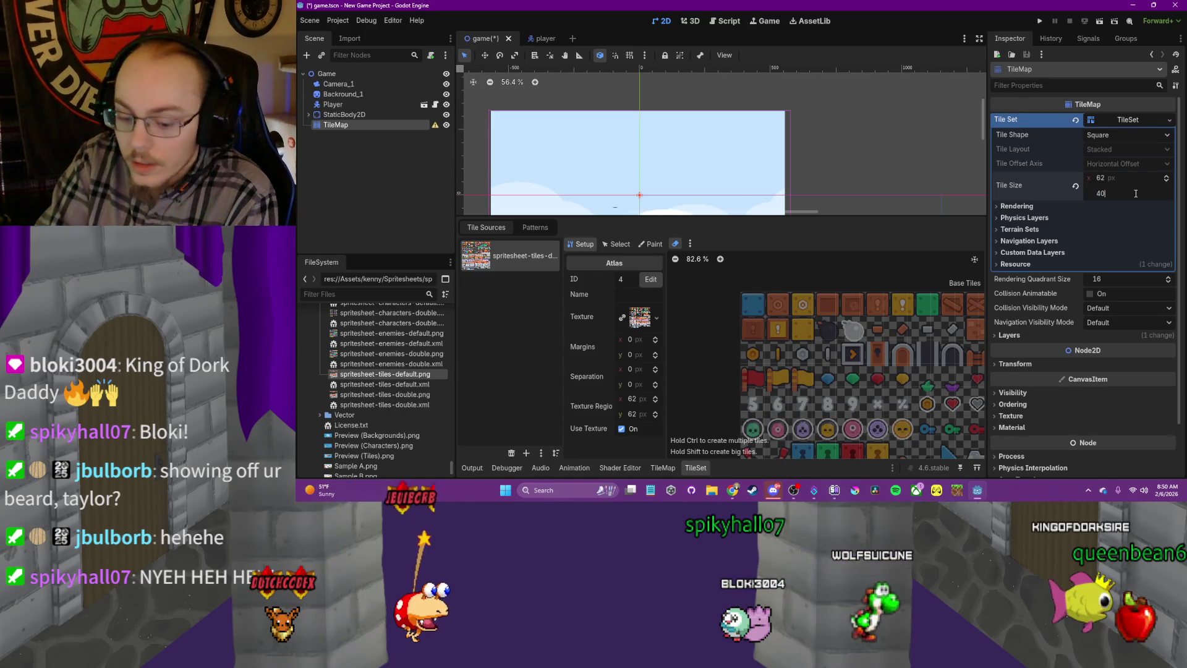
pyautogui.hotkey('shift', 'Tab')
pyautogui.write('40')
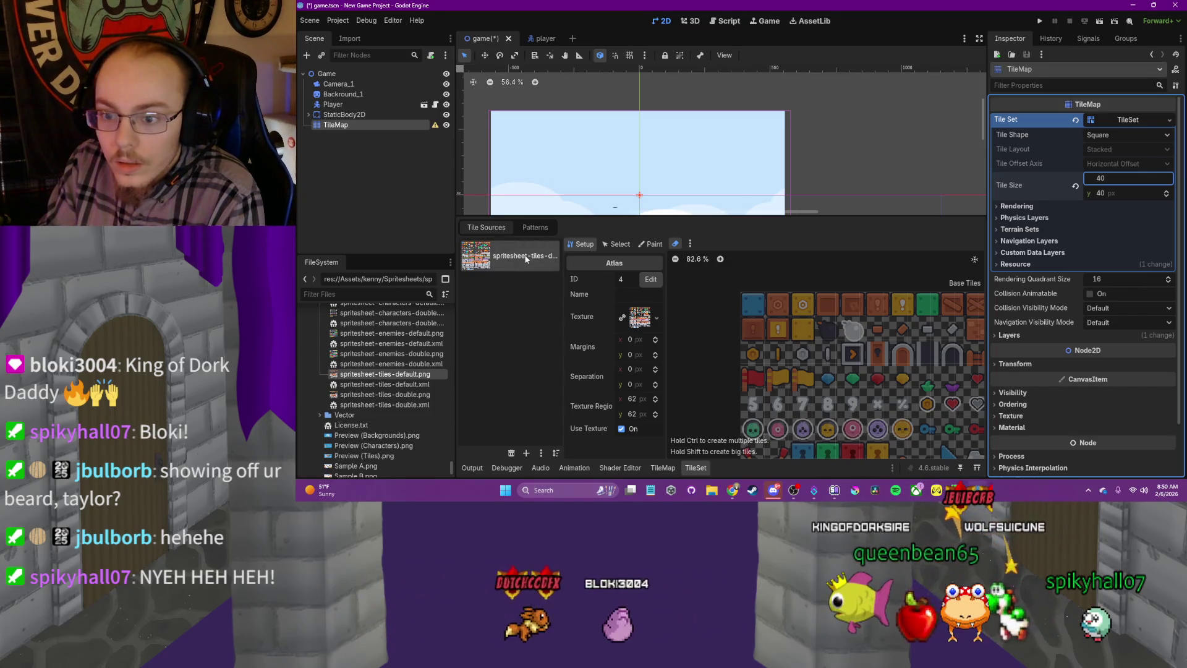
pyautogui.click(655, 417)
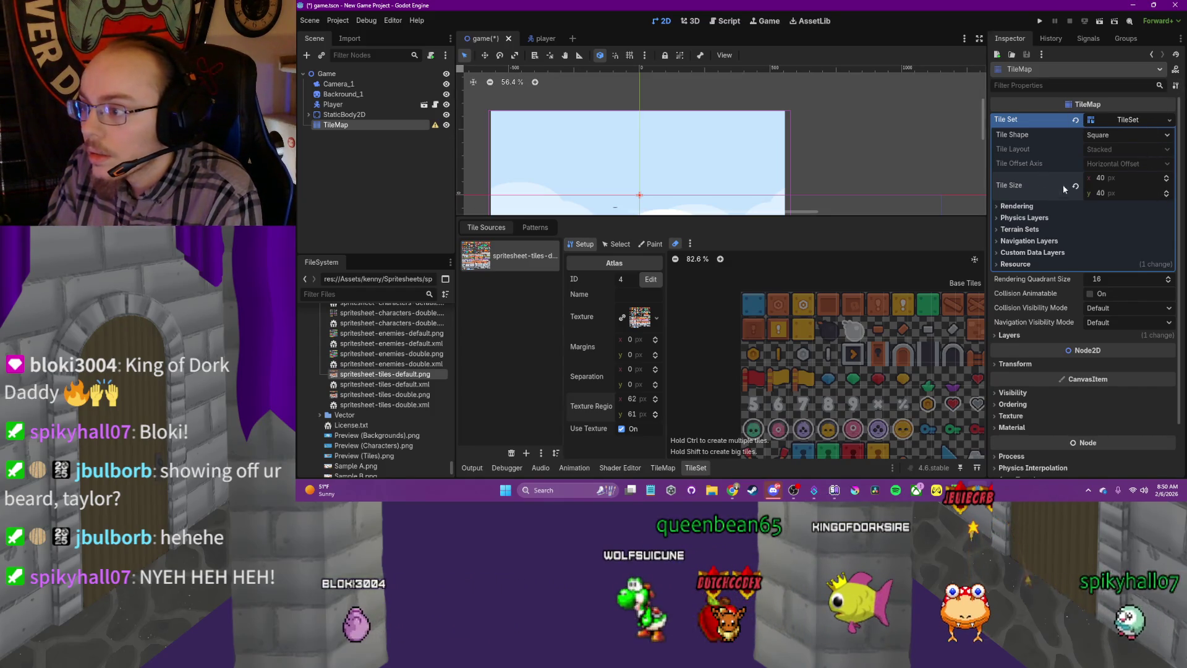
# Adjust the atlas texture region size to 65 × 65 px
pyautogui.click(656, 401)
pyautogui.click(656, 401)
pyautogui.click(656, 401)
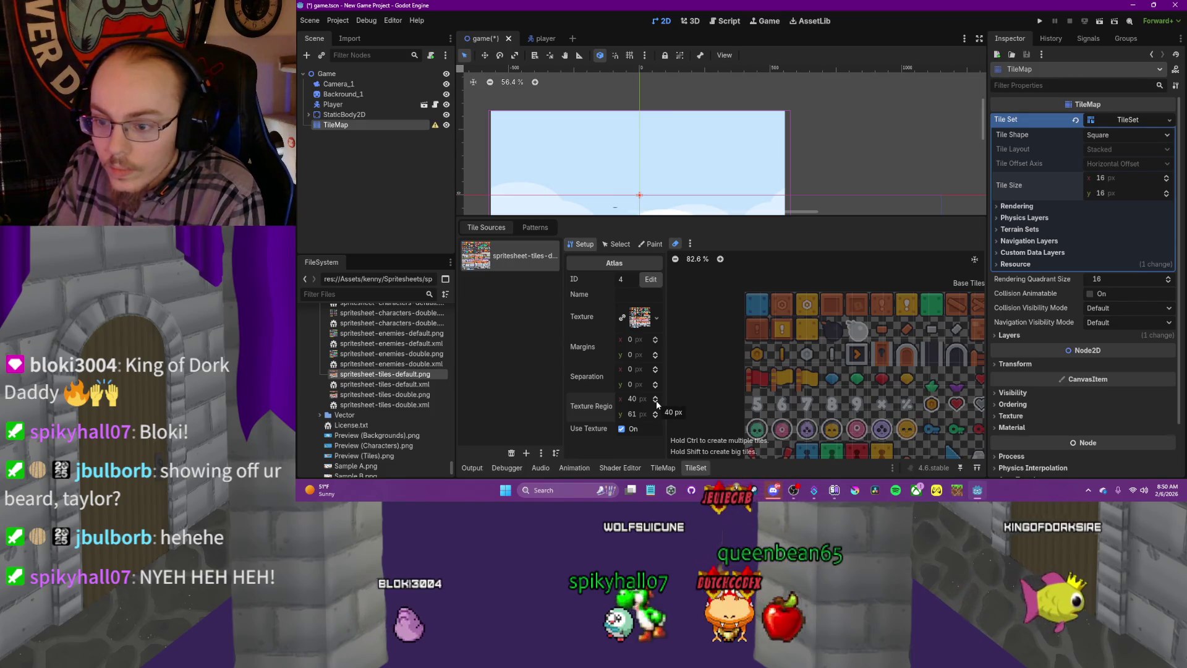
pyautogui.click(657, 417)
pyautogui.click(656, 417)
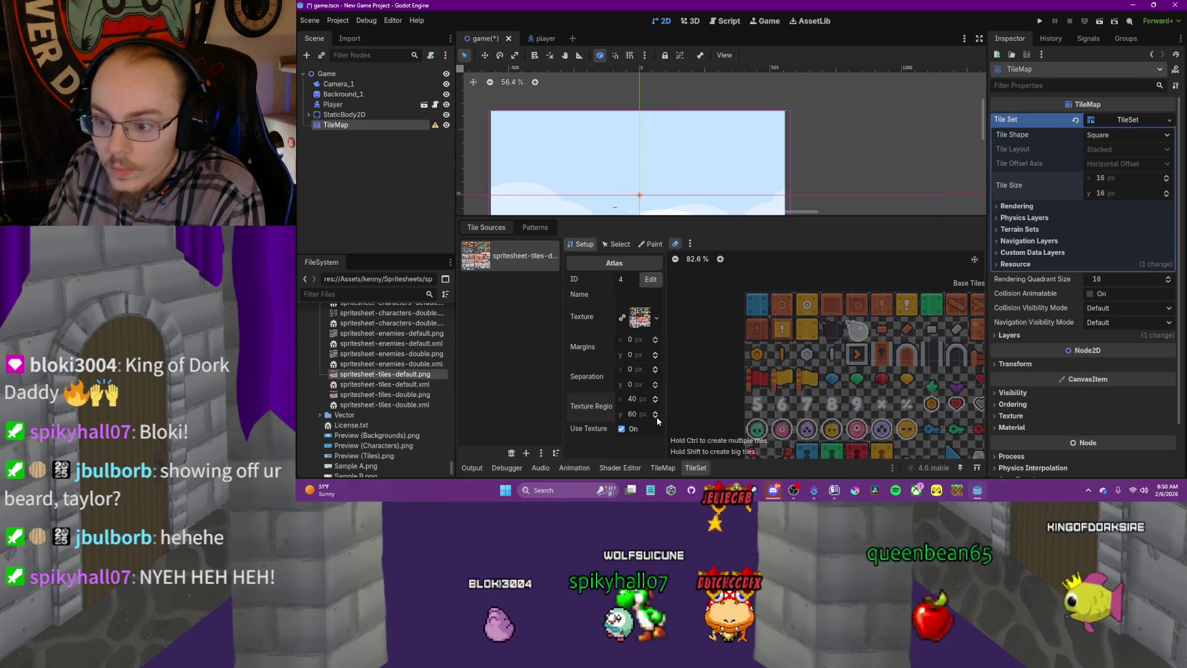
pyautogui.click(656, 417)
pyautogui.click(657, 417)
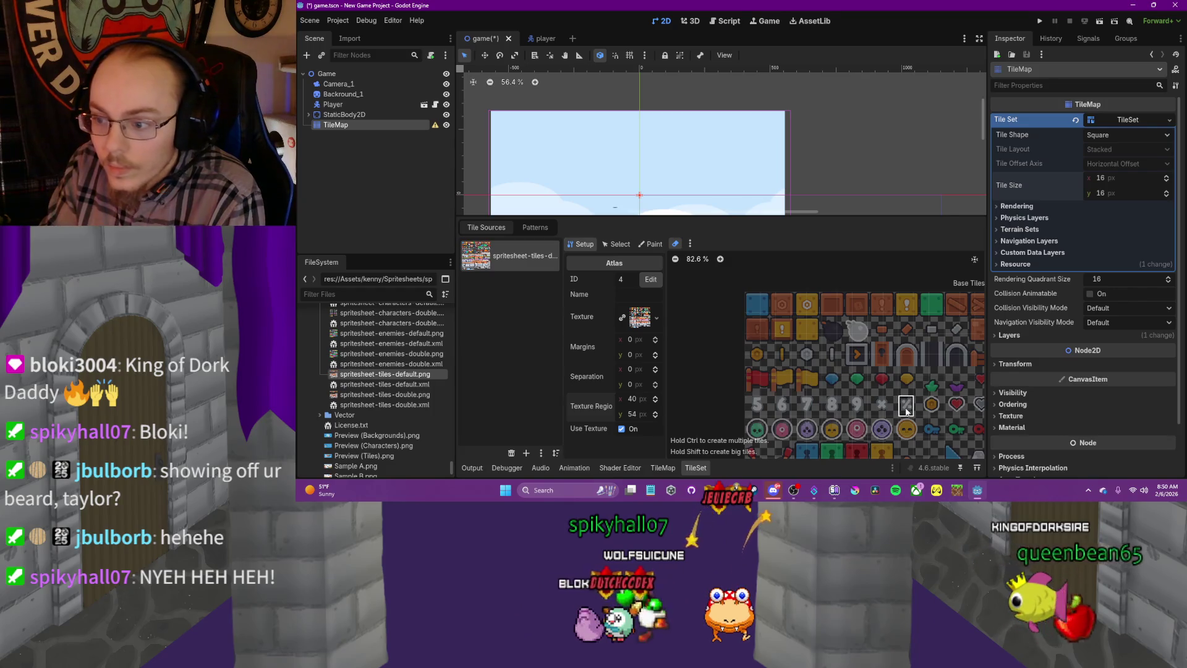
pyautogui.scroll(-5, 866, 409)
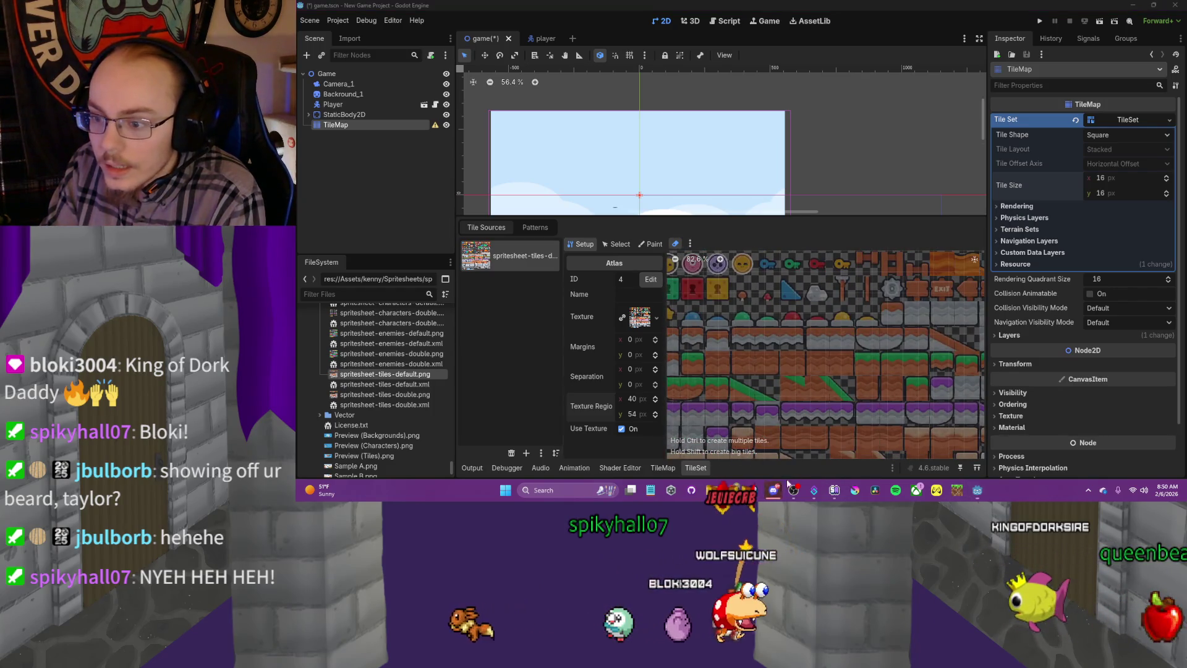
pyautogui.scroll(-3, 804, 402)
pyautogui.hscroll(-2, 791, 396)
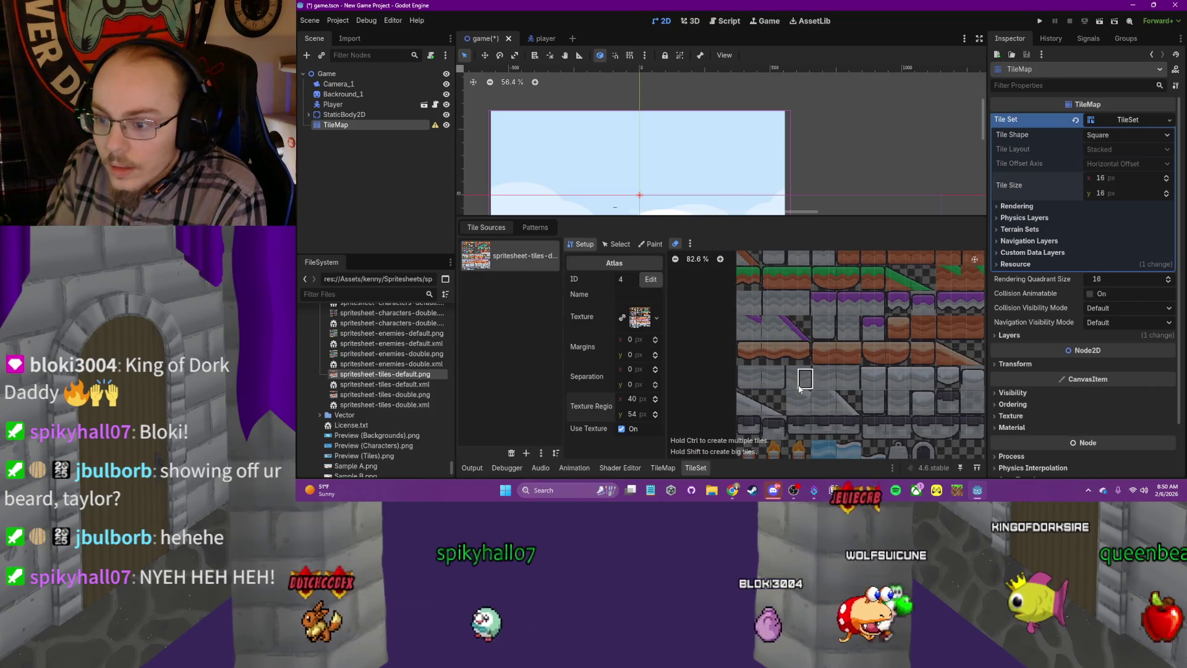
pyautogui.click(656, 399)
pyautogui.click(657, 398)
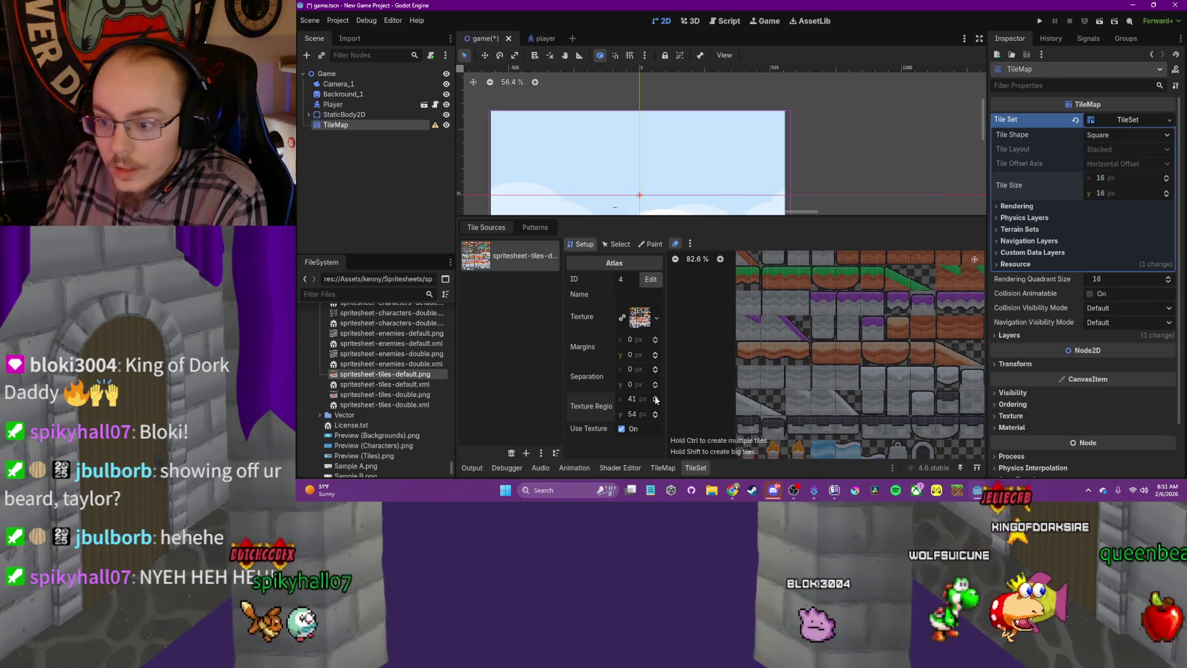
pyautogui.click(656, 399)
pyautogui.click(656, 399)
pyautogui.click(656, 399)
pyautogui.click(656, 399)
pyautogui.click(656, 399)
pyautogui.click(656, 399)
pyautogui.click(656, 399)
pyautogui.click(656, 398)
pyautogui.click(656, 399)
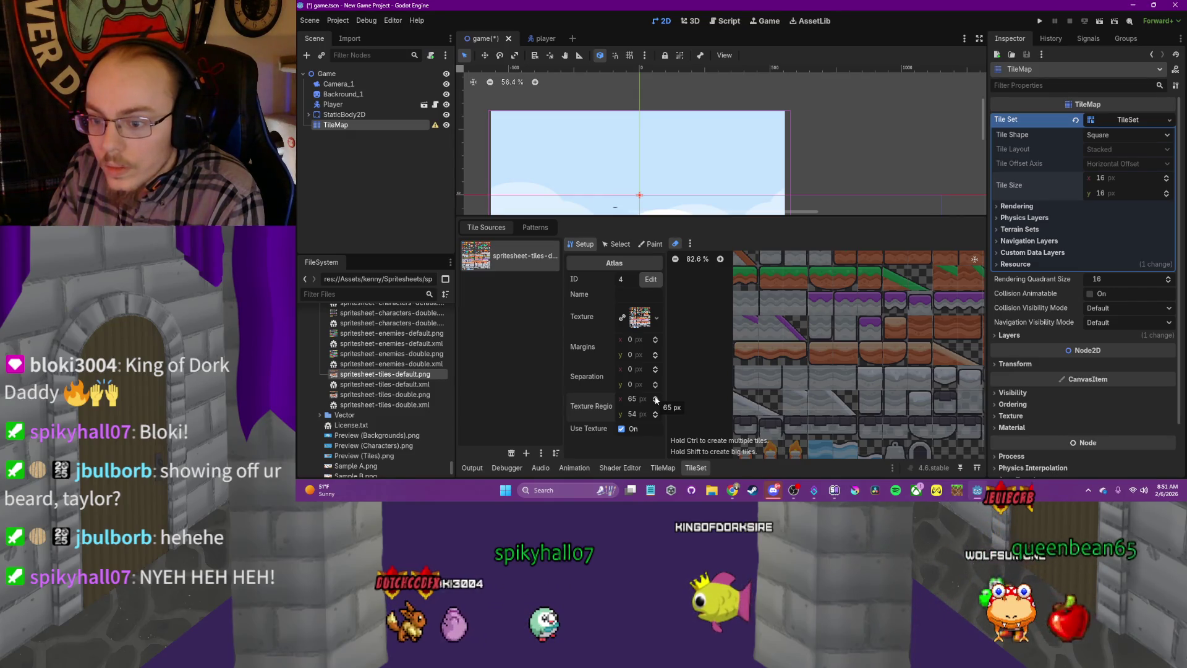
# Zoom out to show the whole spritesheet and set the tile size to 65 × 65 px
pyautogui.scroll(6, 656, 414)
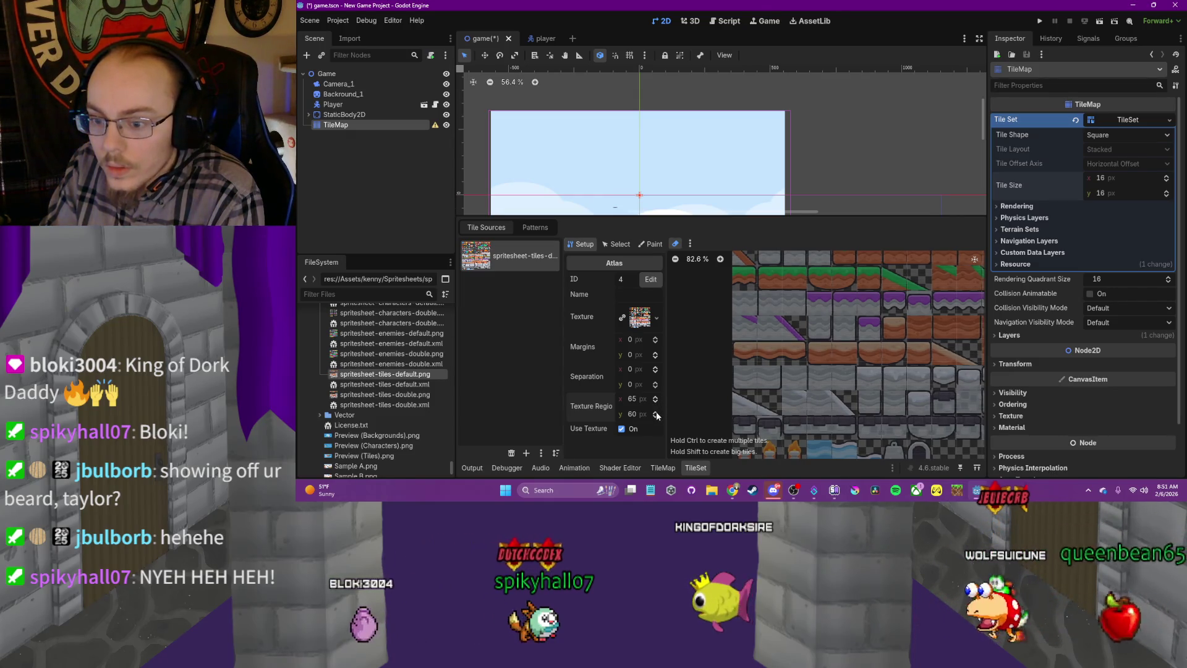
pyautogui.scroll(6, 656, 415)
pyautogui.scroll(-1, 657, 414)
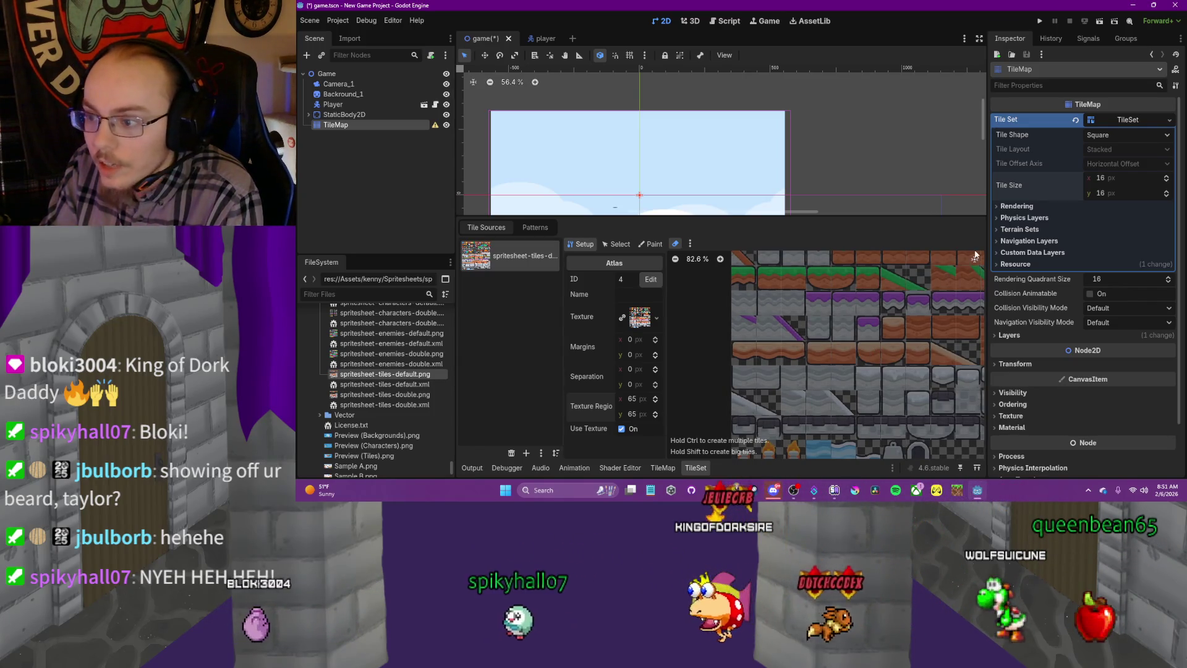
pyautogui.scroll(-1, 848, 417)
pyautogui.scroll(-6, 848, 418)
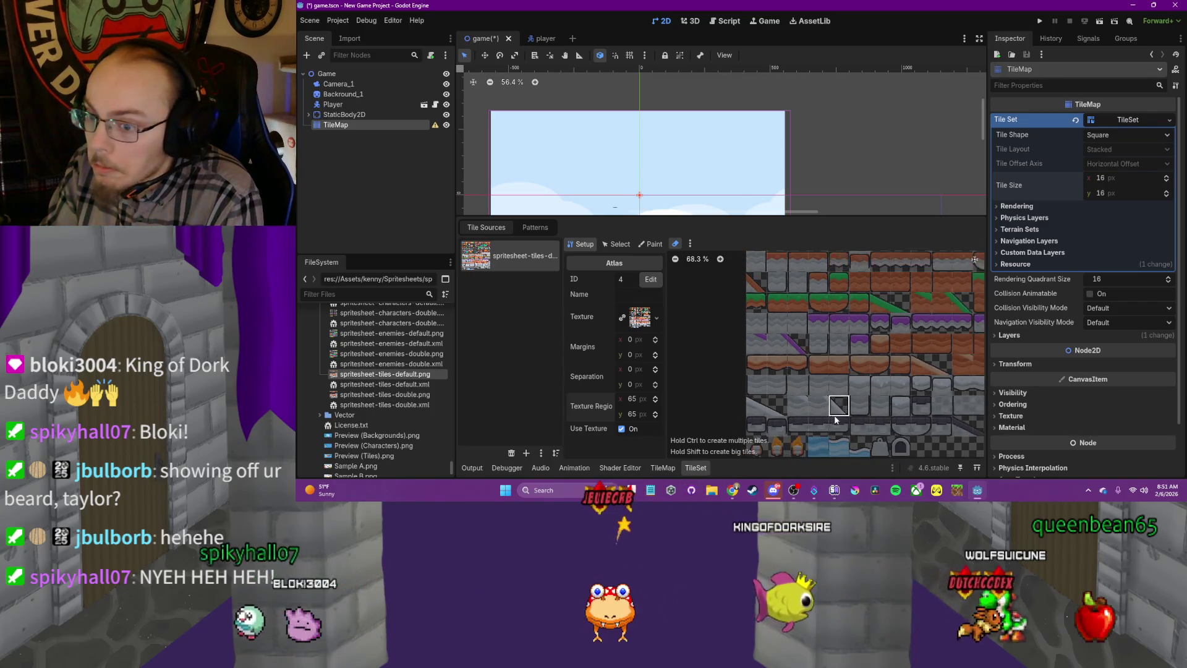
pyautogui.moveTo(858, 311); pyautogui.dragTo(896, 391)
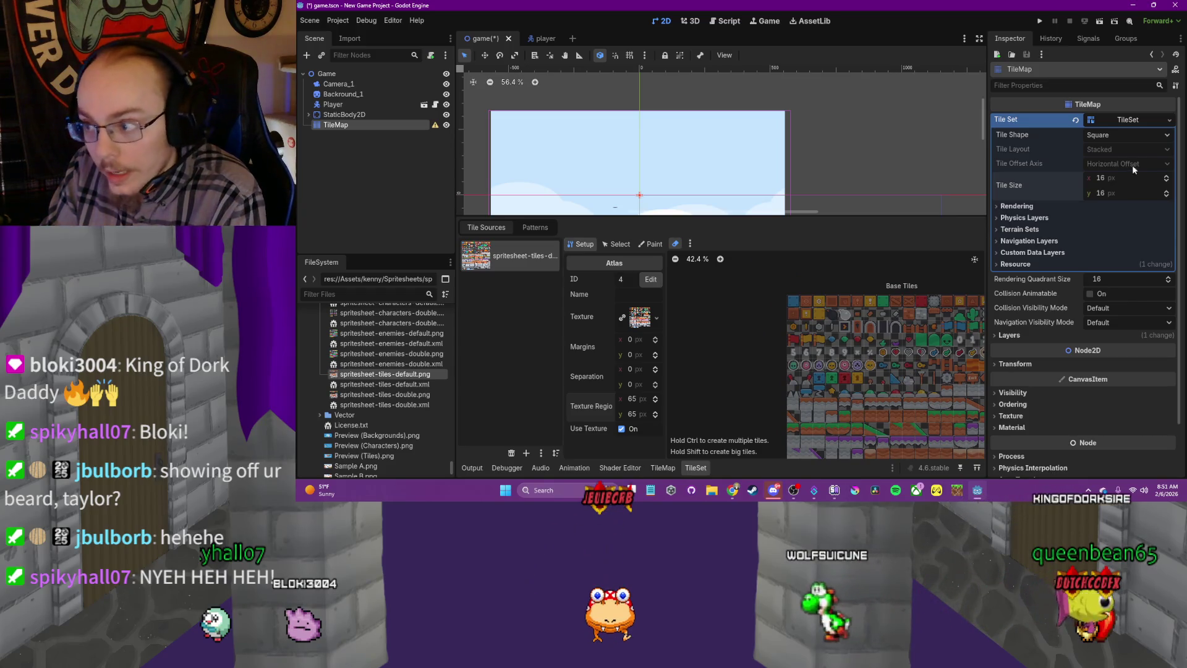
pyautogui.click(1099, 180)
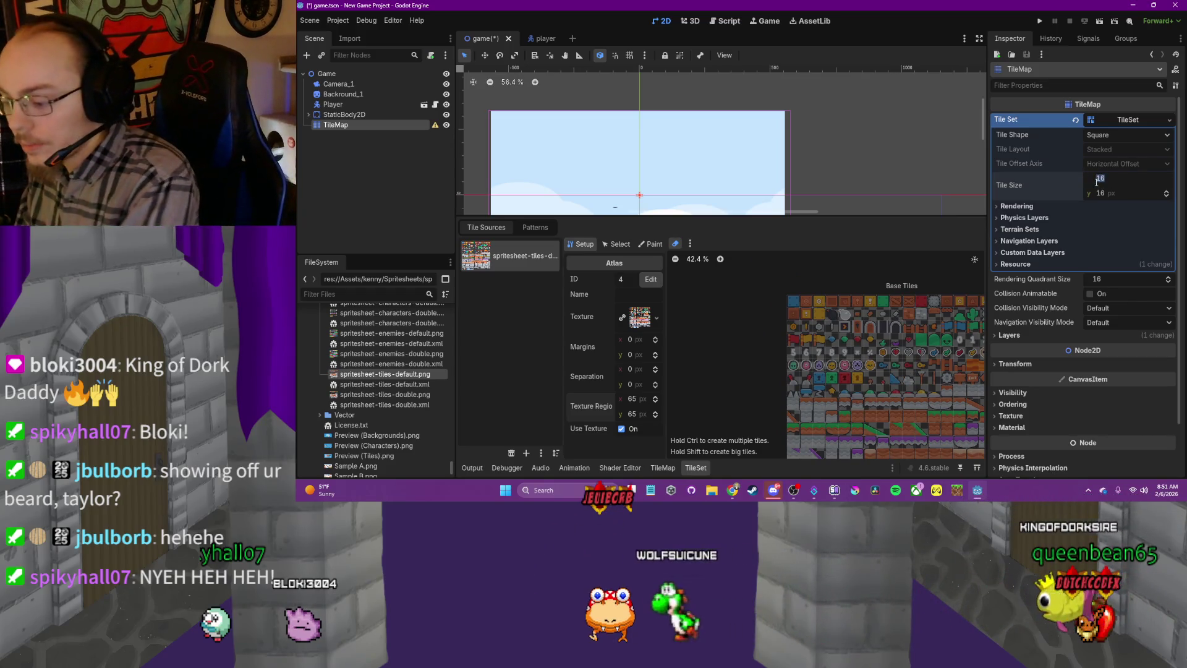
pyautogui.write('65')
pyautogui.click(1099, 192)
pyautogui.press('Return')
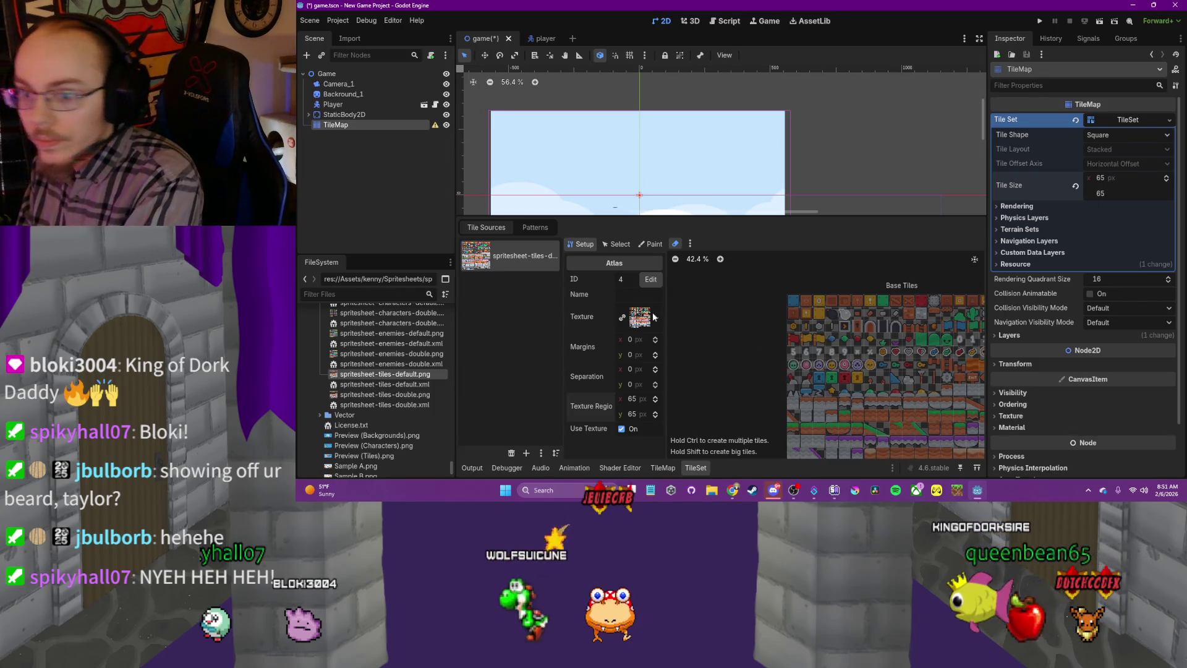
# Replace the old atlas source with spritesheet-tiles-default.png and let Godot auto-create its 65×65 tiles
pyautogui.click(511, 454)
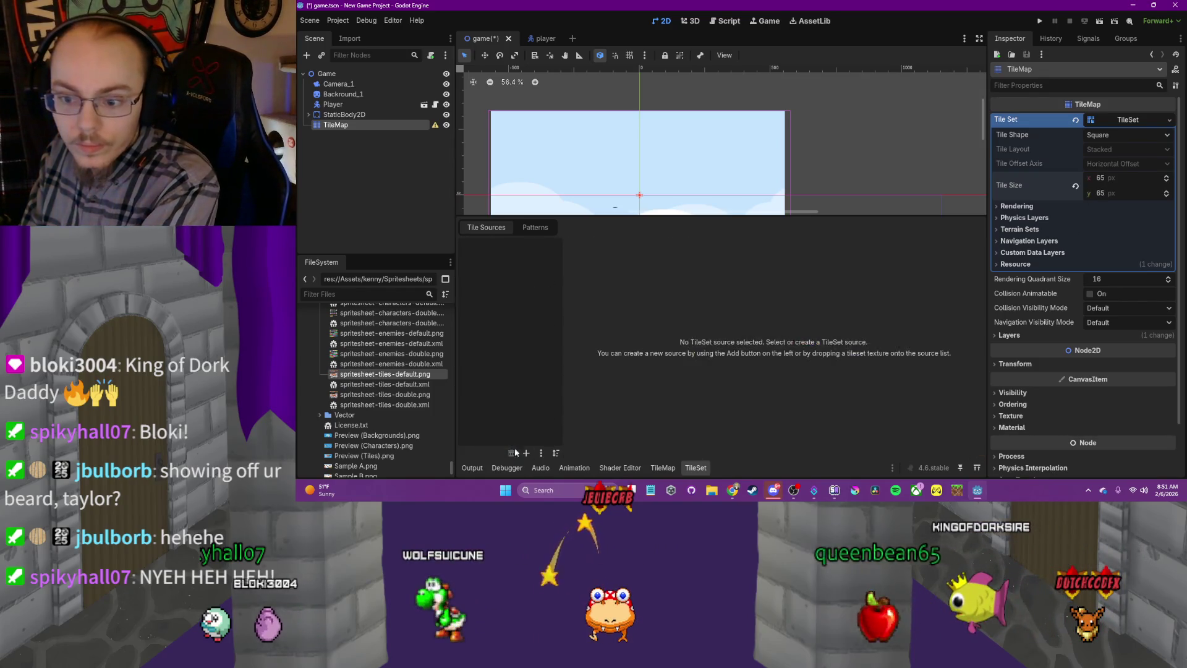
pyautogui.moveTo(380, 373)
pyautogui.mouseDown()
pyautogui.moveTo(500, 318)
pyautogui.moveTo(504, 297)
pyautogui.mouseUp()
pyautogui.click(699, 263)
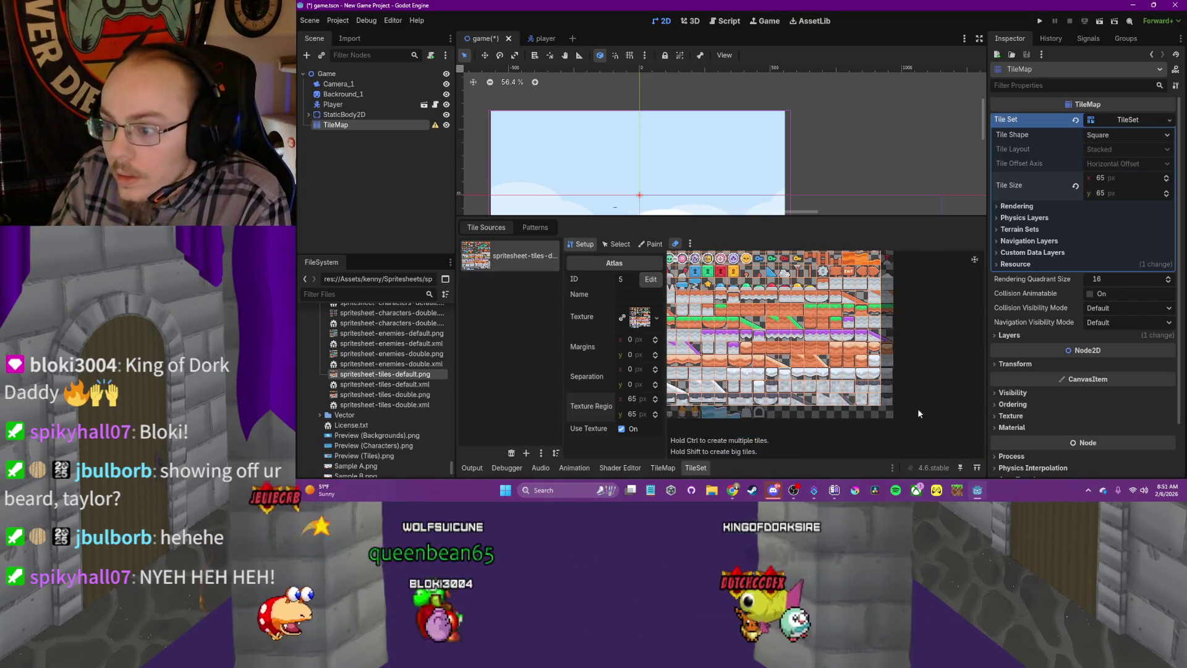
pyautogui.scroll(3, 869, 385)
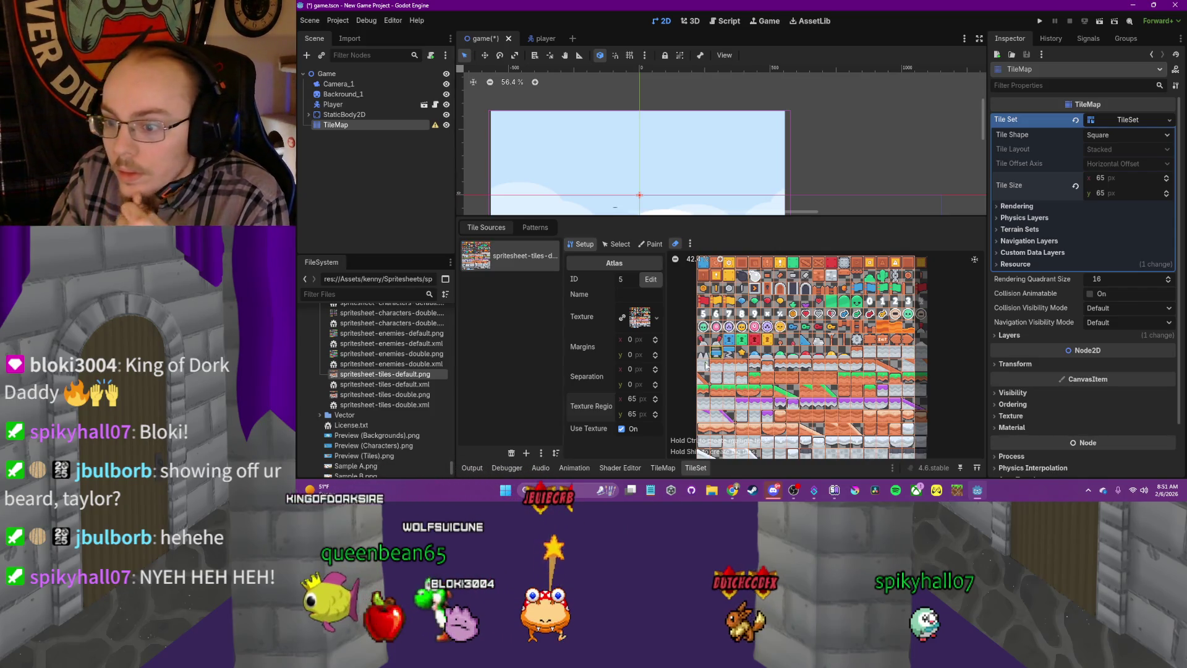
# Put the atlas editor in tile selection mode, widen the atlas view, and show the TileMap painting panel
pyautogui.click(652, 244)
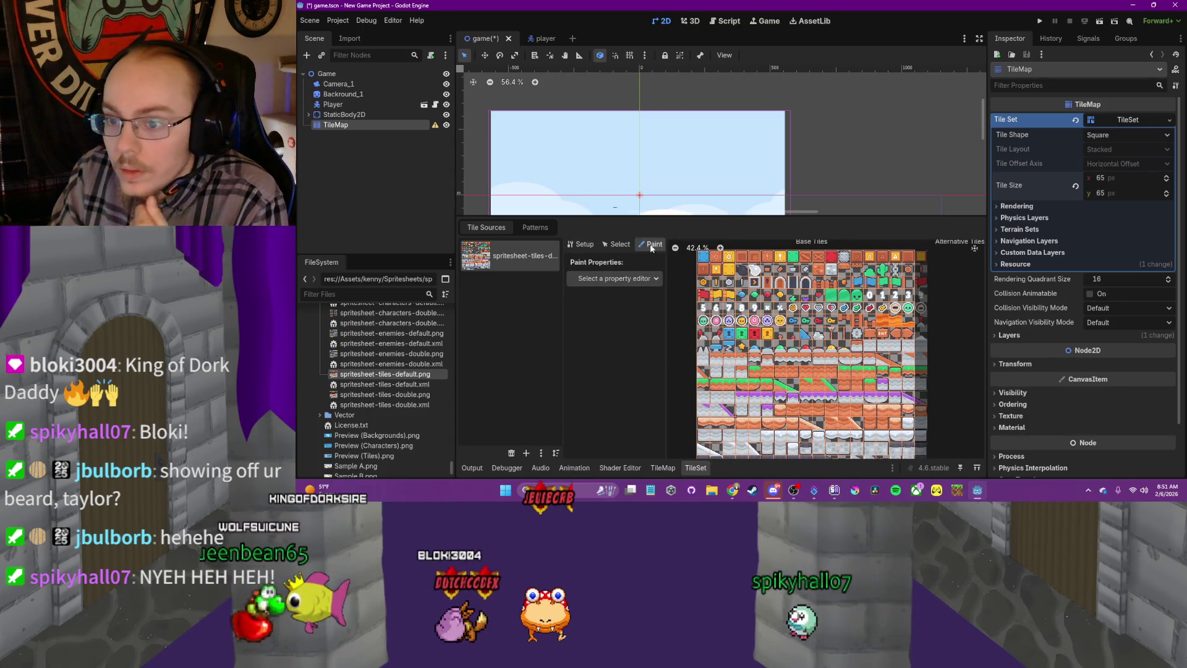
pyautogui.click(616, 245)
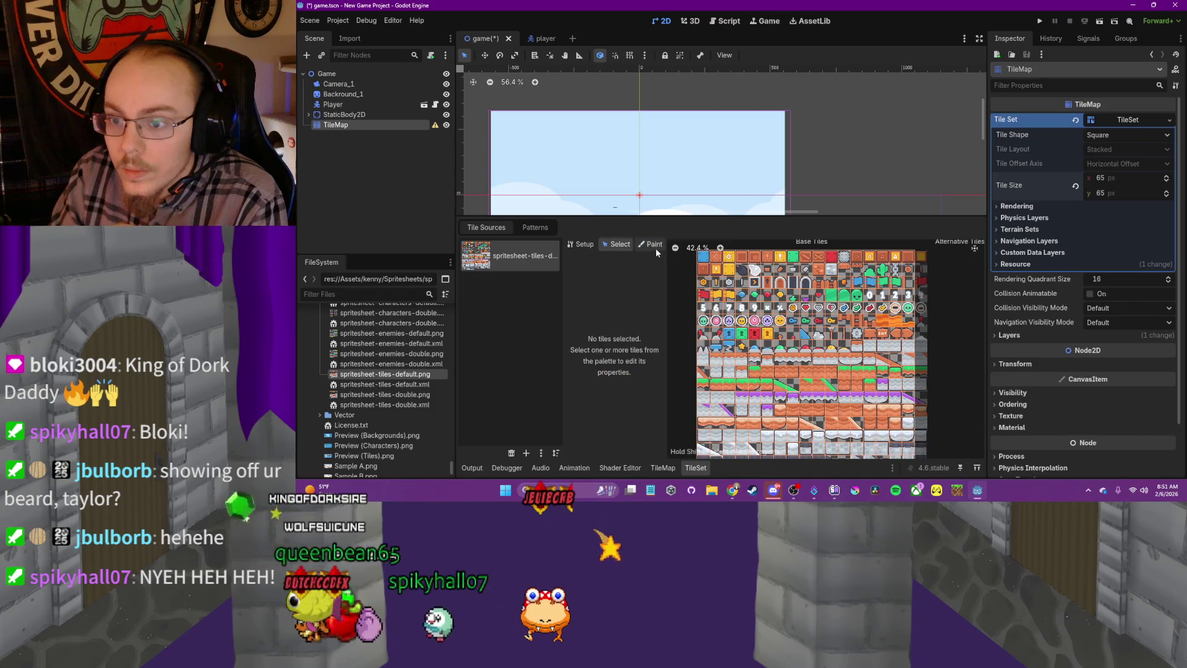
pyautogui.click(657, 247)
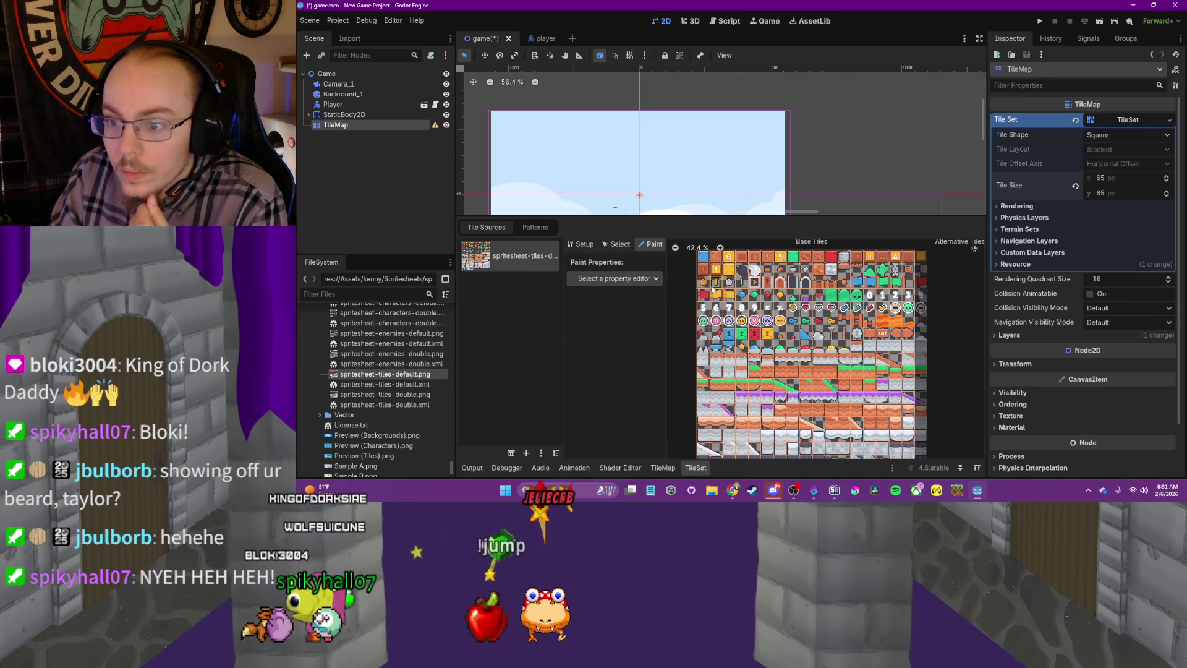
pyautogui.click(618, 244)
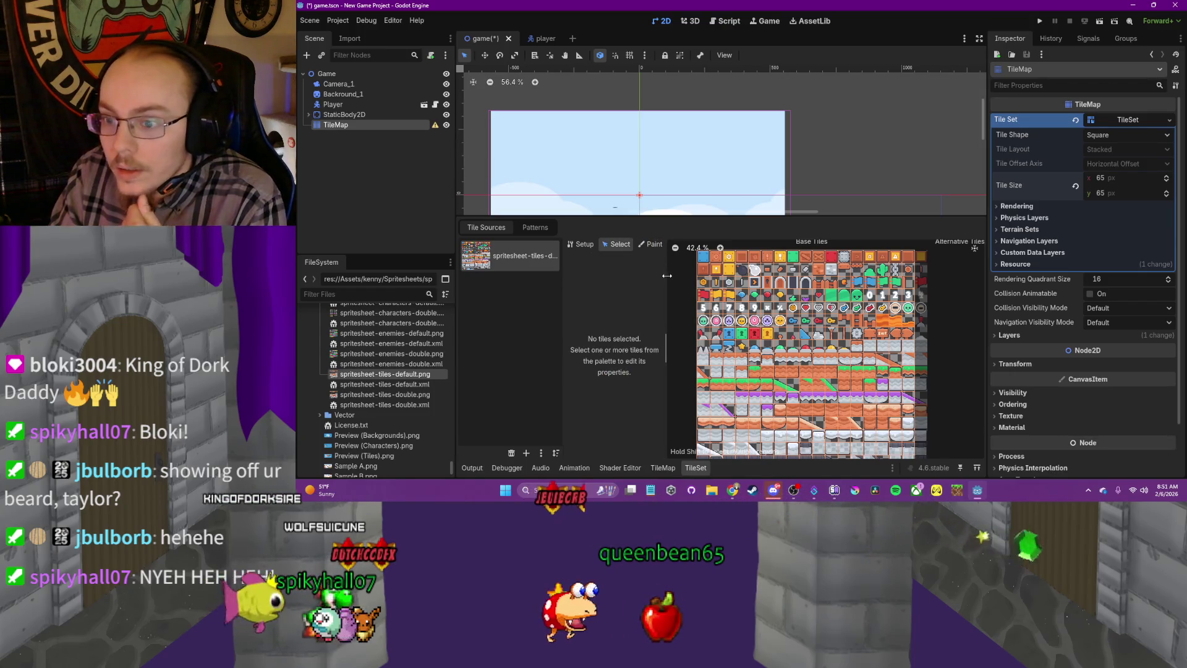
pyautogui.moveTo(666, 276)
pyautogui.mouseDown()
pyautogui.moveTo(717, 278)
pyautogui.moveTo(705, 279)
pyautogui.mouseUp()
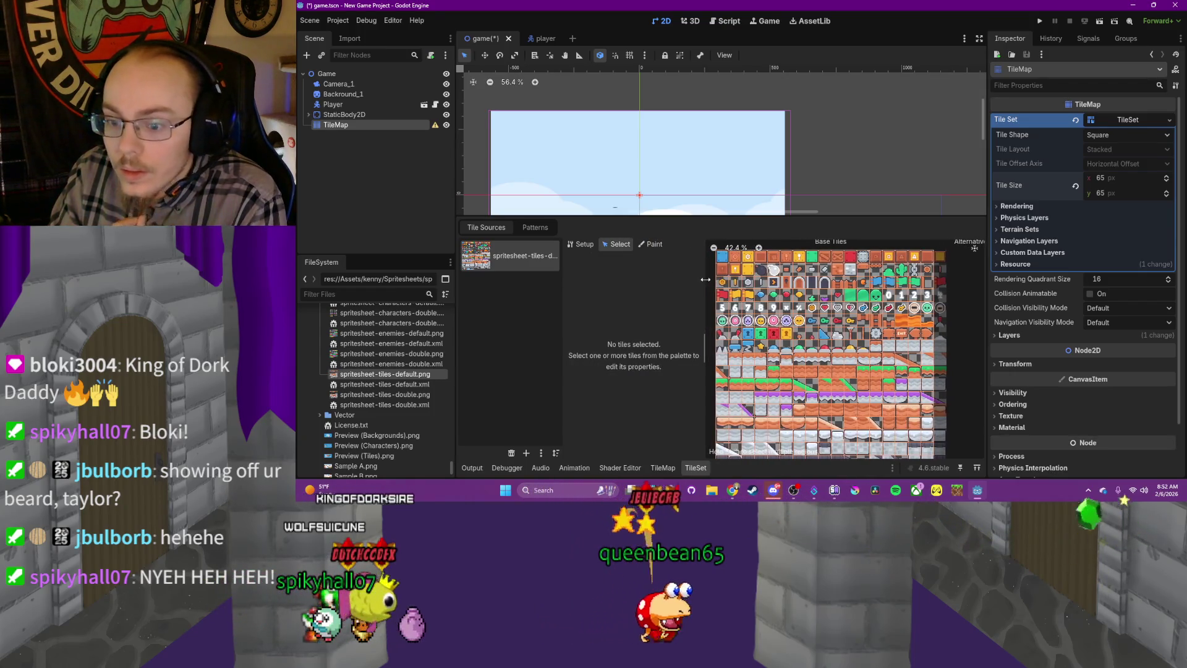
pyautogui.click(692, 469)
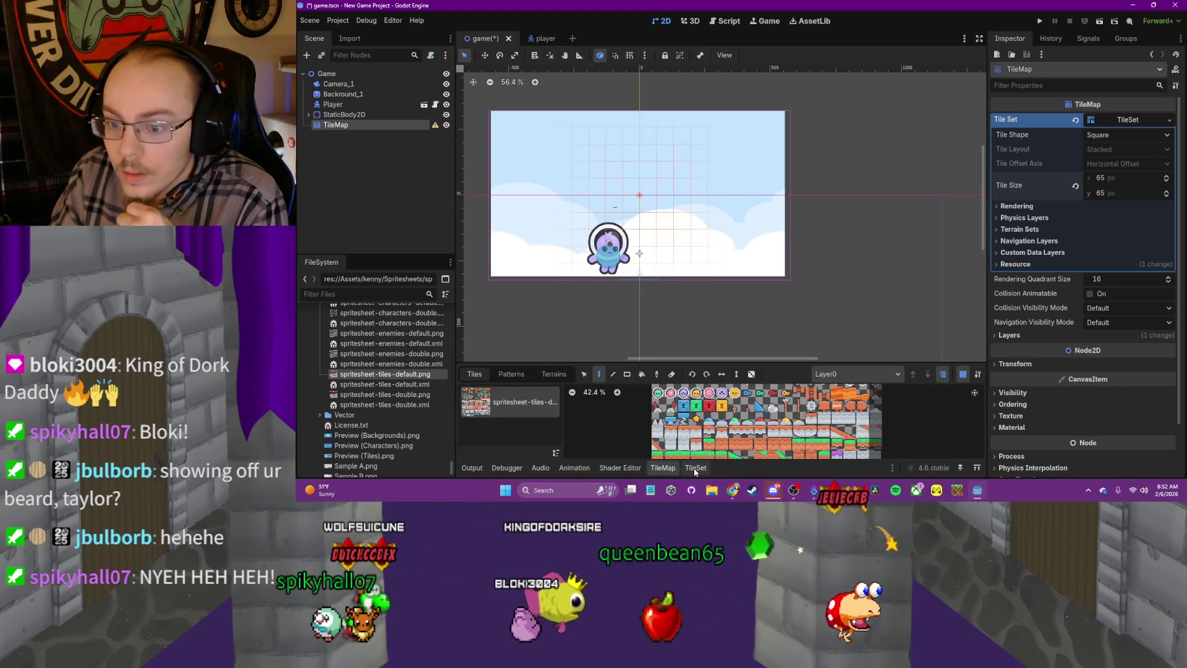
# Erase the top five rows of auto-created atlas tiles, keeping a row of about seven ground tiles
pyautogui.click(695, 468)
pyautogui.click(584, 244)
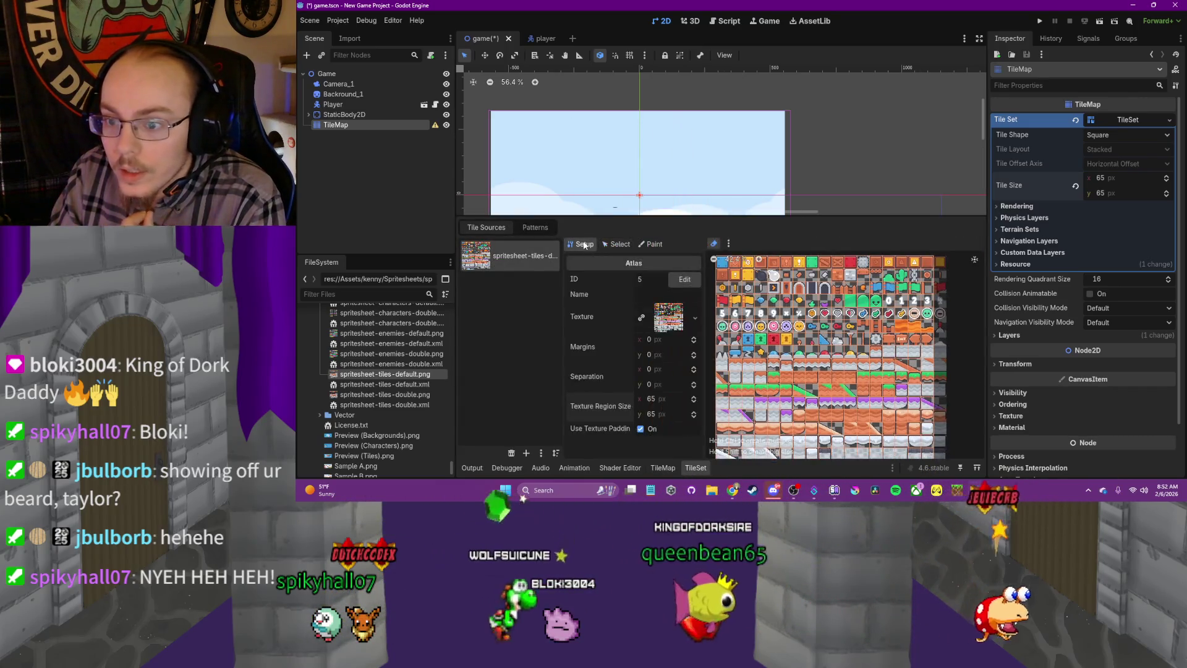
pyautogui.click(714, 244)
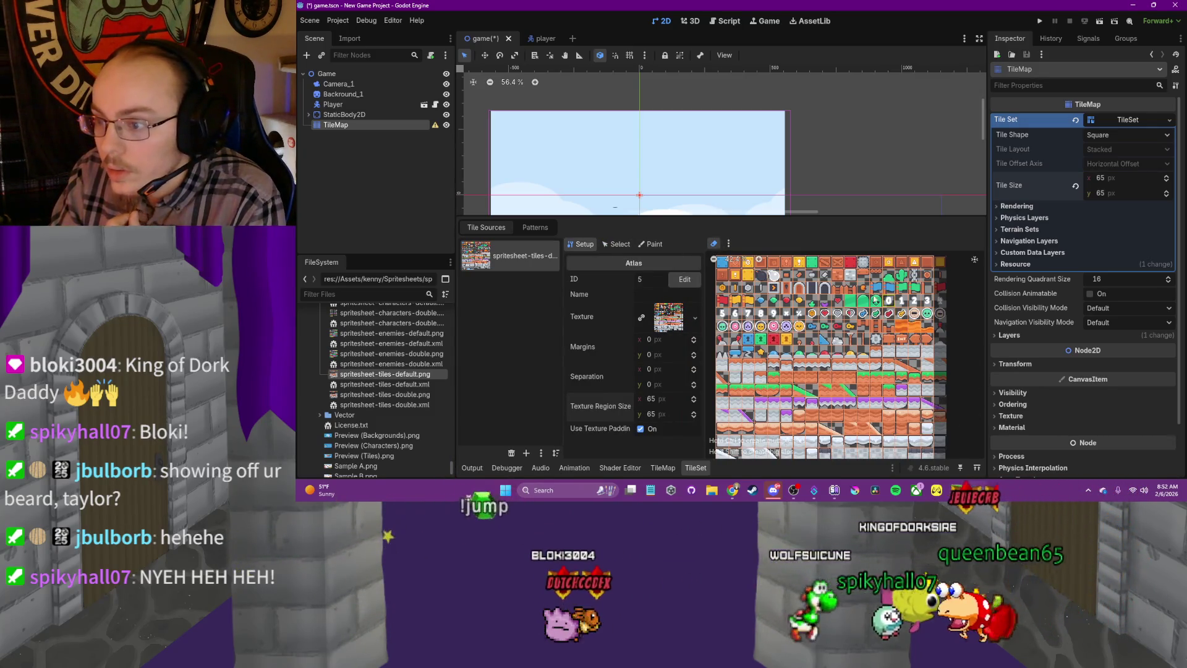
pyautogui.moveTo(761, 275); pyautogui.dragTo(868, 278)
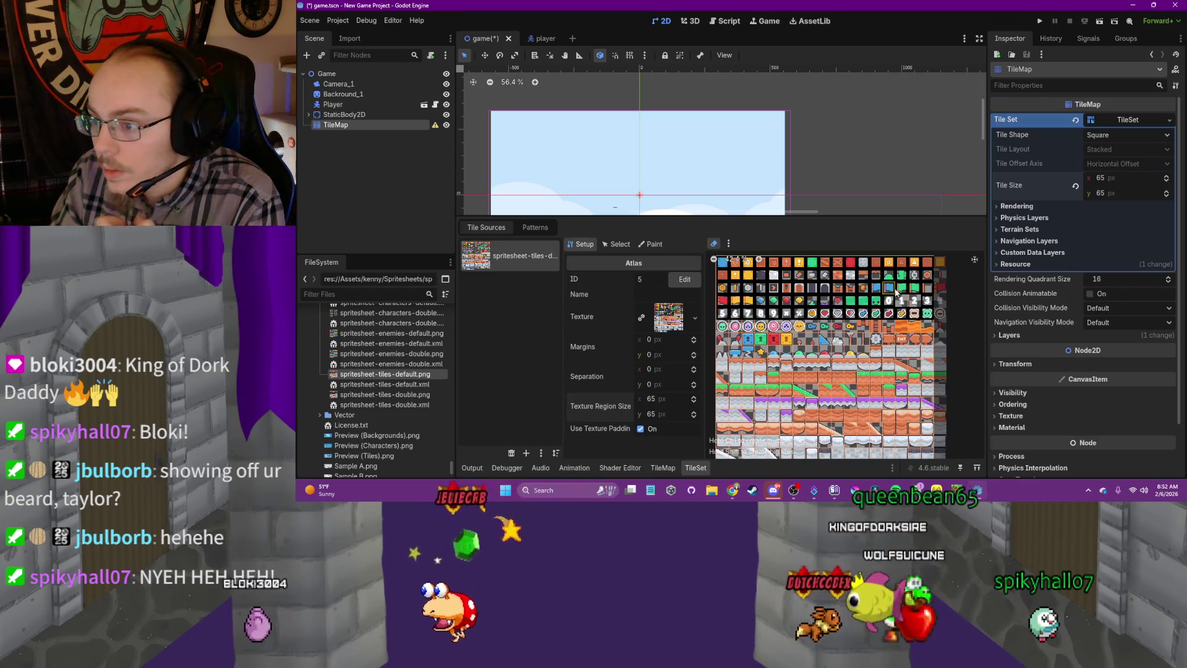
pyautogui.moveTo(926, 301)
pyautogui.mouseDown()
pyautogui.moveTo(930, 330)
pyautogui.moveTo(723, 328)
pyautogui.mouseUp()
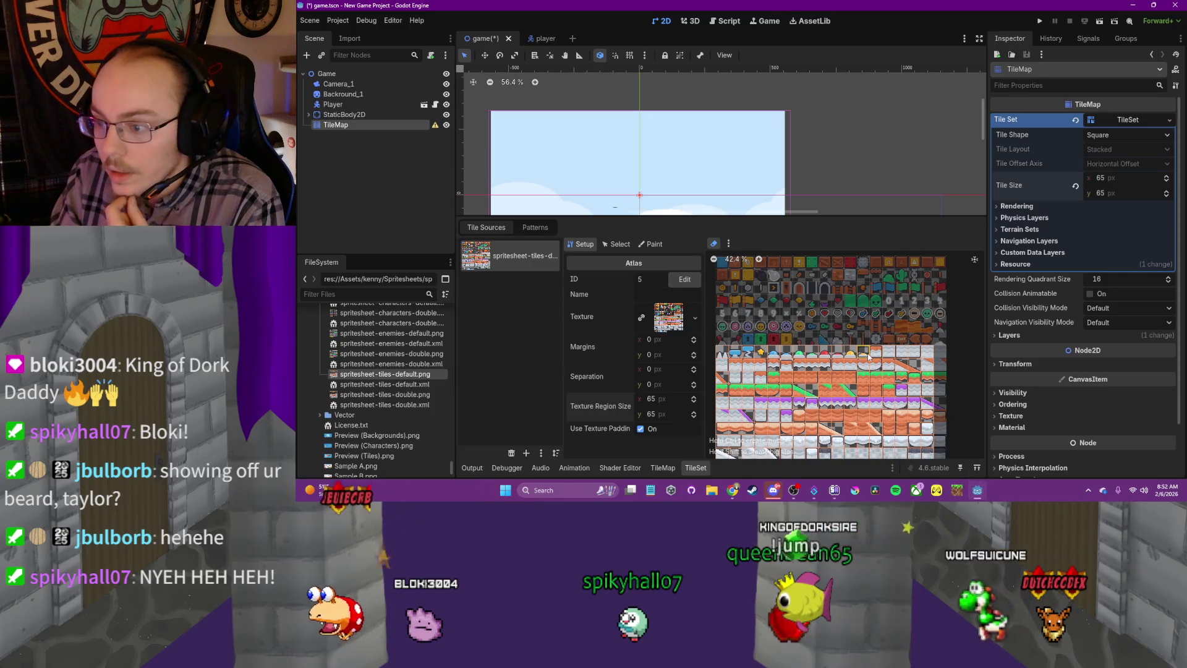
pyautogui.moveTo(845, 353); pyautogui.dragTo(718, 358)
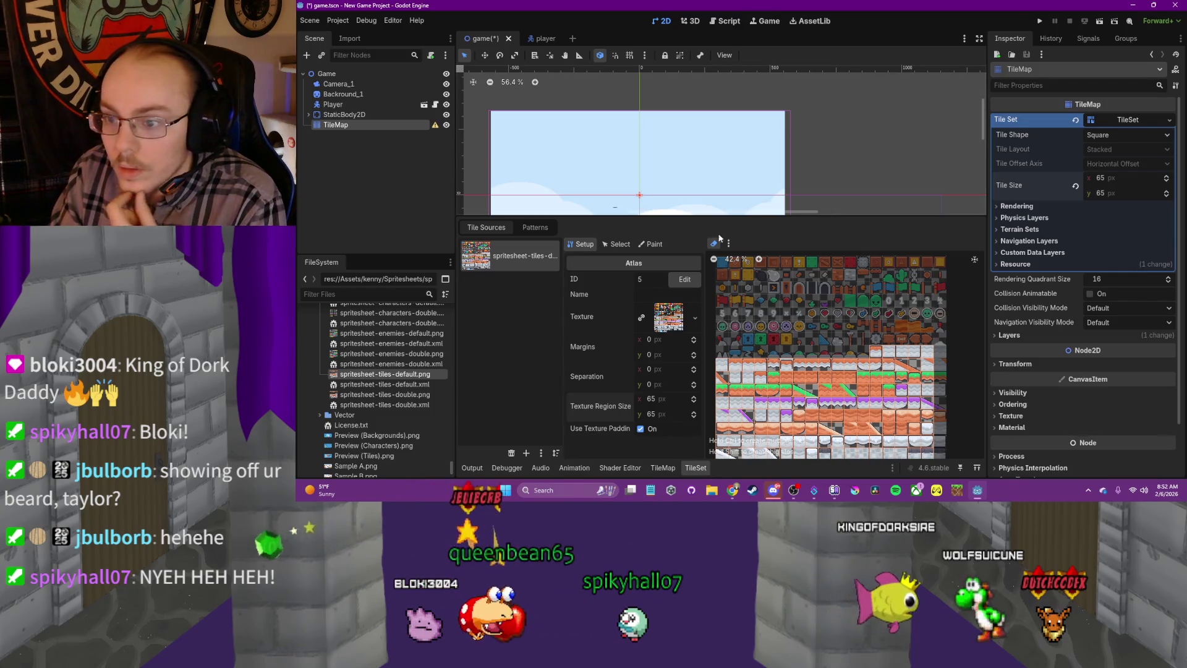
# Return to tile selection and pick the ground tile at atlas coordinates 16, 9
pyautogui.click(651, 244)
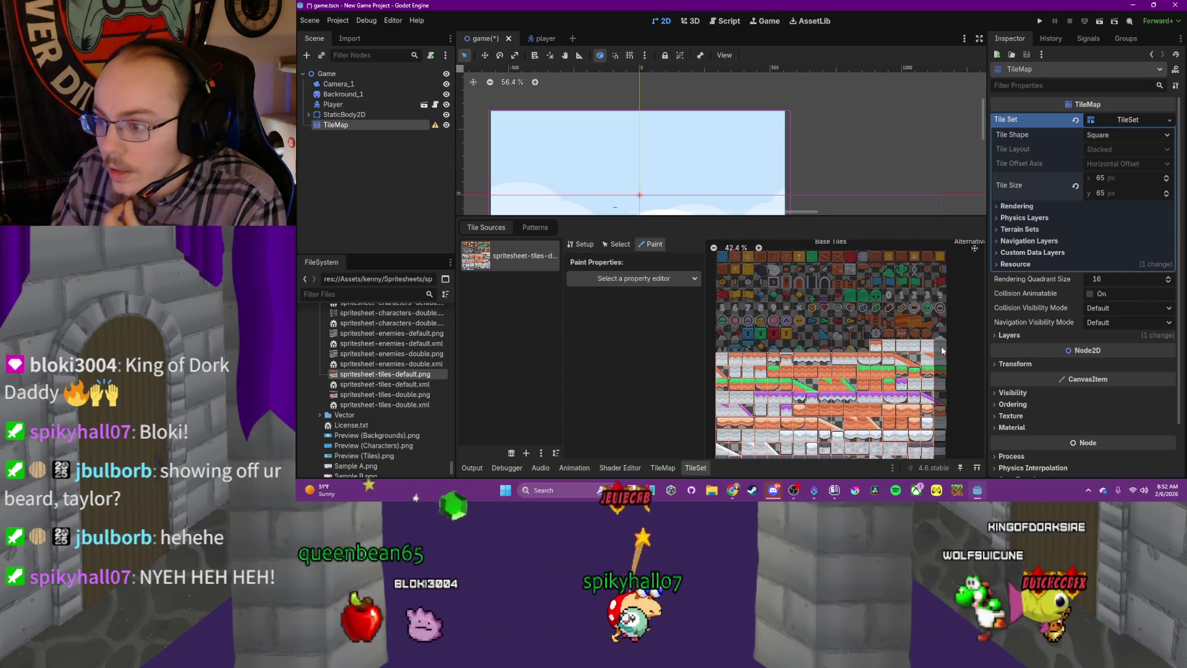
pyautogui.scroll(-3, 866, 396)
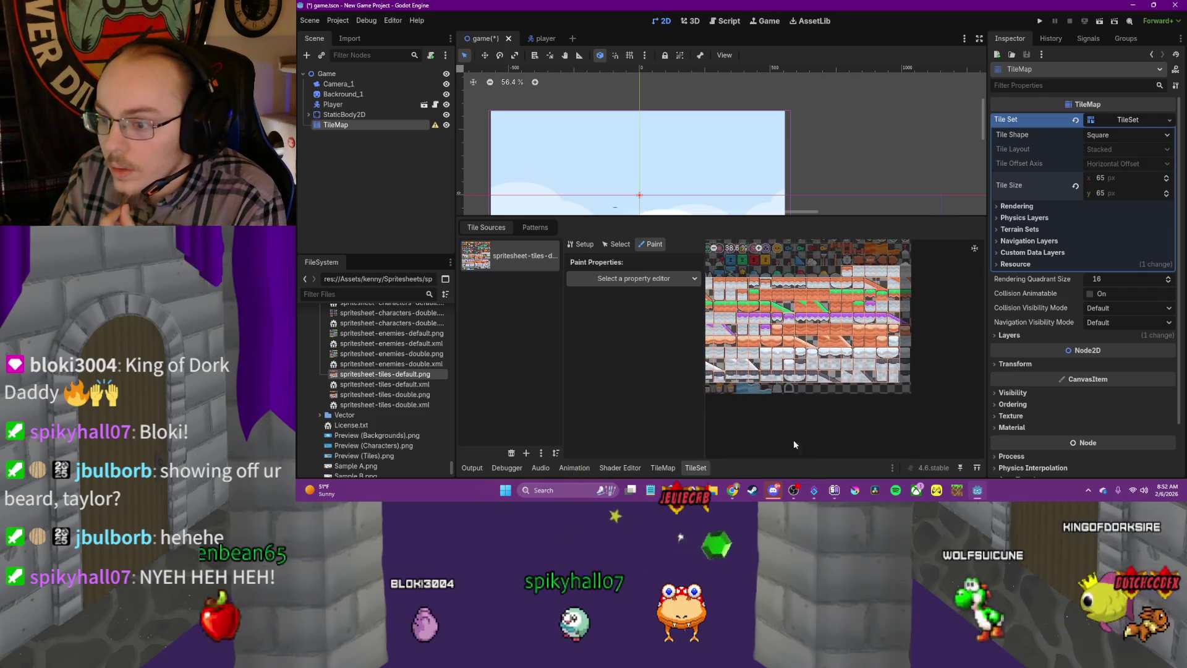
pyautogui.moveTo(835, 378); pyautogui.dragTo(859, 364)
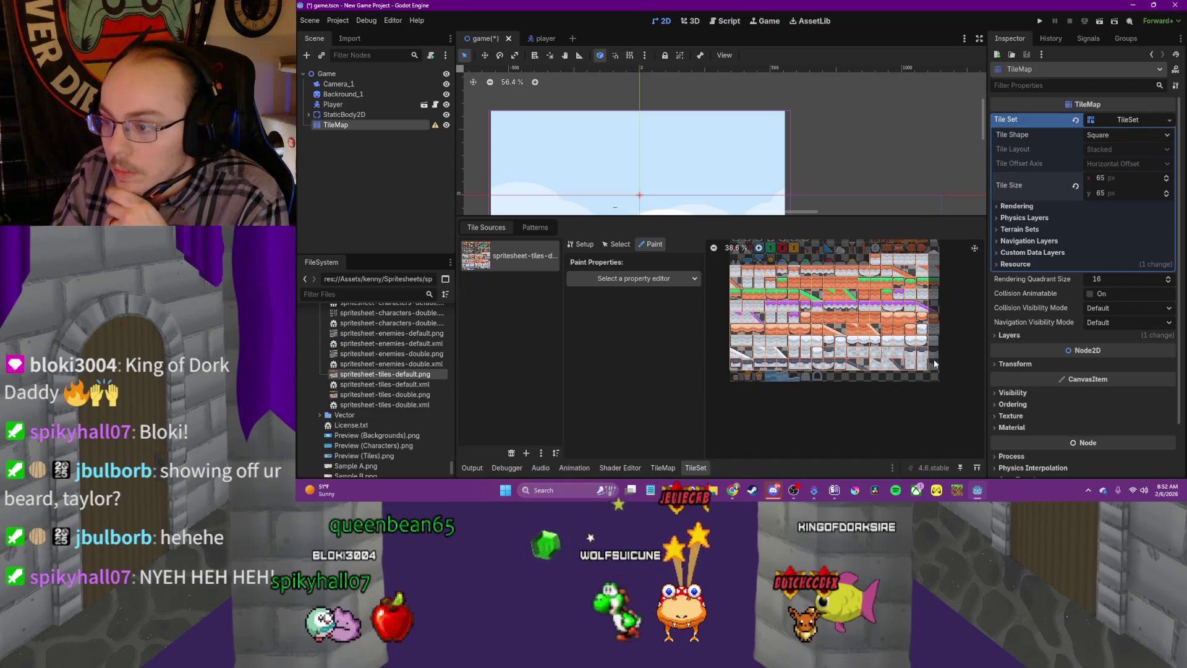
pyautogui.scroll(2, 935, 363)
pyautogui.moveTo(912, 391)
pyautogui.mouseDown()
pyautogui.moveTo(912, 459)
pyautogui.moveTo(896, 493)
pyautogui.mouseUp()
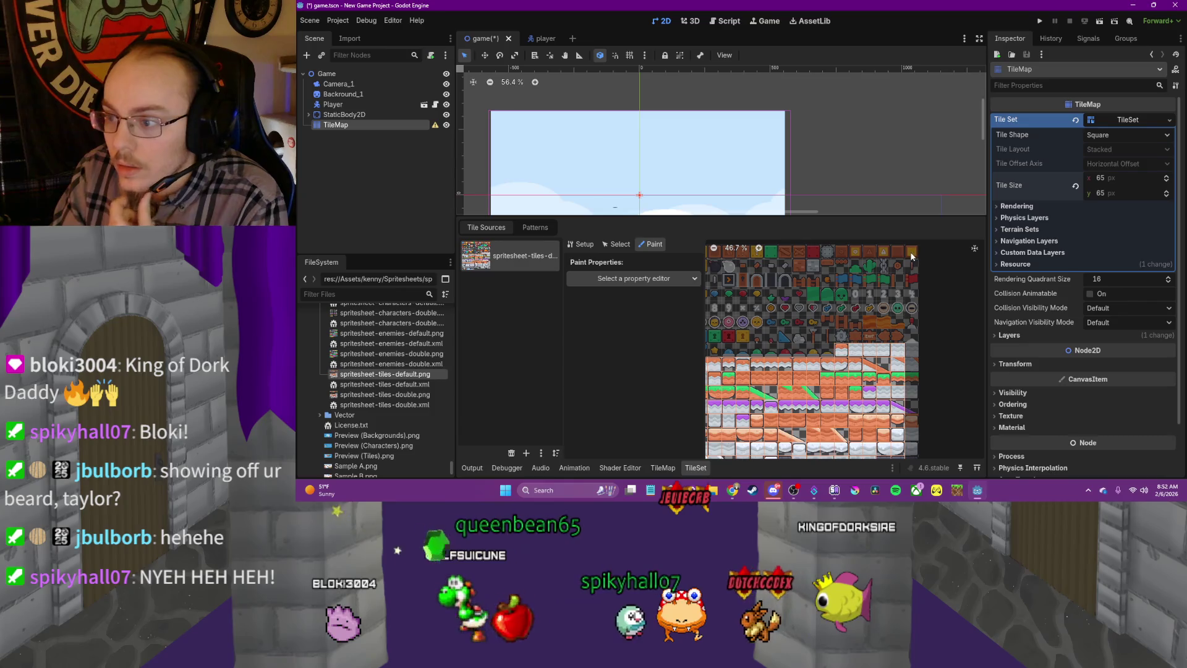
pyautogui.moveTo(898, 304); pyautogui.dragTo(871, 265)
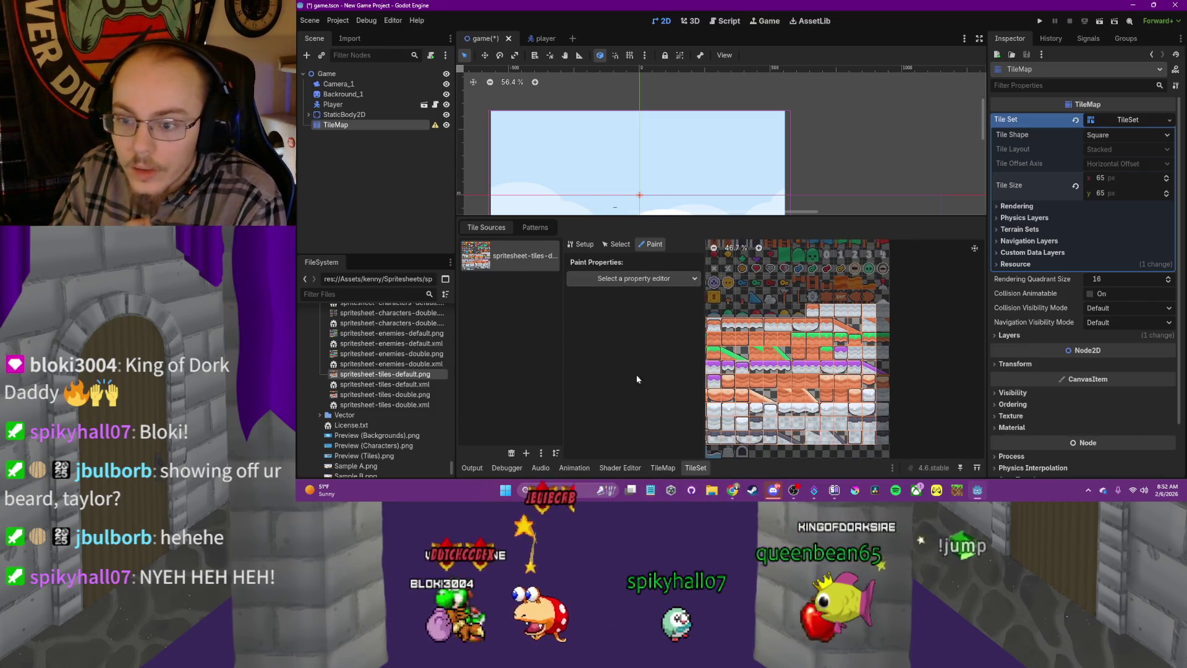
pyautogui.click(619, 245)
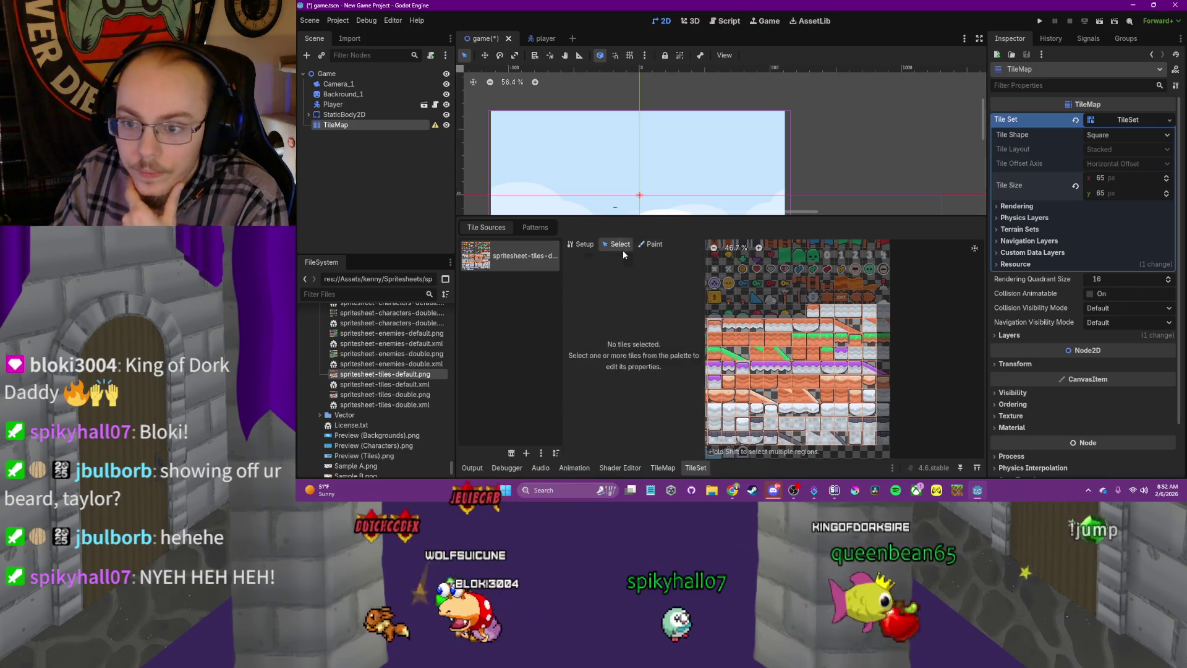
pyautogui.click(870, 341)
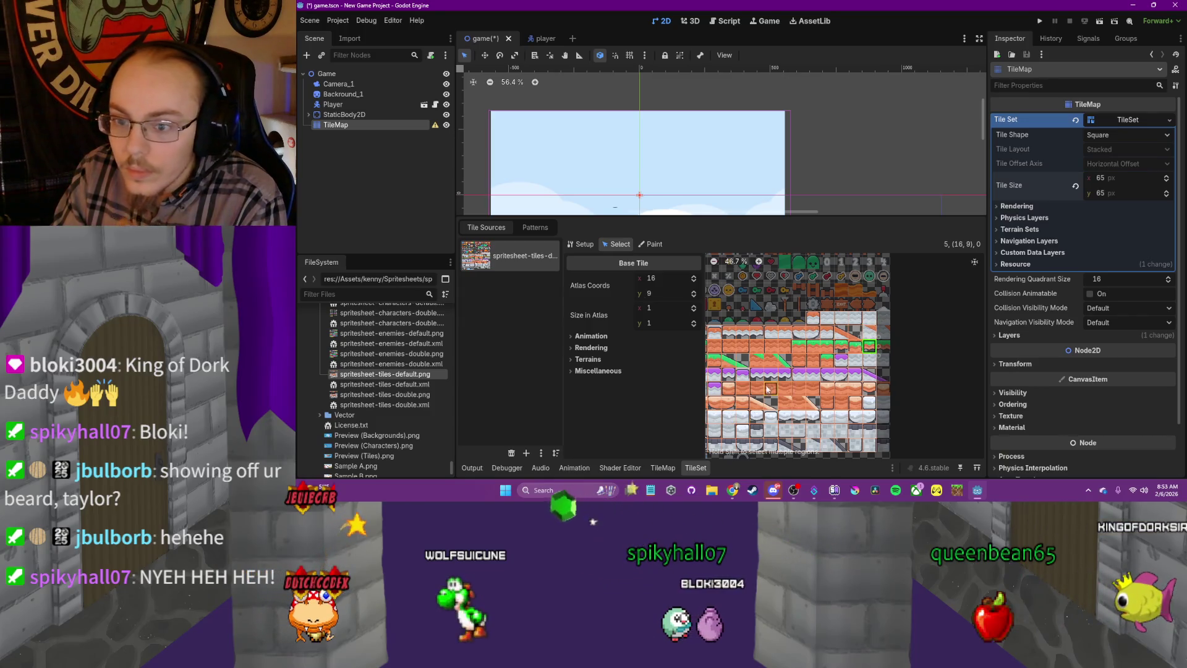
# Pan the atlas view, then bring the Godot tutorial video back to the front
pyautogui.moveTo(777, 393); pyautogui.dragTo(918, 384)
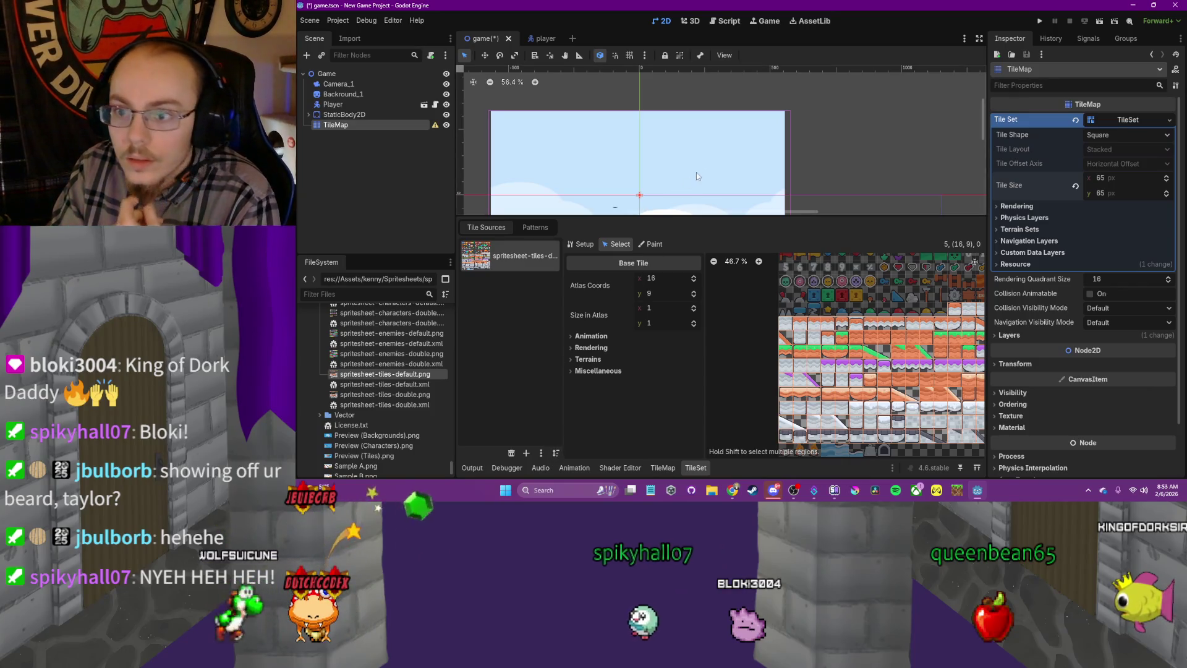
pyautogui.scroll(-2, 766, 142)
pyautogui.scroll(-1, 766, 143)
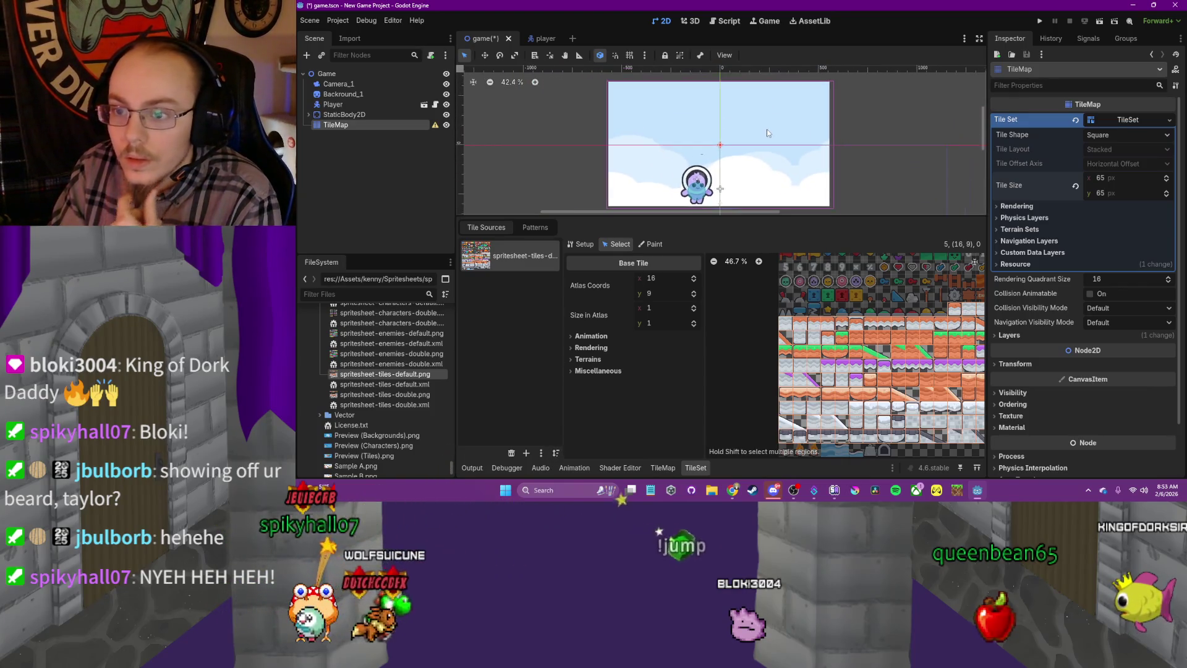
pyautogui.click(740, 473)
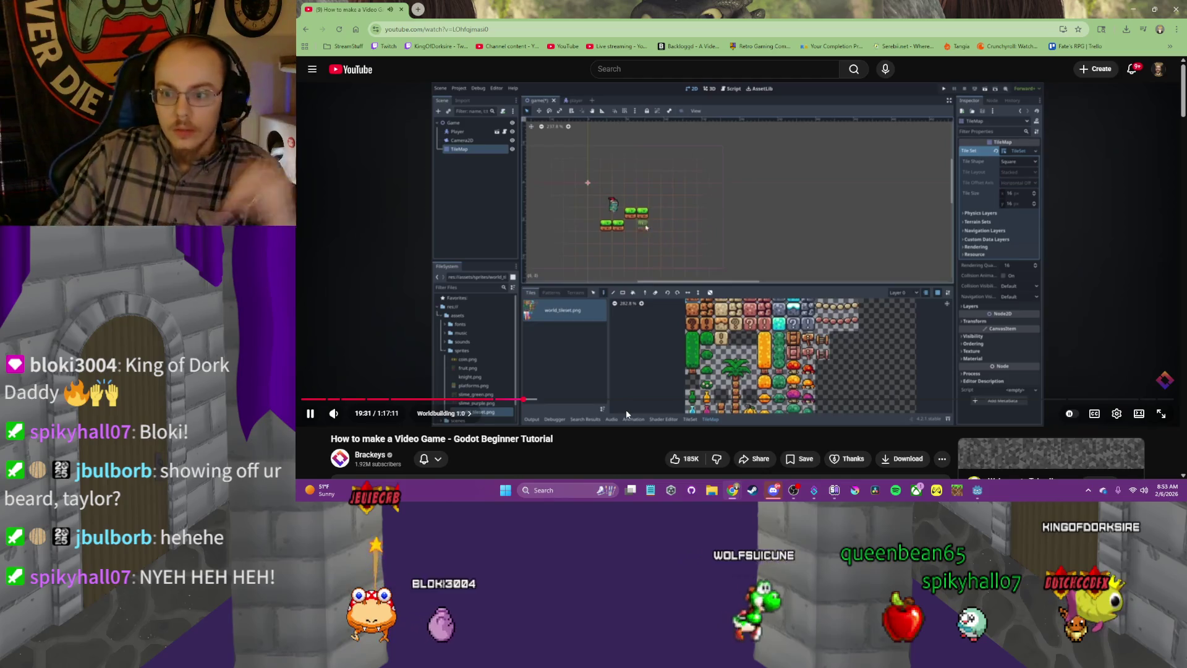
pyautogui.click(836, 288)
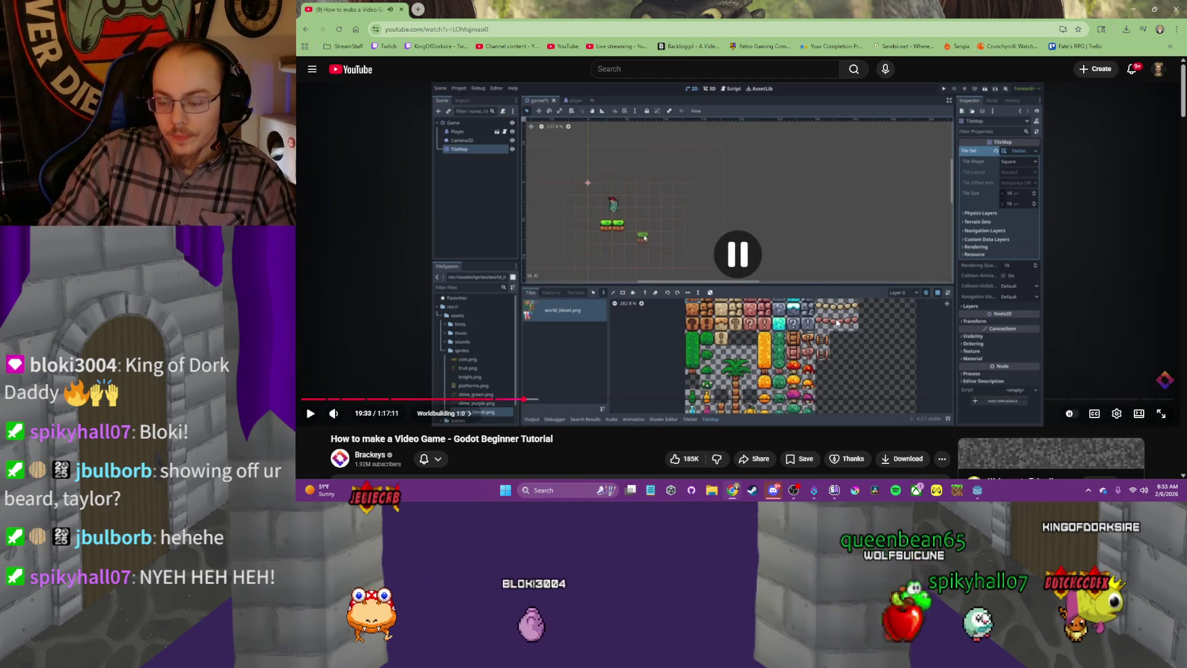
pyautogui.click(980, 492)
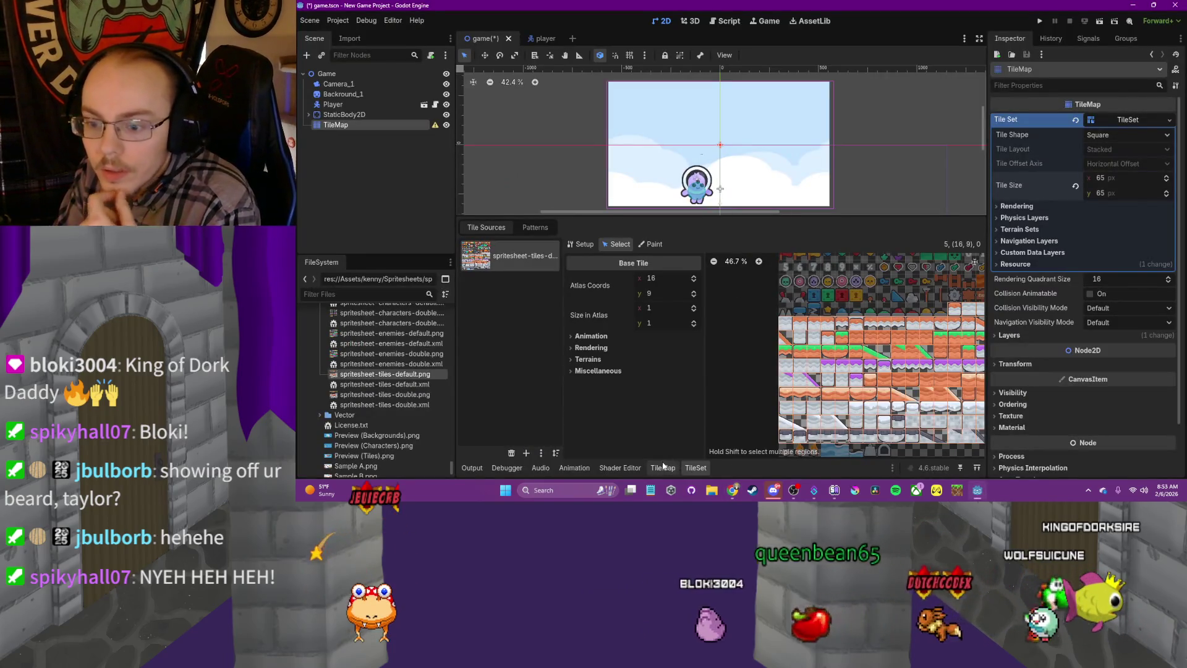
# Paint a row of the top-left spritesheet tile under the player, then save and test-run the game
pyautogui.click(677, 171)
pyautogui.scroll(2, 688, 174)
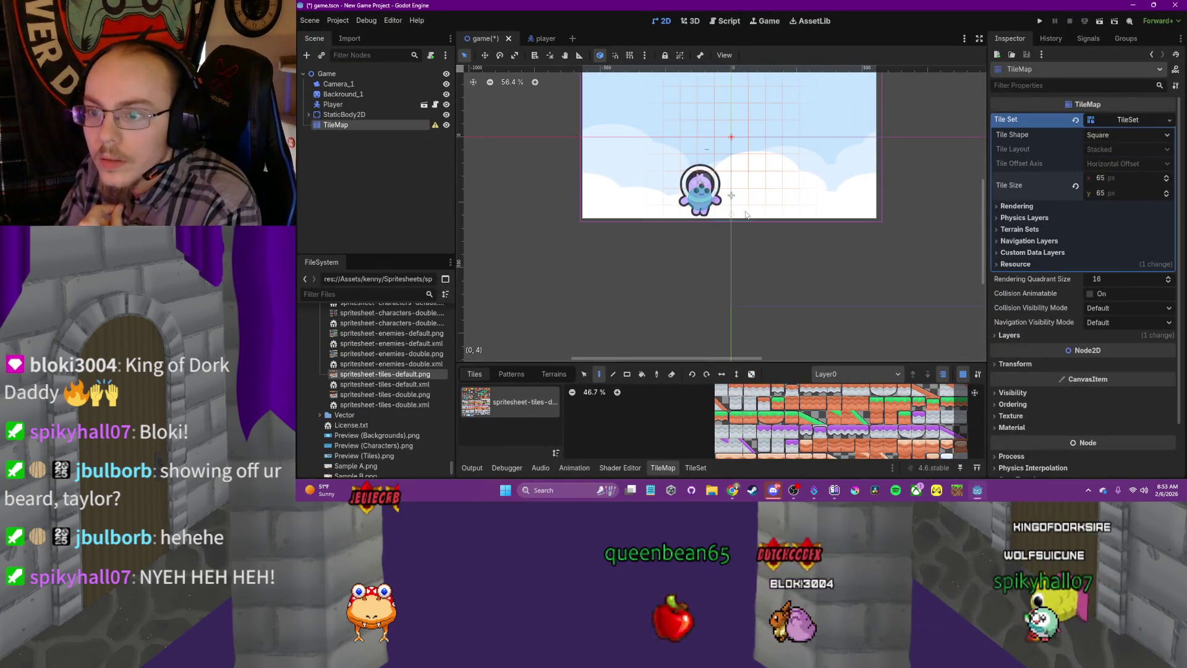
pyautogui.click(735, 389)
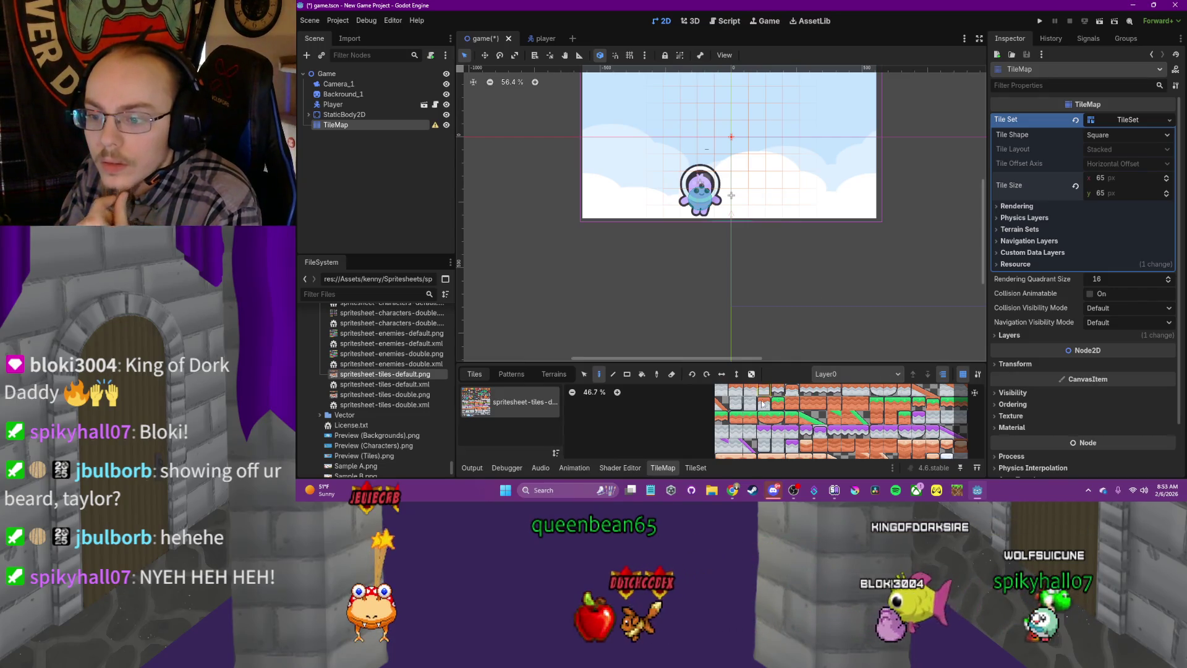
pyautogui.click(757, 212)
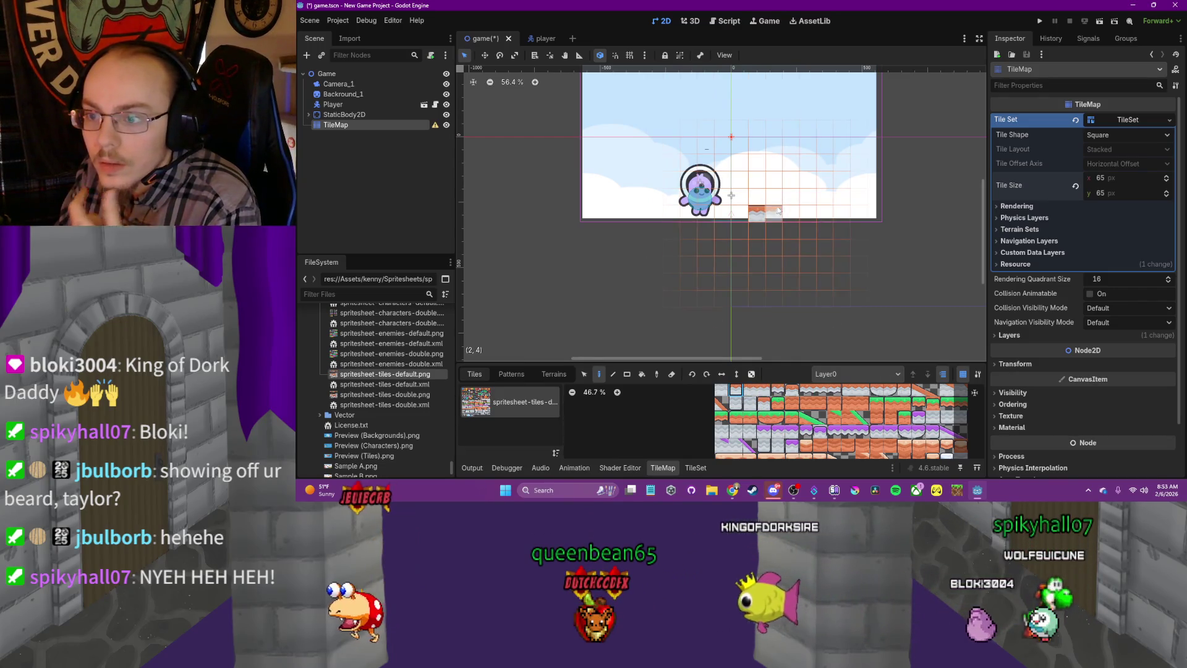
pyautogui.moveTo(786, 214); pyautogui.dragTo(841, 219)
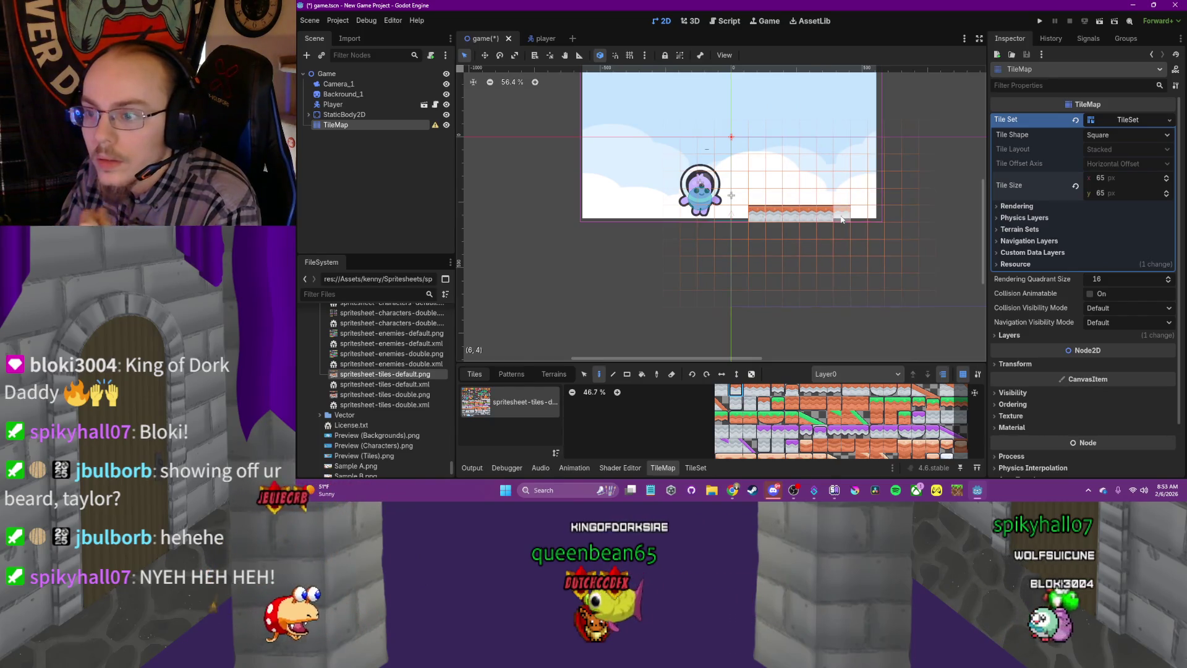
pyautogui.click(881, 218)
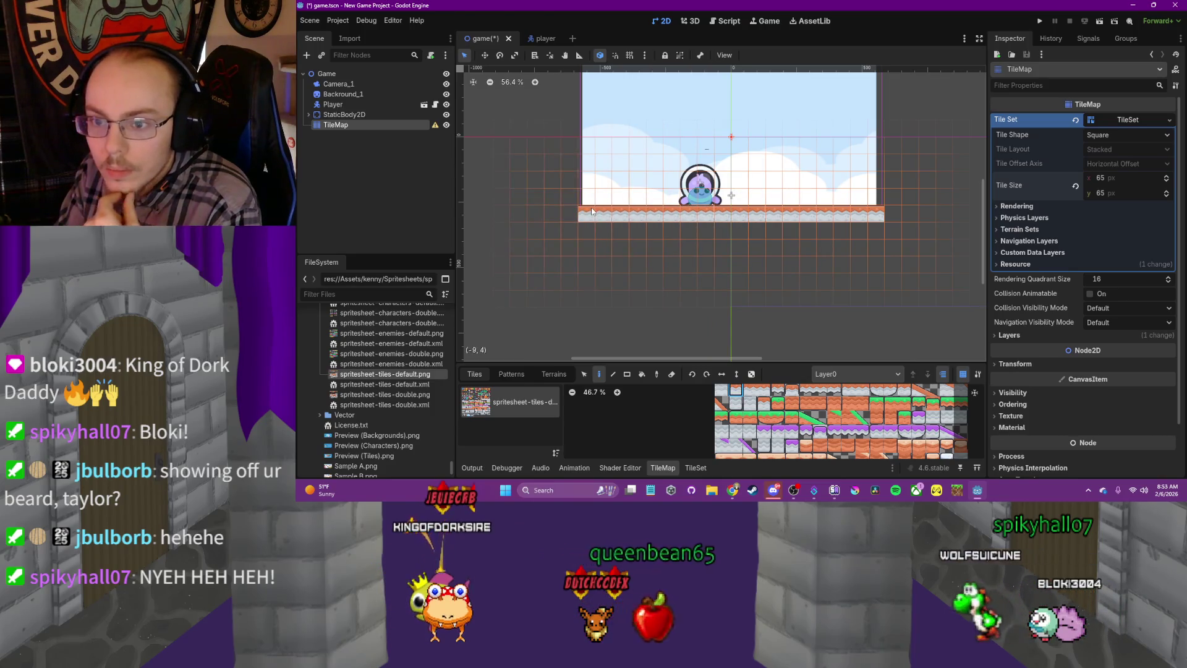
pyautogui.click(1041, 22)
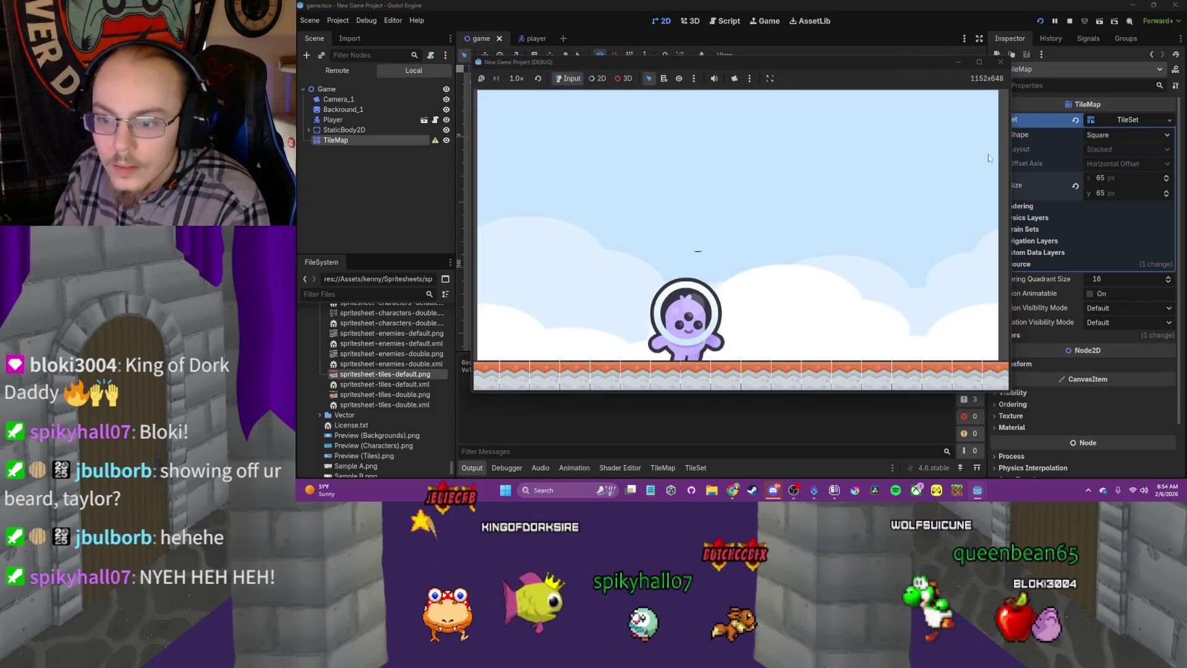
pyautogui.click(999, 62)
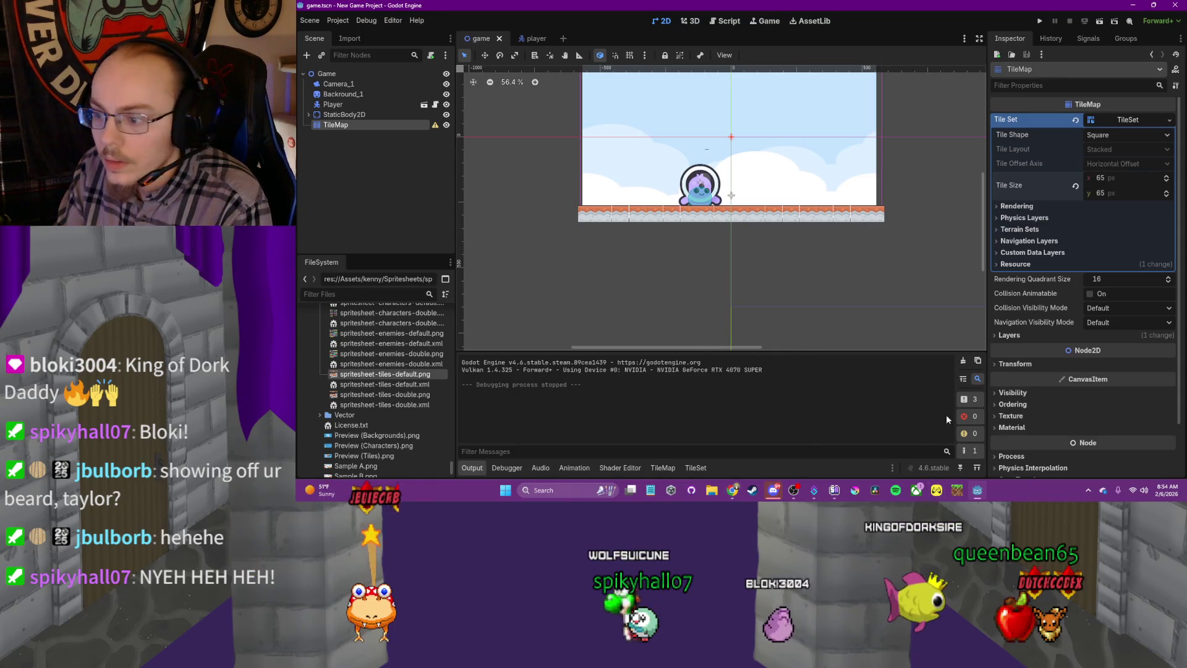
# Paint a different atlas tile over the left part of the ground row, leaving gaps
pyautogui.click(663, 467)
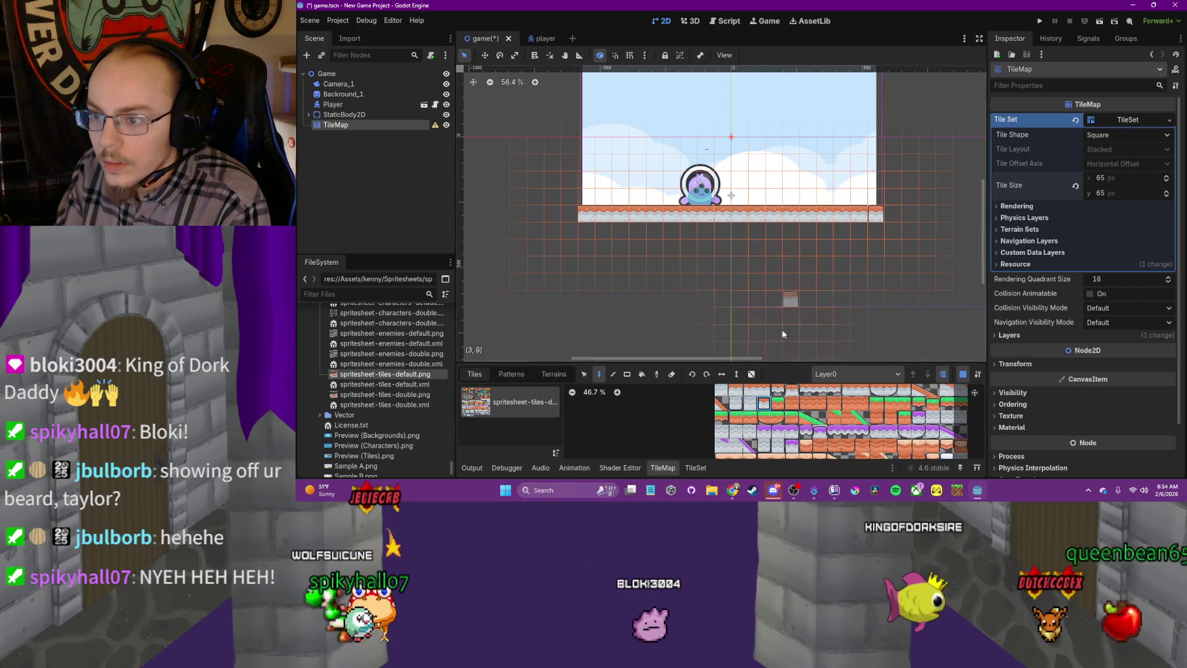
pyautogui.scroll(4, 787, 413)
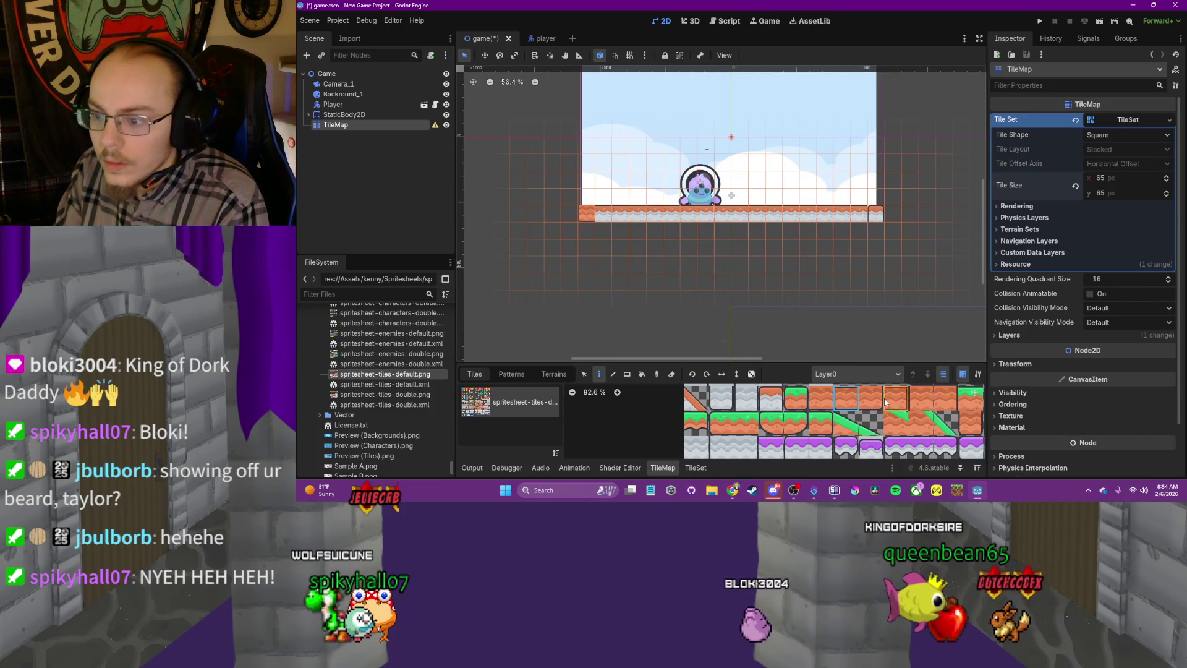
pyautogui.scroll(-1, 884, 420)
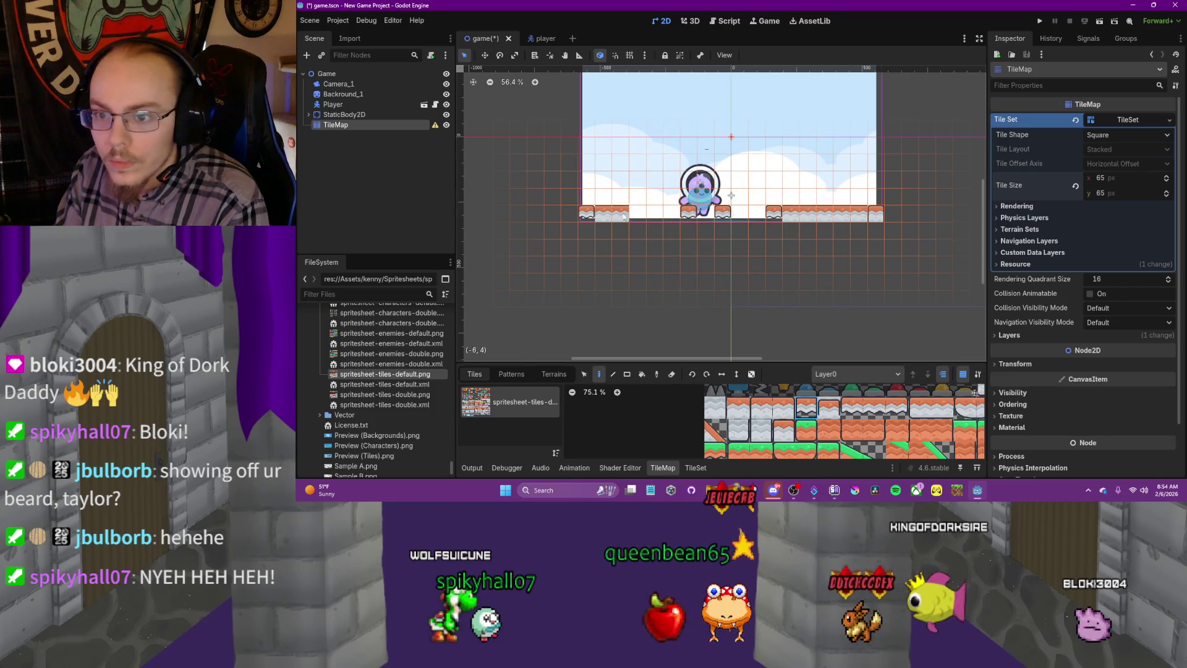
pyautogui.click(621, 215)
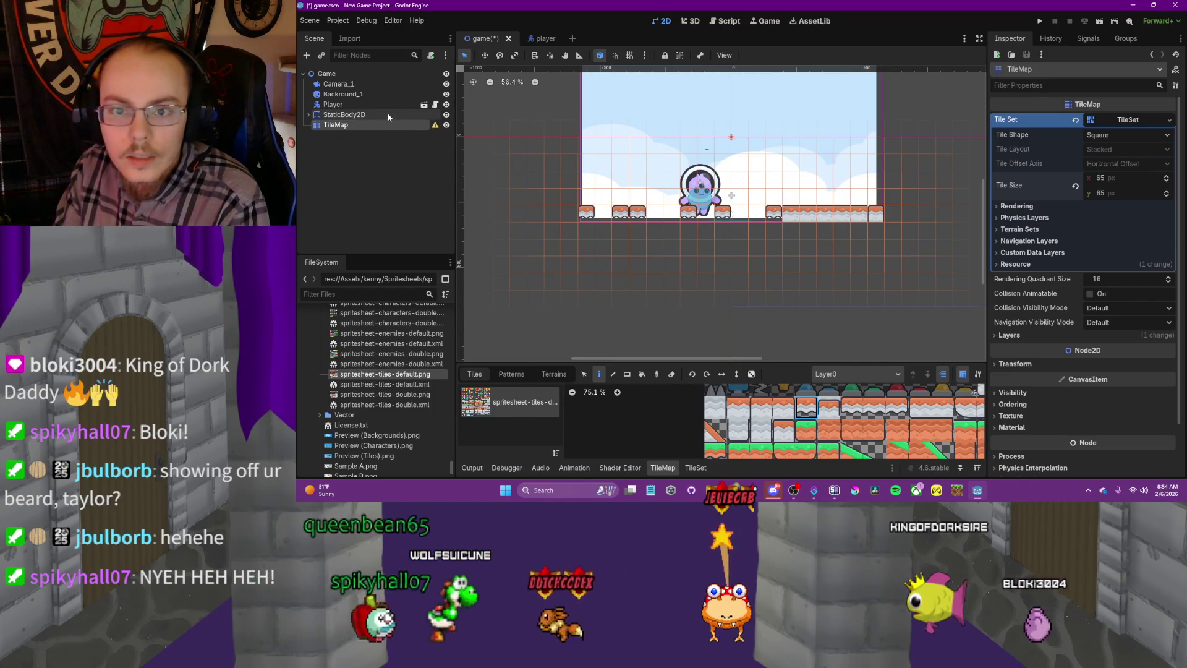
# Delete the StaticBody2D floor node and its children
pyautogui.rightClick(389, 116)
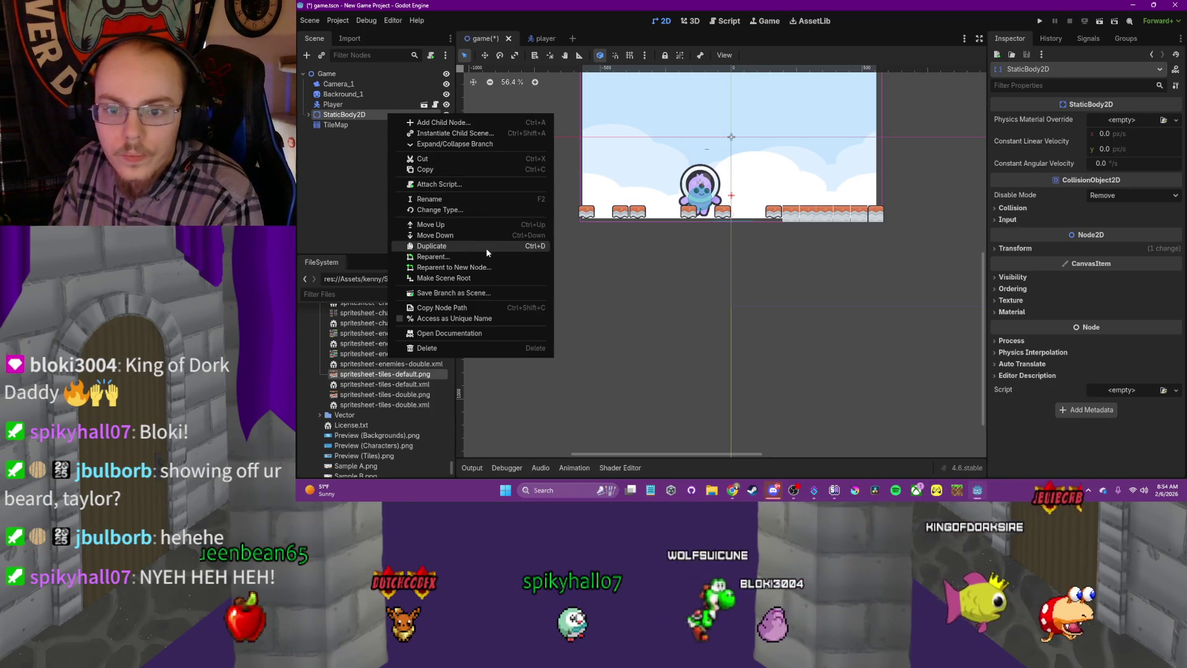
pyautogui.click(478, 348)
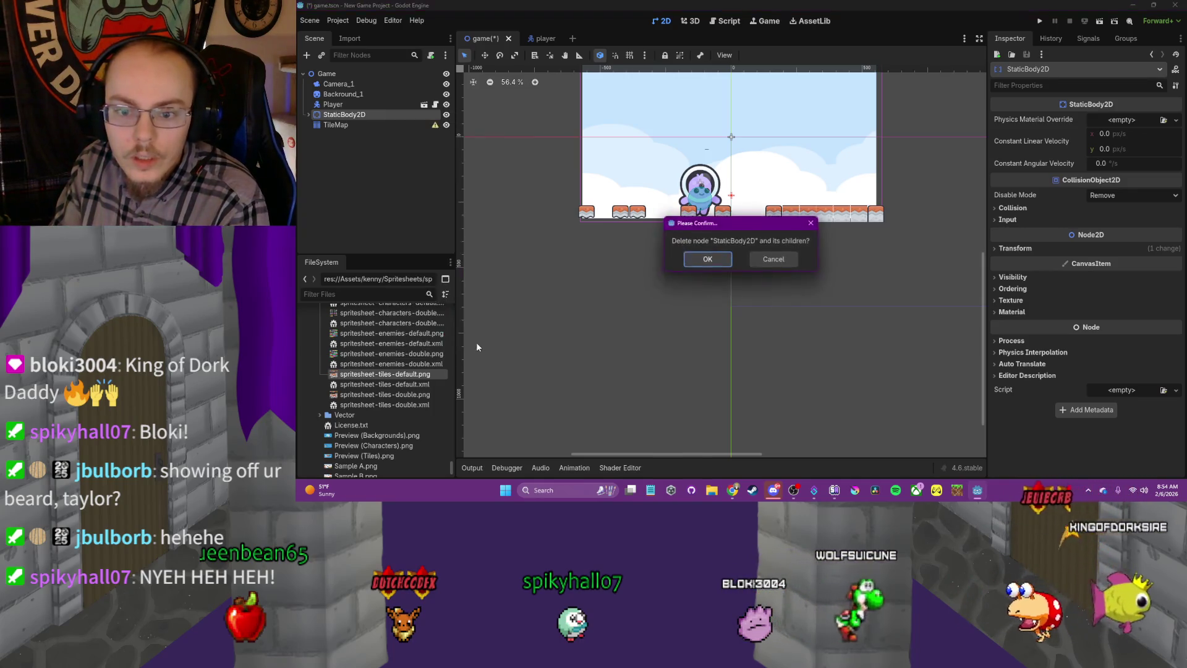
pyautogui.click(715, 261)
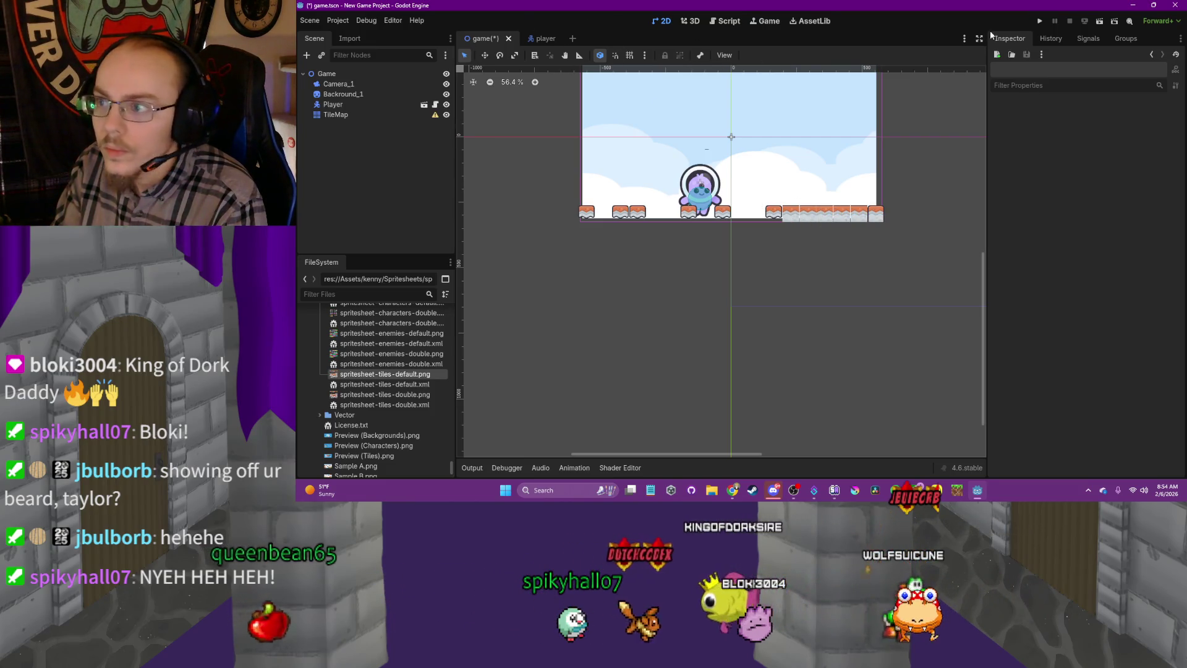
# Test-run the game without the old floor, select TileMap, and resume the tutorial video
pyautogui.click(1039, 21)
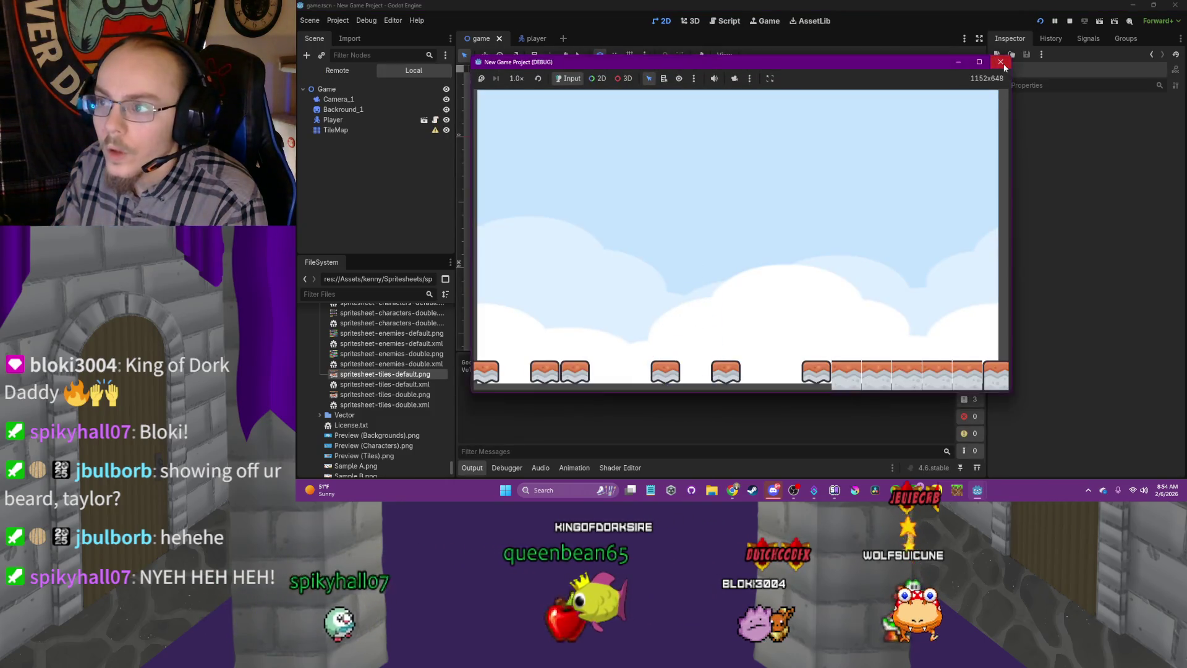
pyautogui.click(1004, 63)
pyautogui.click(346, 115)
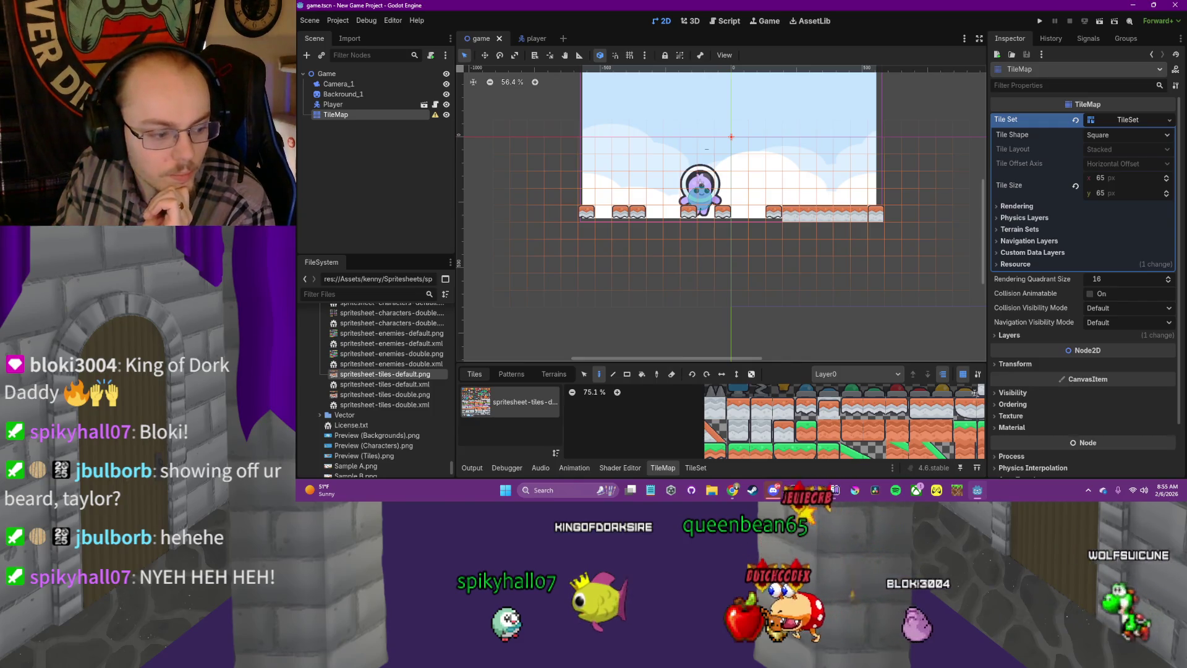
pyautogui.hotkey('alt', 'Tab')
pyautogui.click(676, 221)
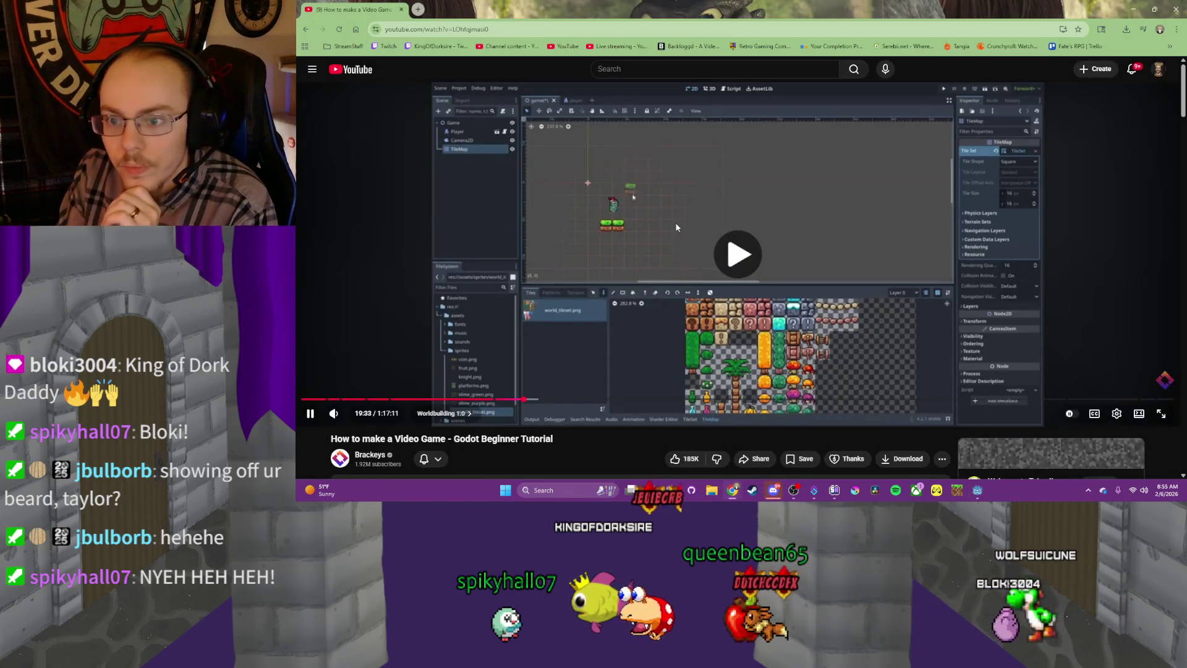
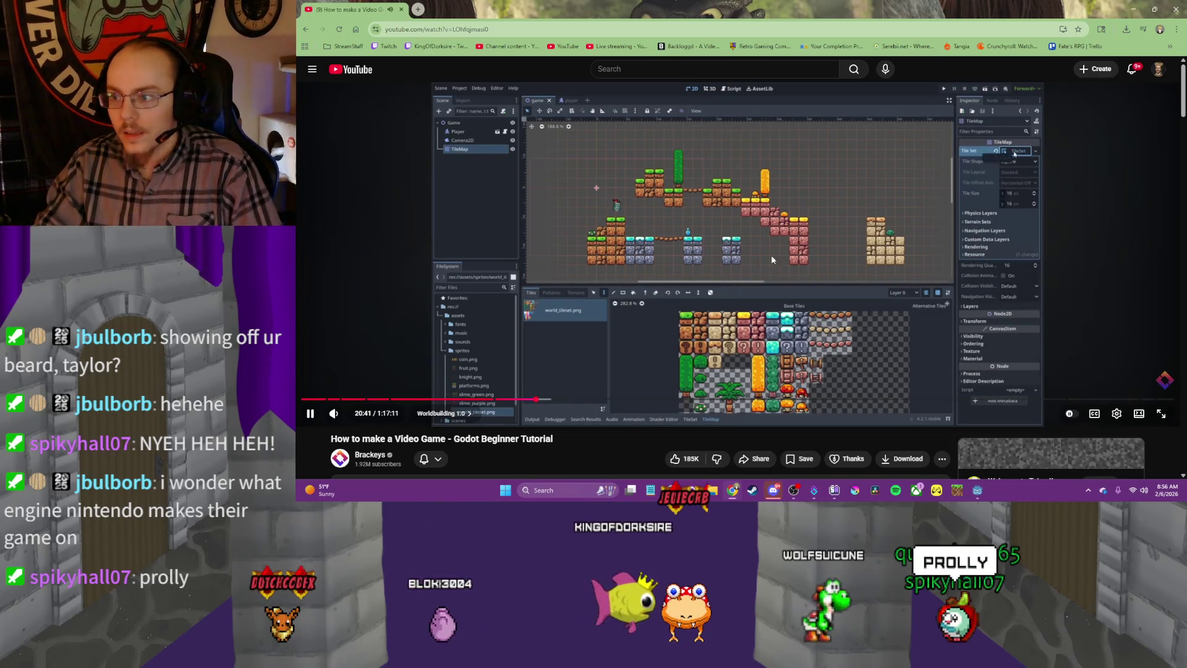
# Pause the Godot tutorial at 20:43 and take the browser window out of full screen
pyautogui.click(895, 245)
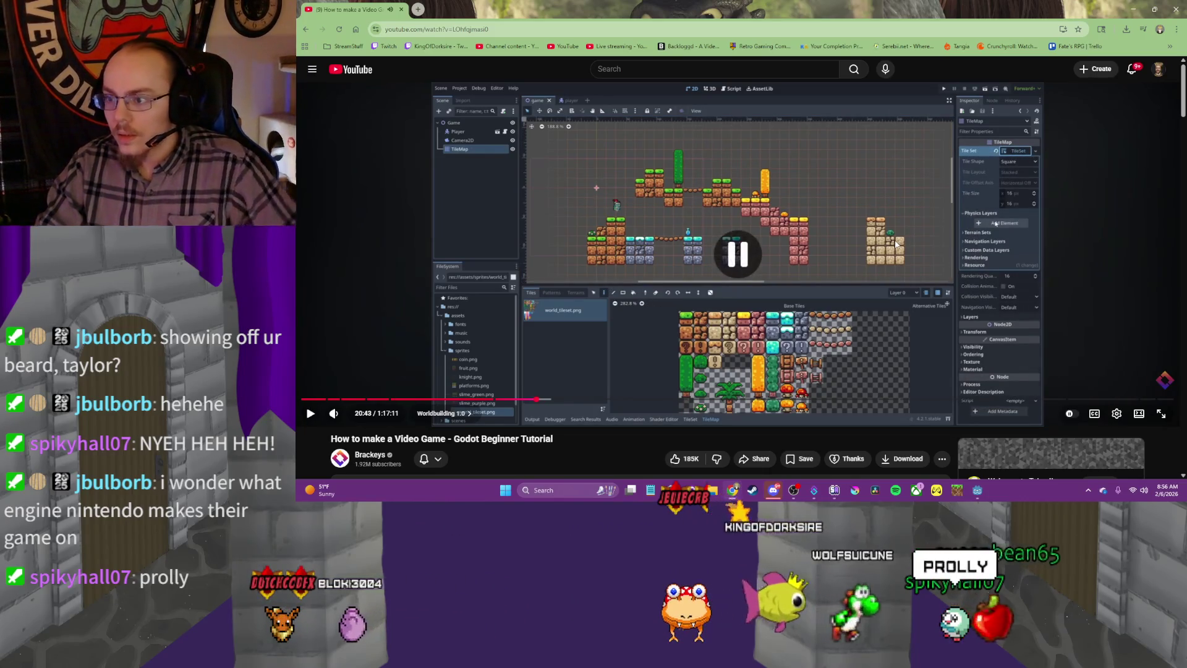
pyautogui.moveTo(822, 11)
pyautogui.mouseDown()
pyautogui.moveTo(818, 41)
pyautogui.moveTo(890, 77)
pyautogui.mouseUp()
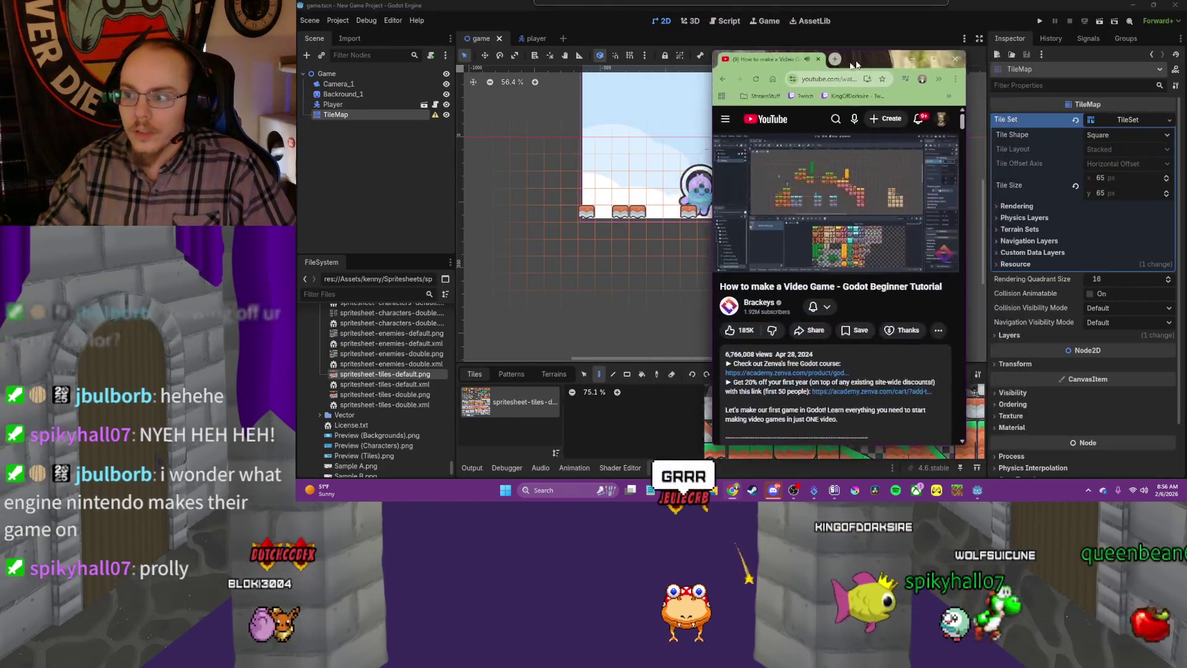
# Place Godot beside the tutorial and add a physics layer to the TileMap's tile set
pyautogui.moveTo(934, 5)
pyautogui.mouseDown()
pyautogui.moveTo(563, 162)
pyautogui.moveTo(577, 21)
pyautogui.moveTo(634, 4)
pyautogui.moveTo(552, 25)
pyautogui.mouseUp()
pyautogui.click(889, 117)
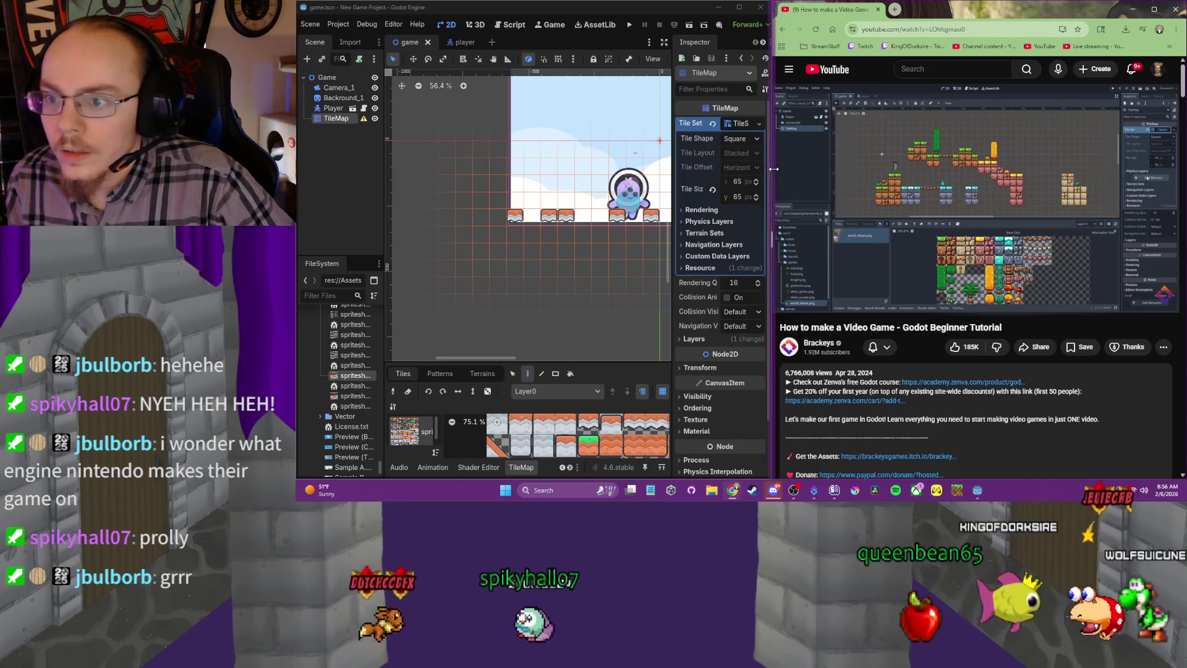
pyautogui.moveTo(770, 167); pyautogui.dragTo(875, 177)
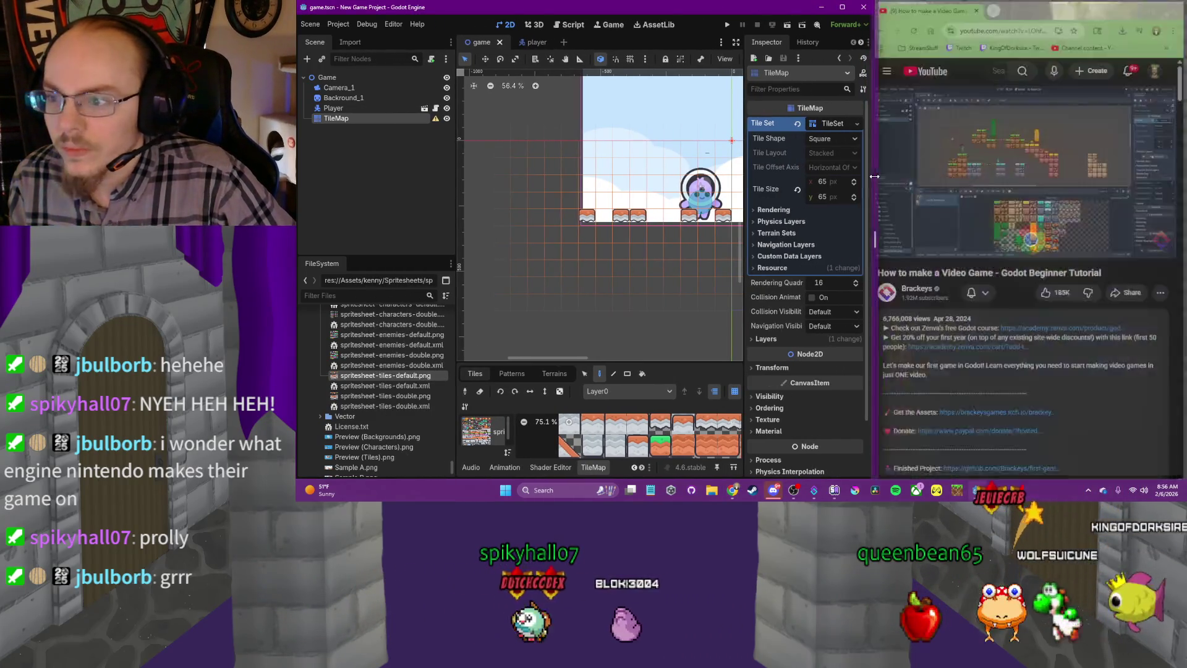
pyautogui.click(778, 222)
pyautogui.click(812, 238)
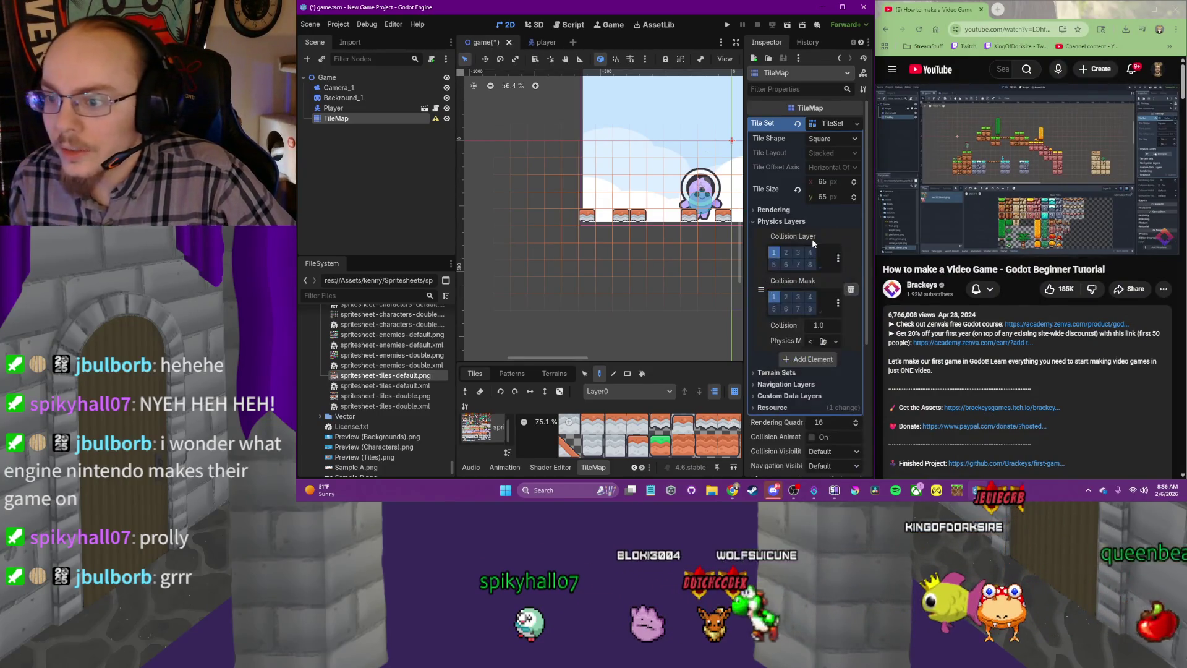
# Play the tutorial on to 20:55, then make Godot fill the screen again
pyautogui.click(1038, 195)
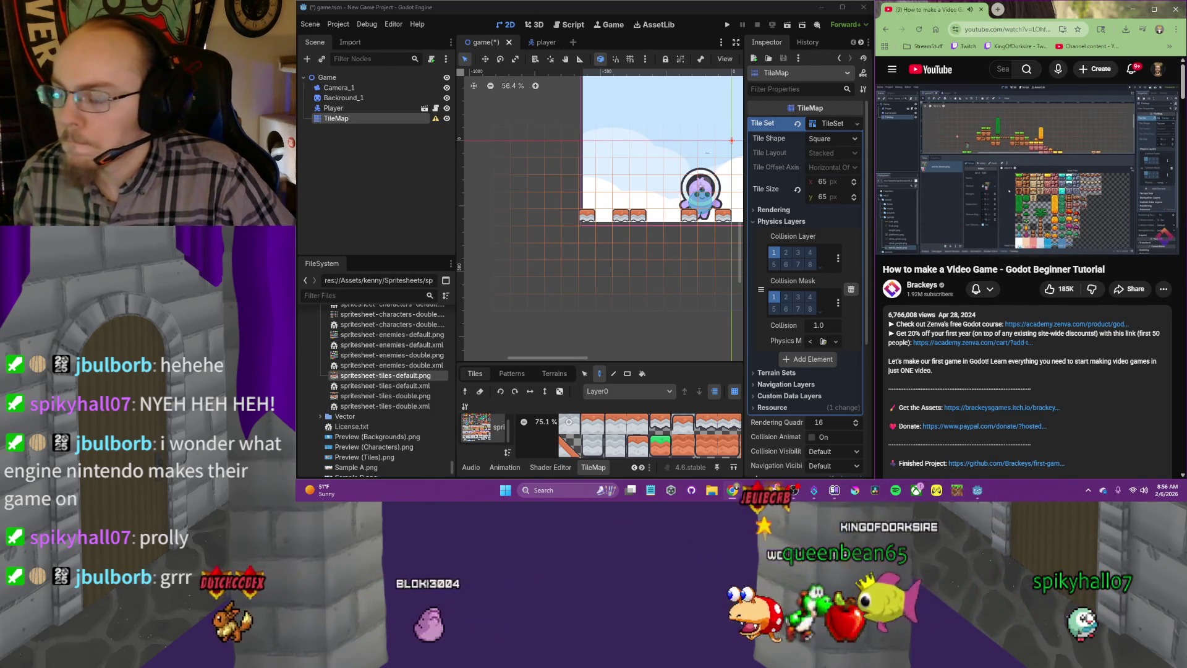
pyautogui.click(1031, 172)
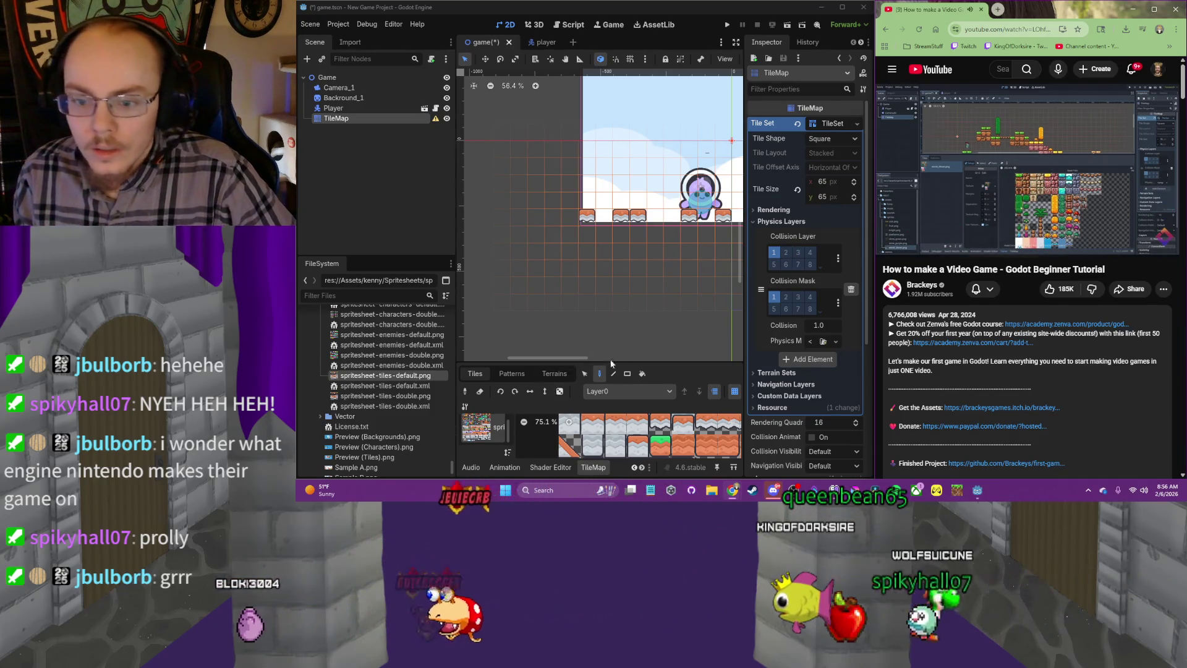
pyautogui.click(842, 8)
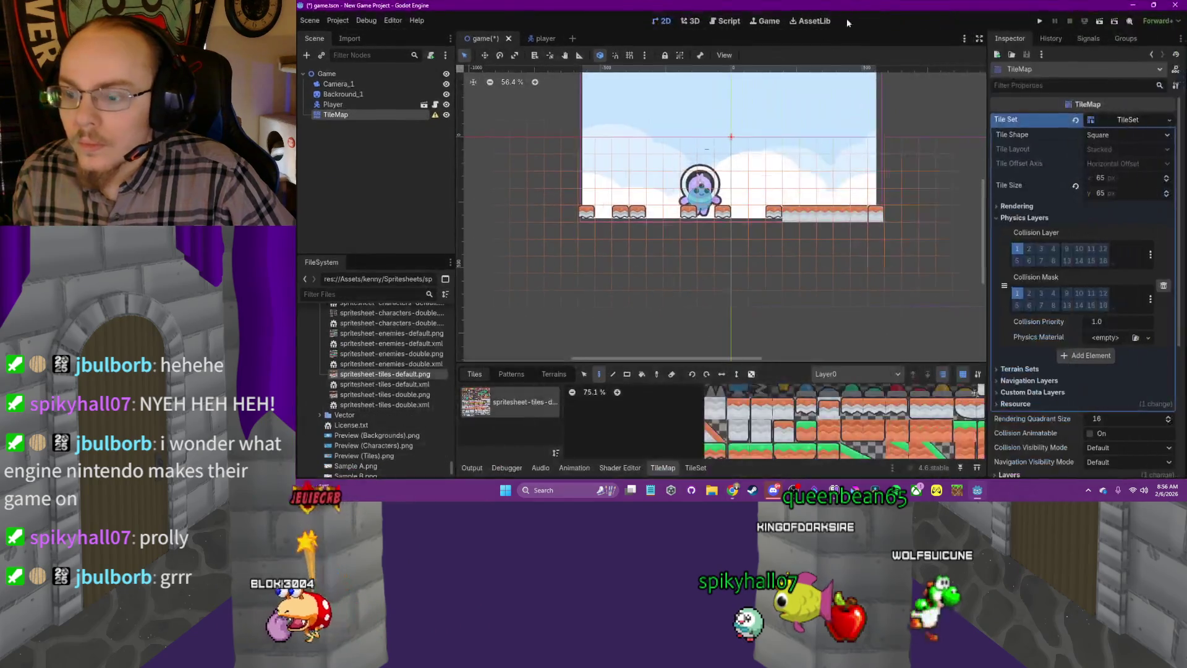
# Open the TileSet editor and expand the Physics Layer 0 tile properties
pyautogui.moveTo(667, 364); pyautogui.dragTo(680, 292)
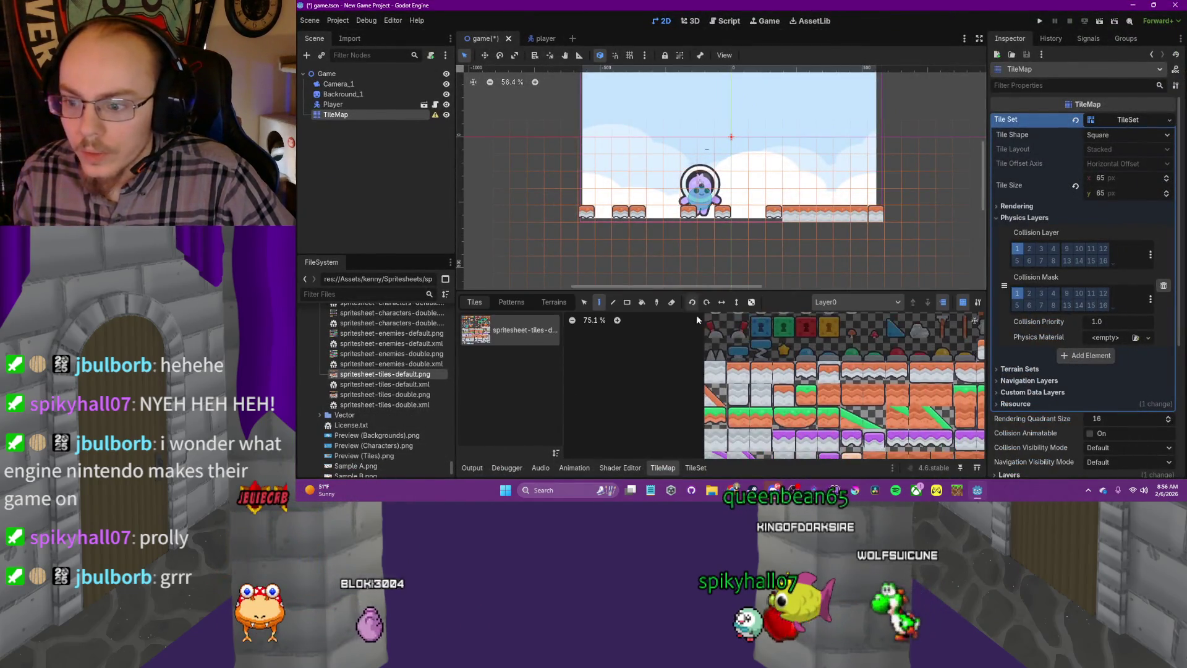
pyautogui.click(662, 467)
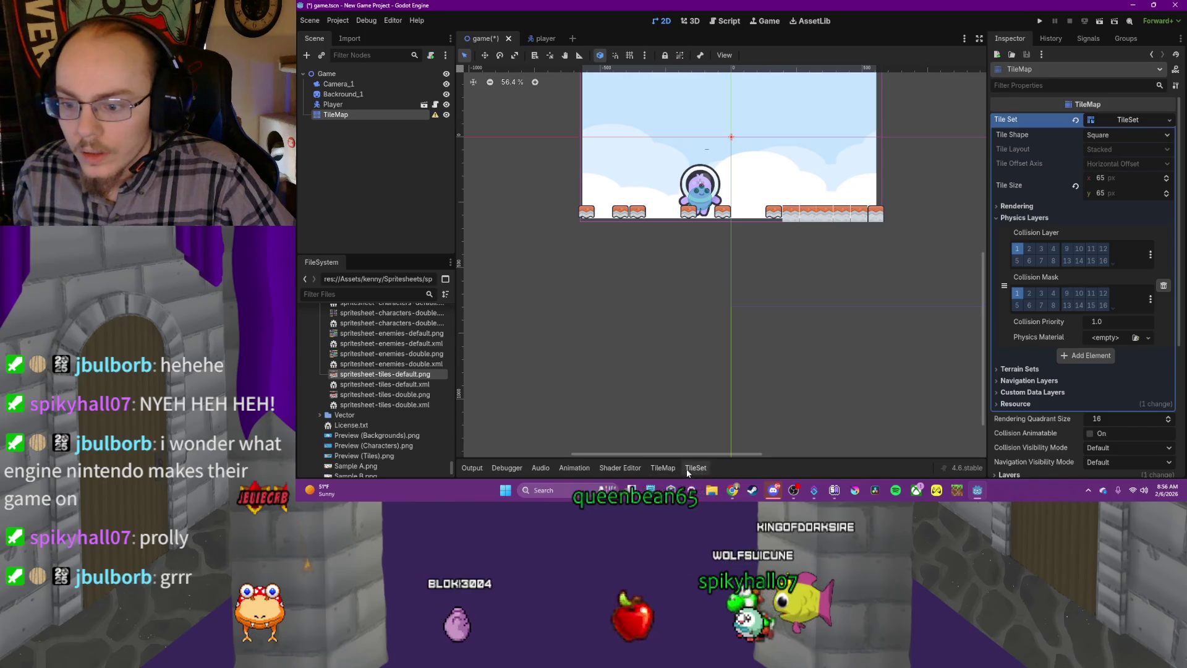
pyautogui.click(703, 472)
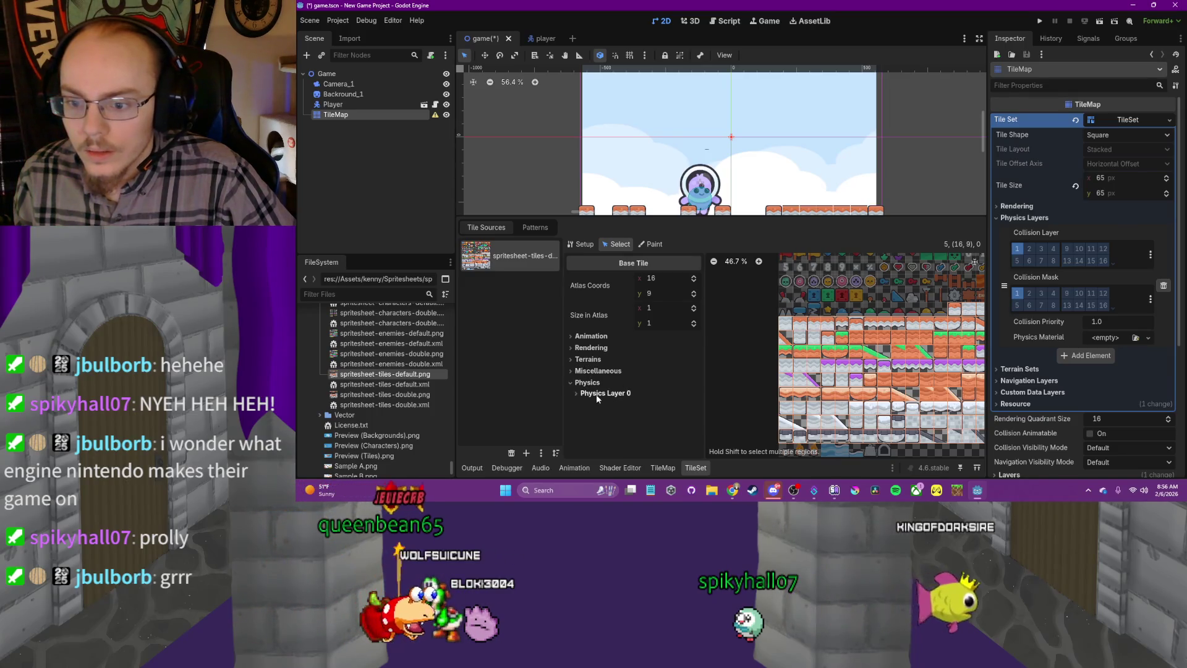
pyautogui.click(598, 394)
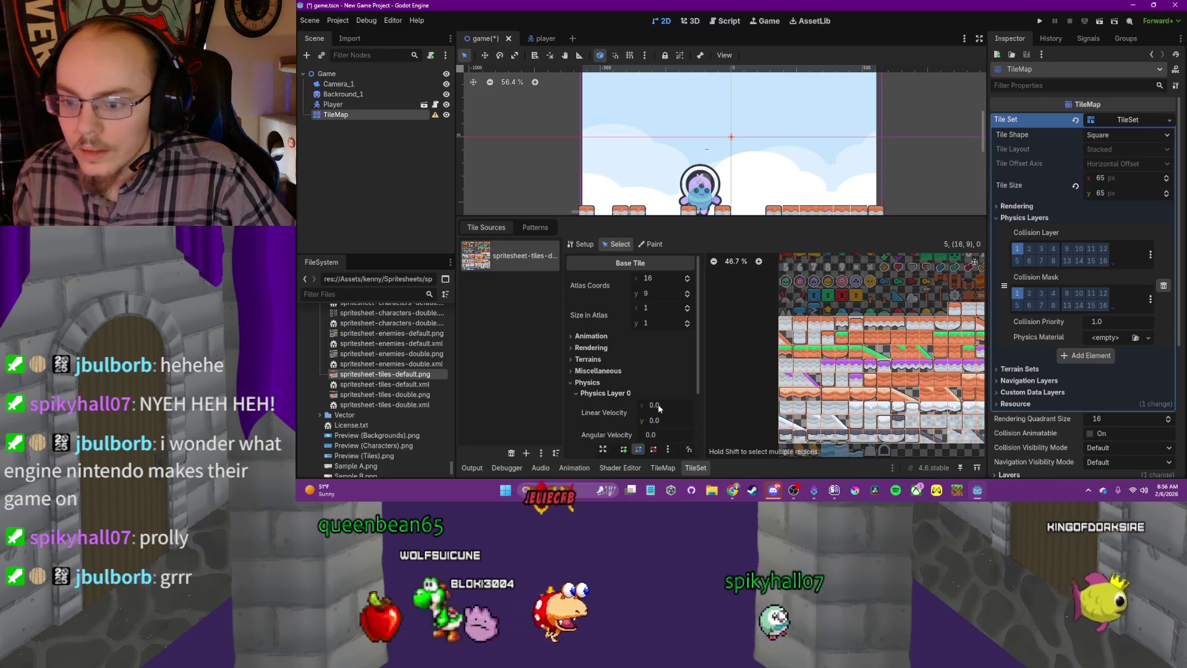
pyautogui.scroll(-3, 657, 395)
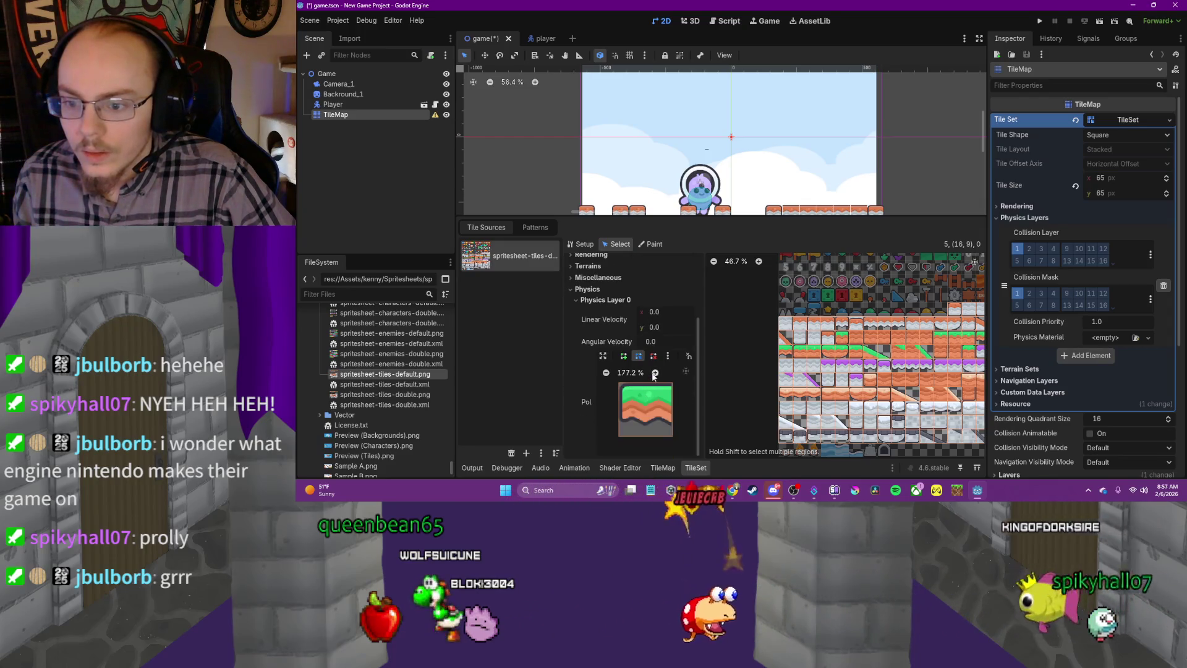
pyautogui.hscroll(2, 737, 303)
pyautogui.scroll(-1, 738, 303)
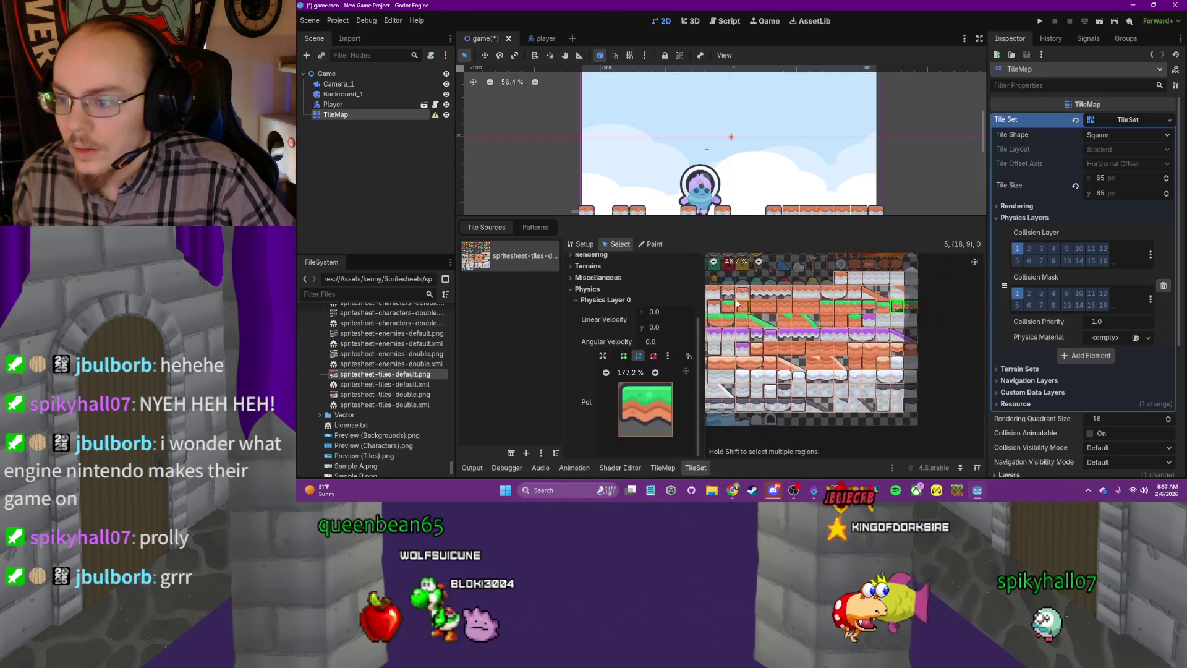
# Select a large block of atlas tiles, then bring the tutorial back to the front
pyautogui.moveTo(728, 291)
pyautogui.mouseDown()
pyautogui.moveTo(922, 407)
pyautogui.moveTo(956, 402)
pyautogui.mouseUp()
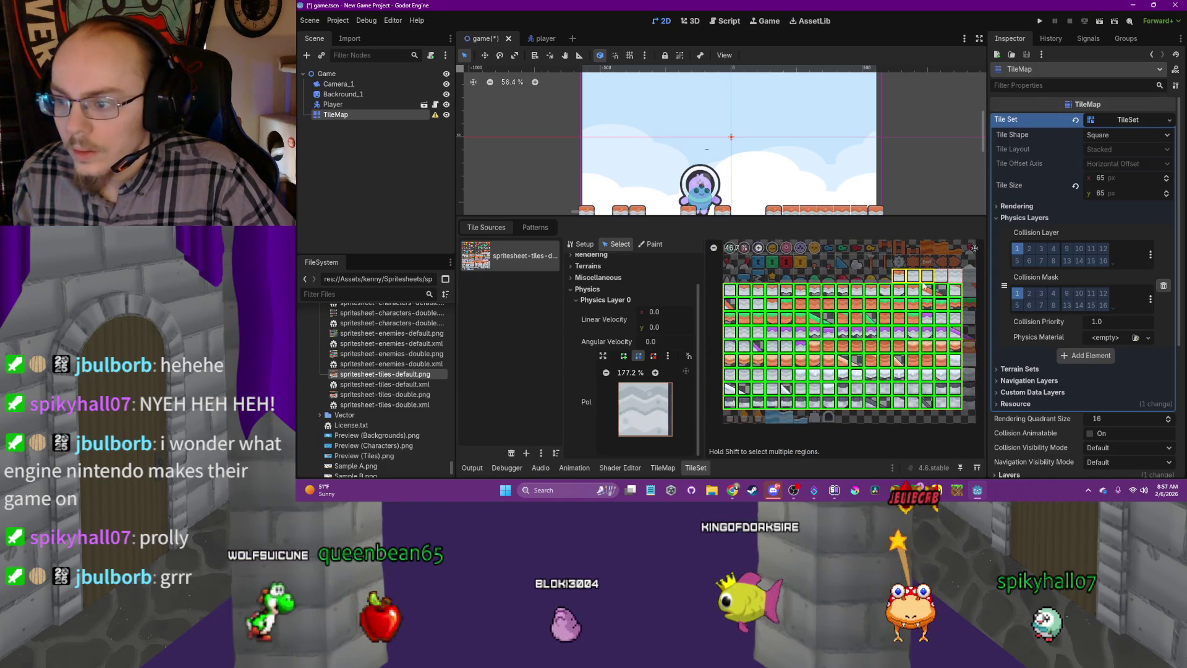
pyautogui.click(955, 281)
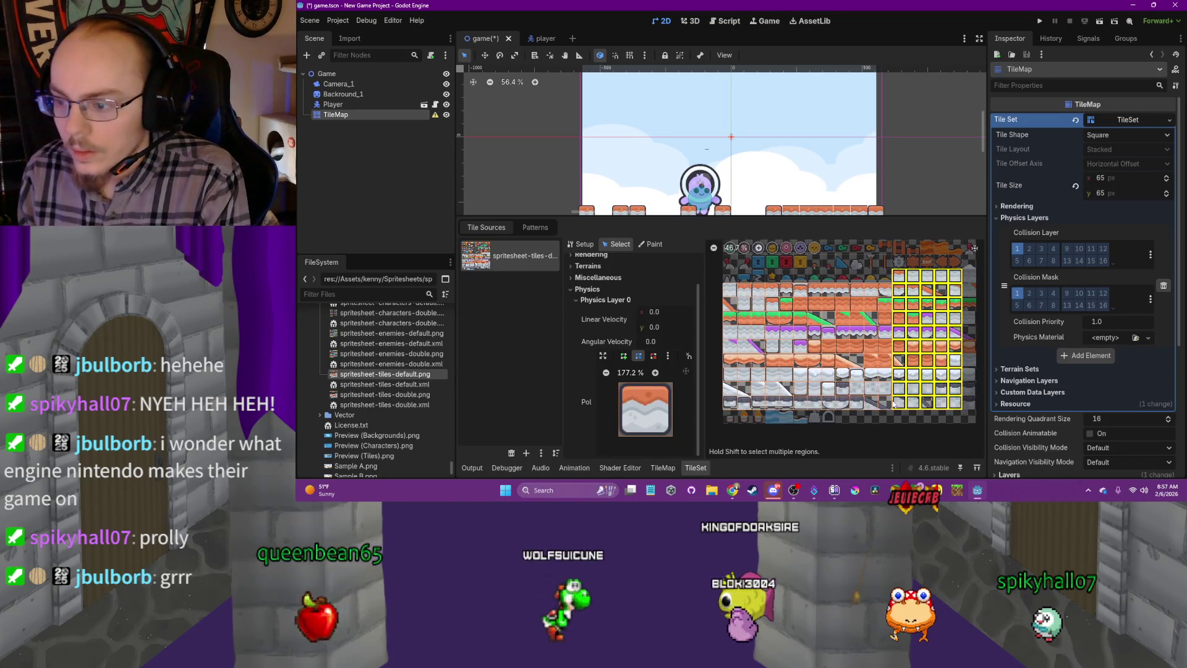
pyautogui.moveTo(923, 384); pyautogui.dragTo(702, 415)
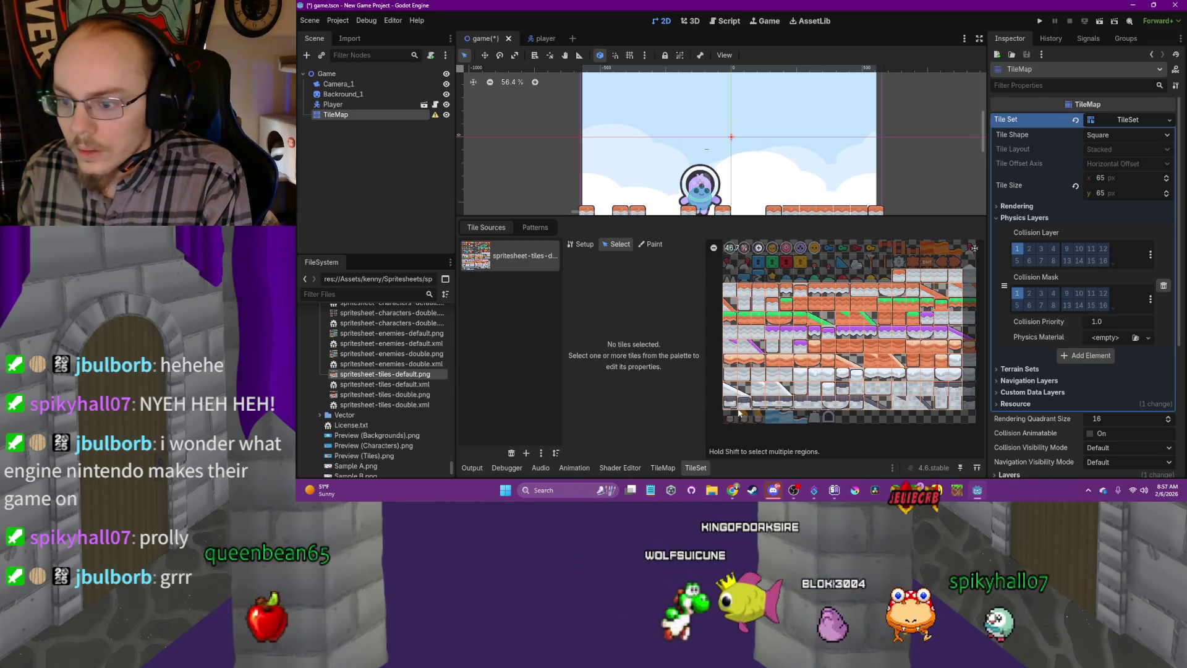
pyautogui.moveTo(977, 280); pyautogui.dragTo(974, 279)
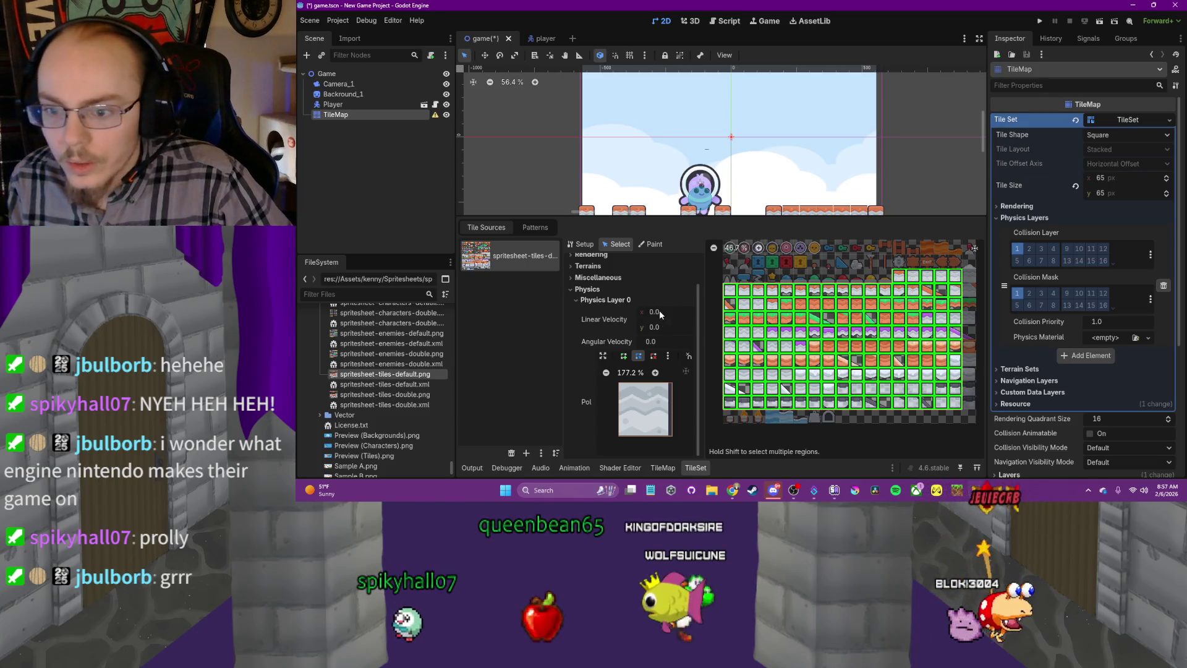
pyautogui.scroll(2, 612, 290)
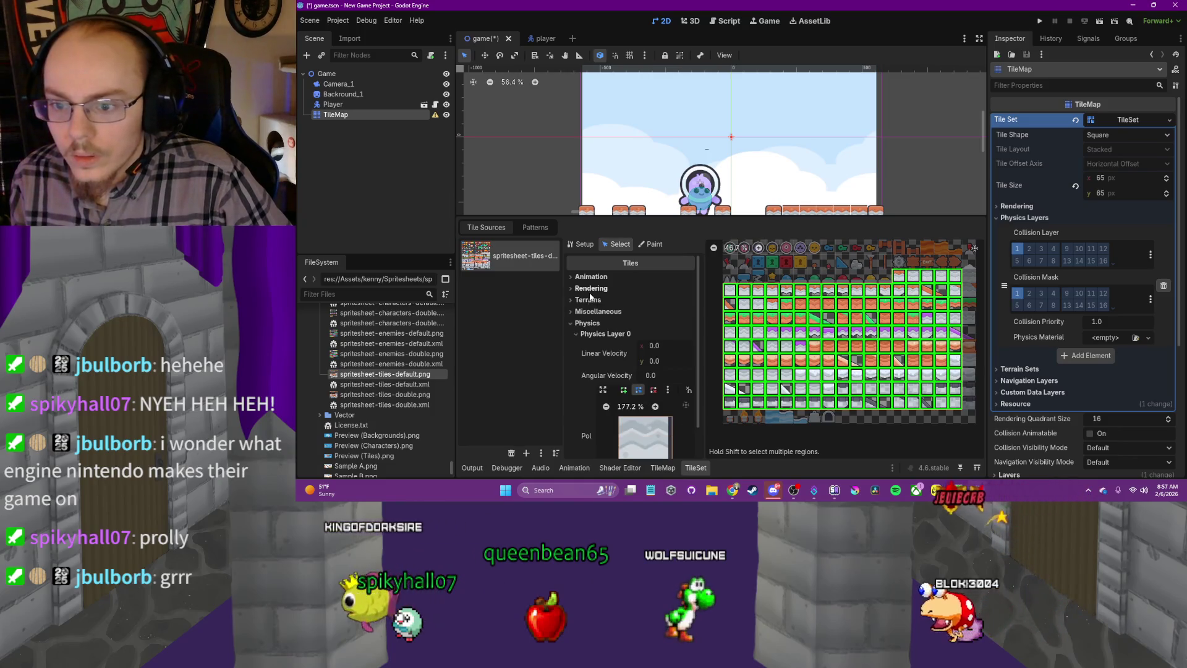
pyautogui.click(593, 311)
pyautogui.click(595, 312)
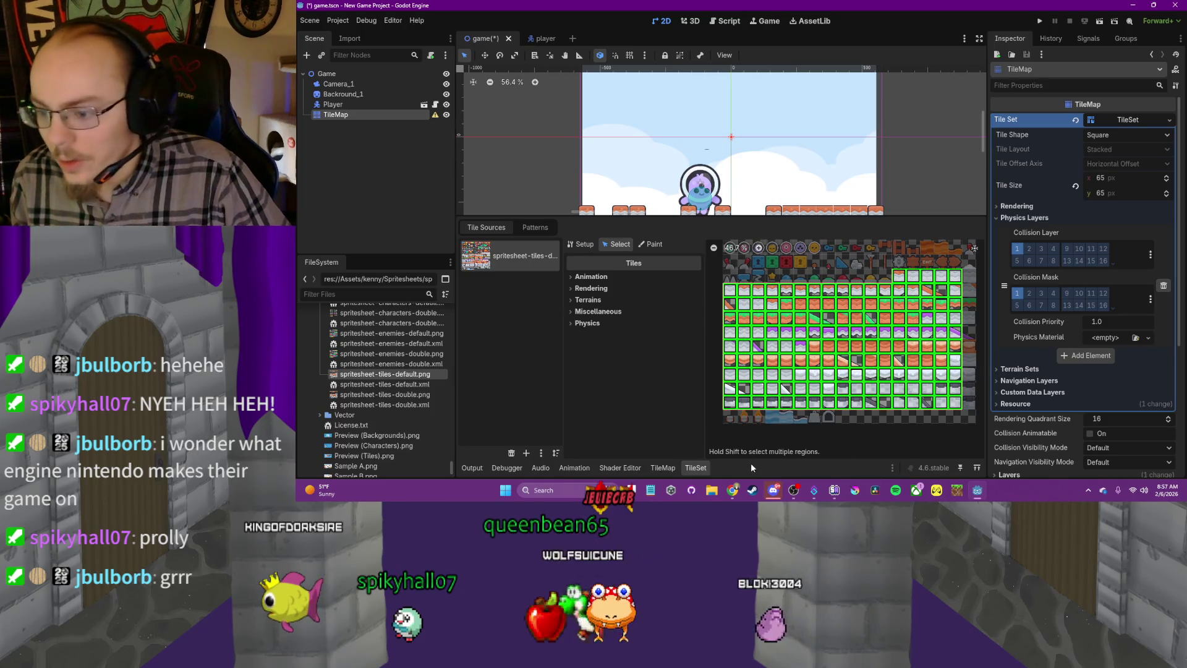
pyautogui.click(733, 490)
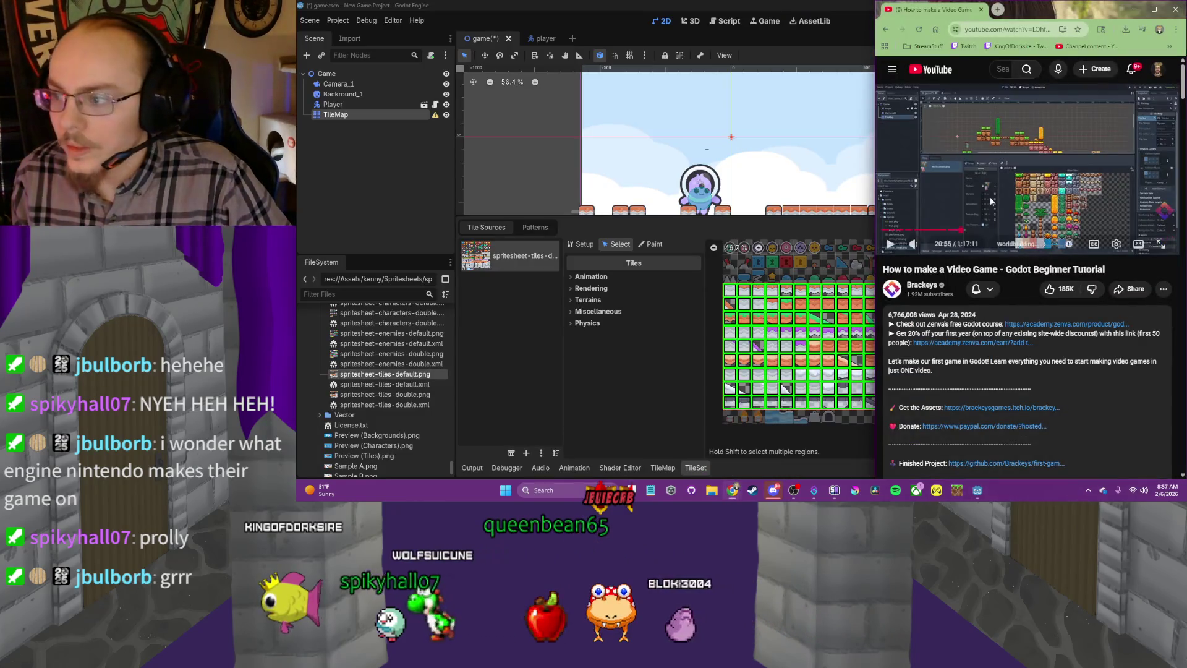
# Watch the tutorial to 21:08, then switch Godot's TileSet editor to Paint mode
pyautogui.click(1014, 167)
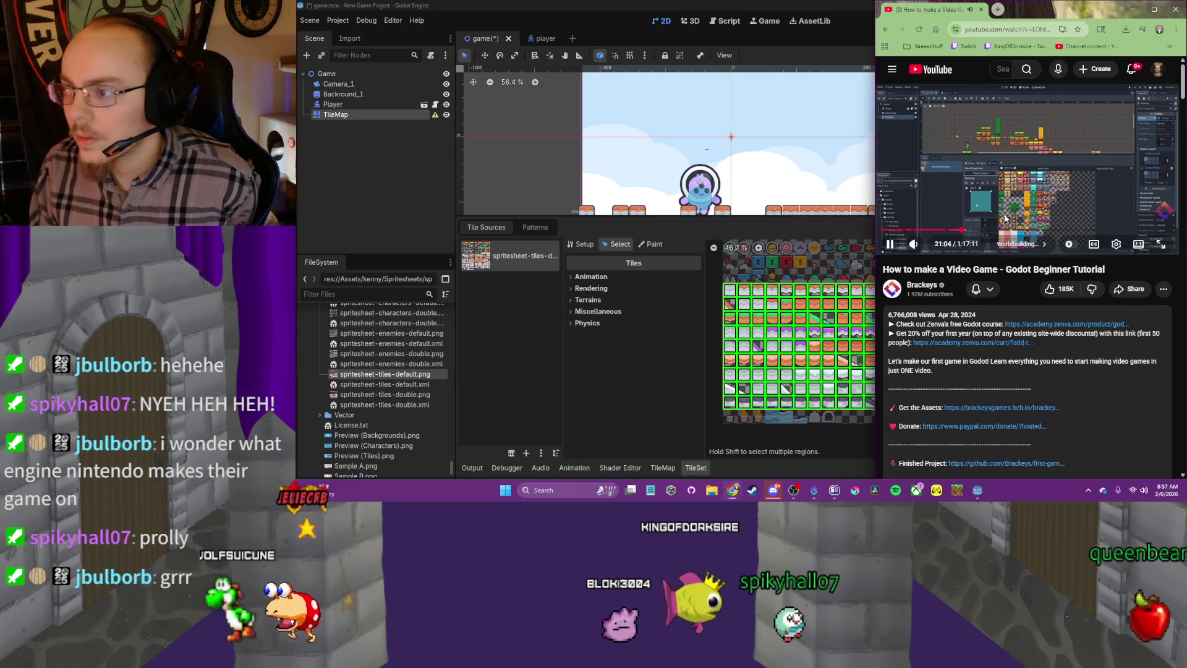
pyautogui.click(1008, 163)
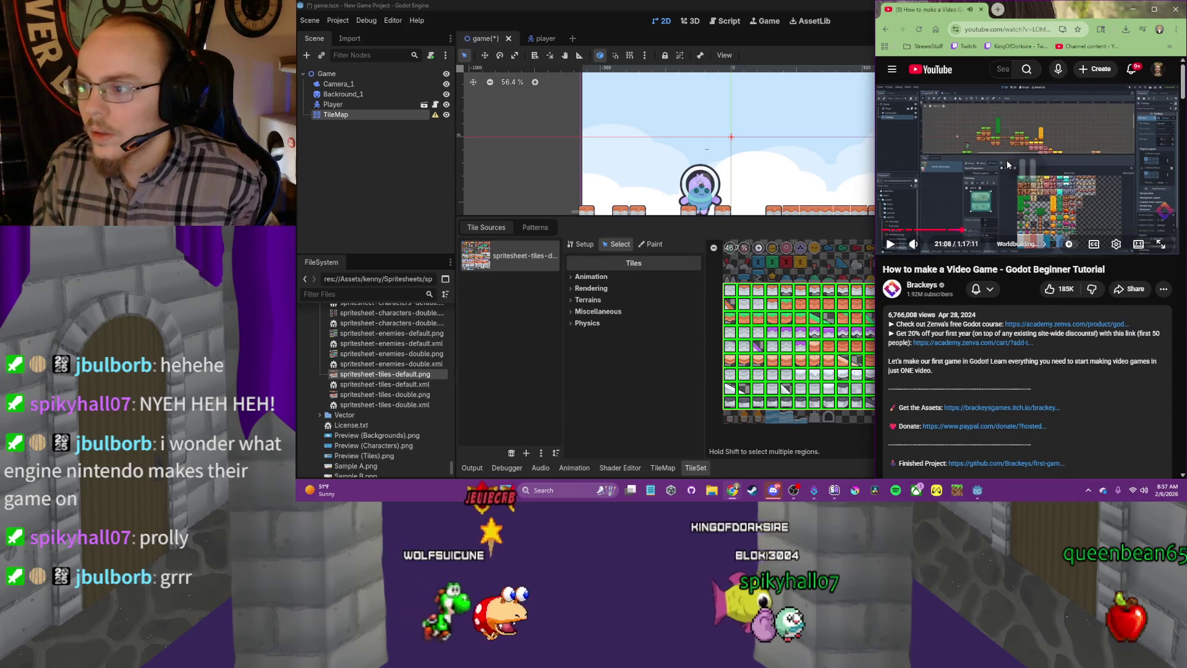
pyautogui.click(650, 244)
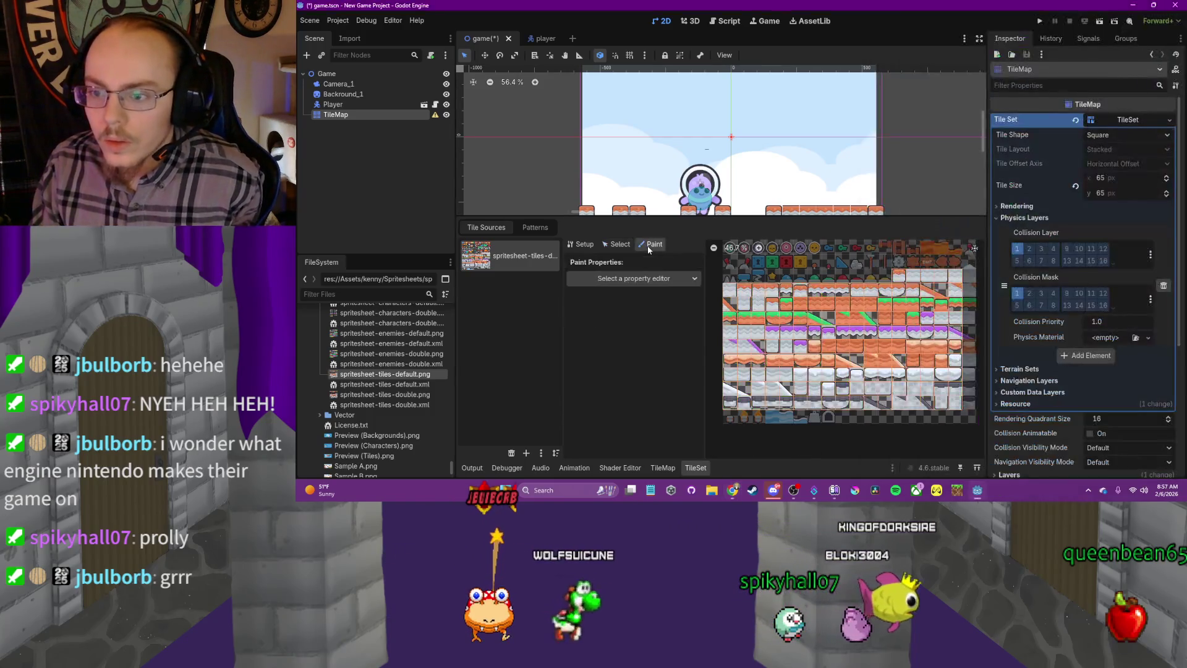
# Paint Physics Layer 0 collision shapes onto the orange ground and slope tiles
pyautogui.click(666, 279)
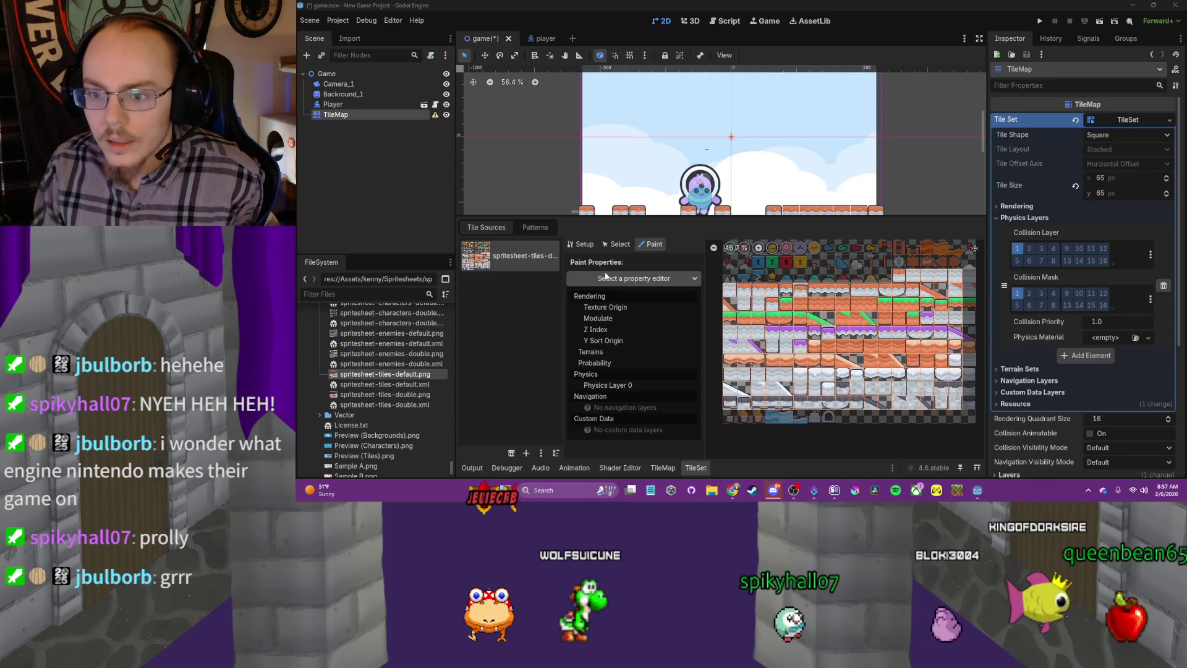
pyautogui.click(608, 385)
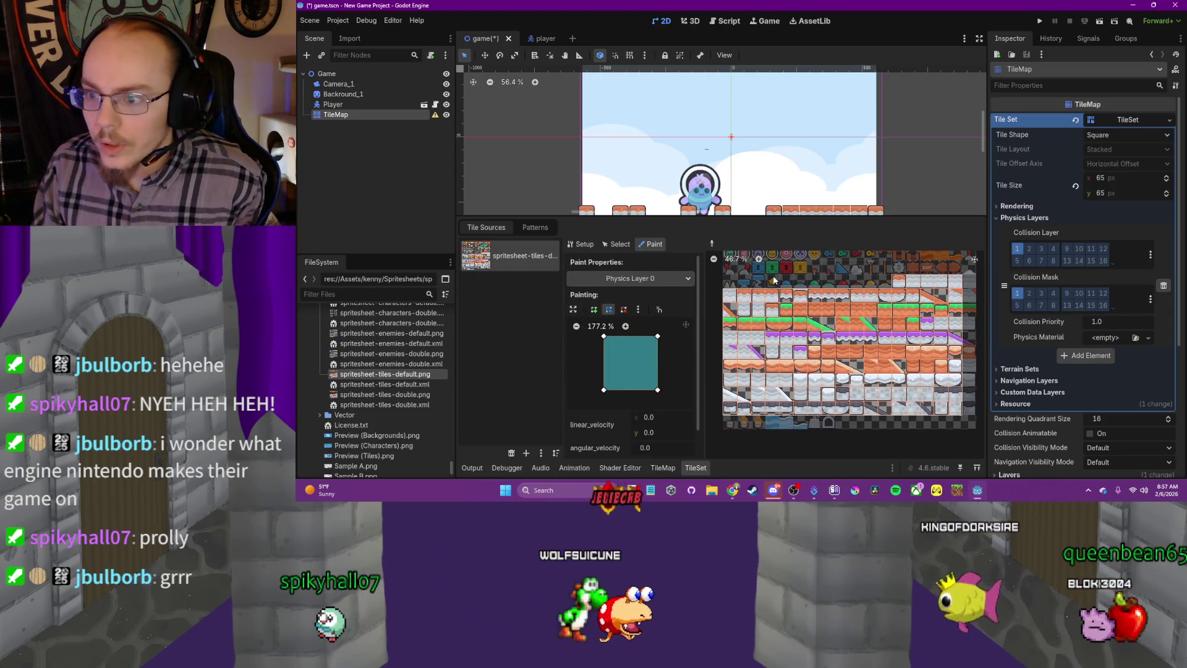
pyautogui.moveTo(742, 401)
pyautogui.mouseDown()
pyautogui.moveTo(804, 405)
pyautogui.moveTo(872, 387)
pyautogui.moveTo(961, 285)
pyautogui.moveTo(926, 301)
pyautogui.mouseUp()
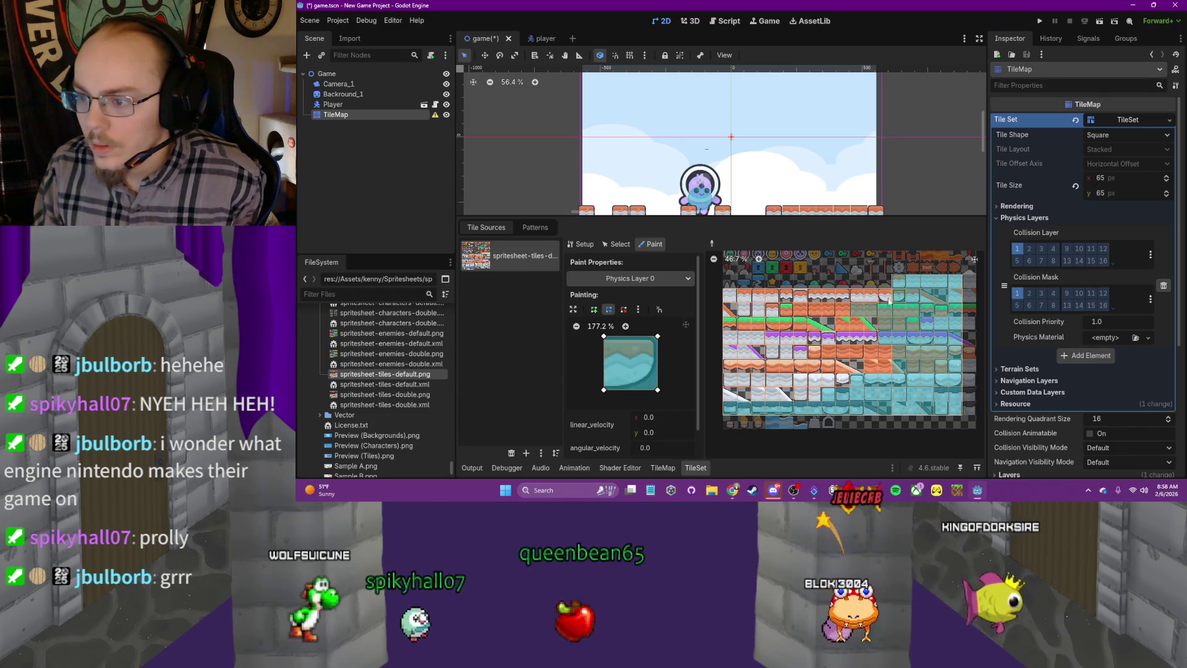
pyautogui.moveTo(736, 292)
pyautogui.mouseDown()
pyautogui.moveTo(829, 300)
pyautogui.moveTo(748, 313)
pyautogui.mouseUp()
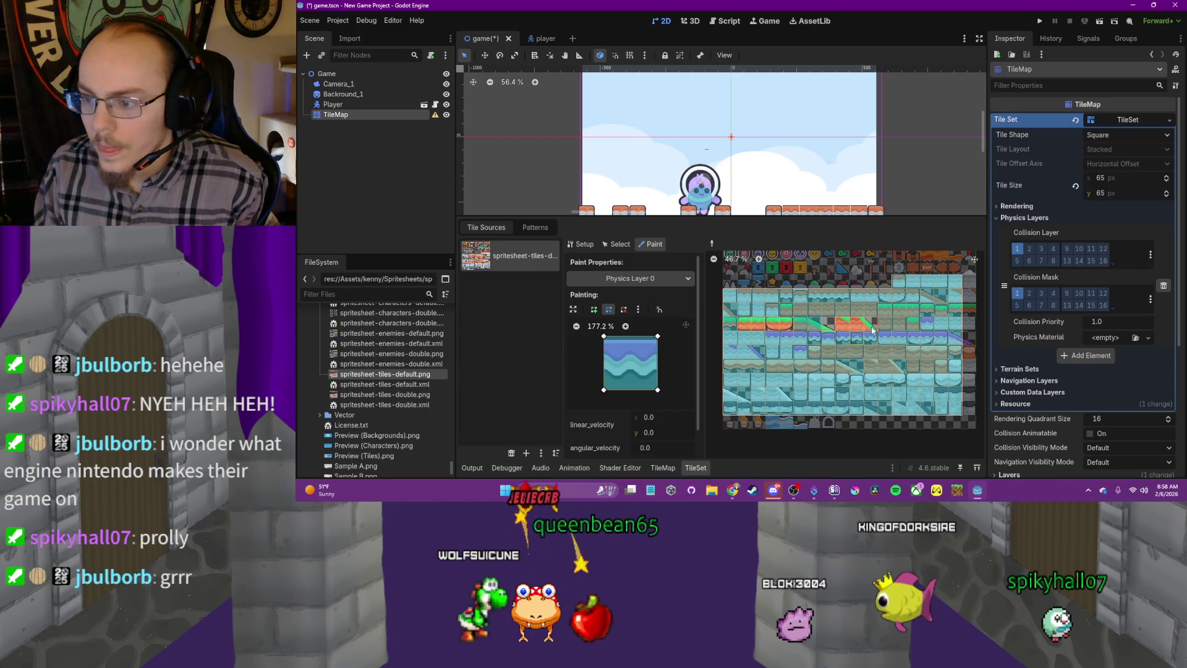
pyautogui.moveTo(873, 330); pyautogui.dragTo(817, 328)
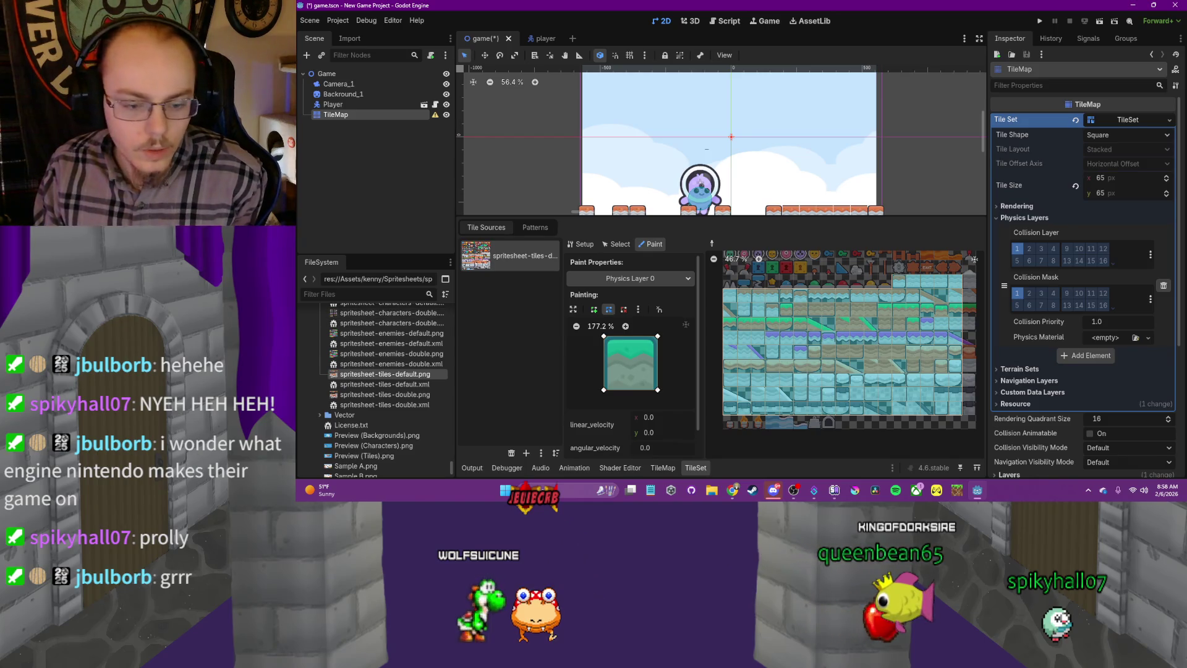
# Restore the Godot window and resume the tutorial past 21:13
pyautogui.moveTo(622, 4)
pyautogui.mouseDown()
pyautogui.moveTo(540, 41)
pyautogui.moveTo(549, 58)
pyautogui.mouseUp()
pyautogui.click(1051, 124)
pyautogui.click(1154, 10)
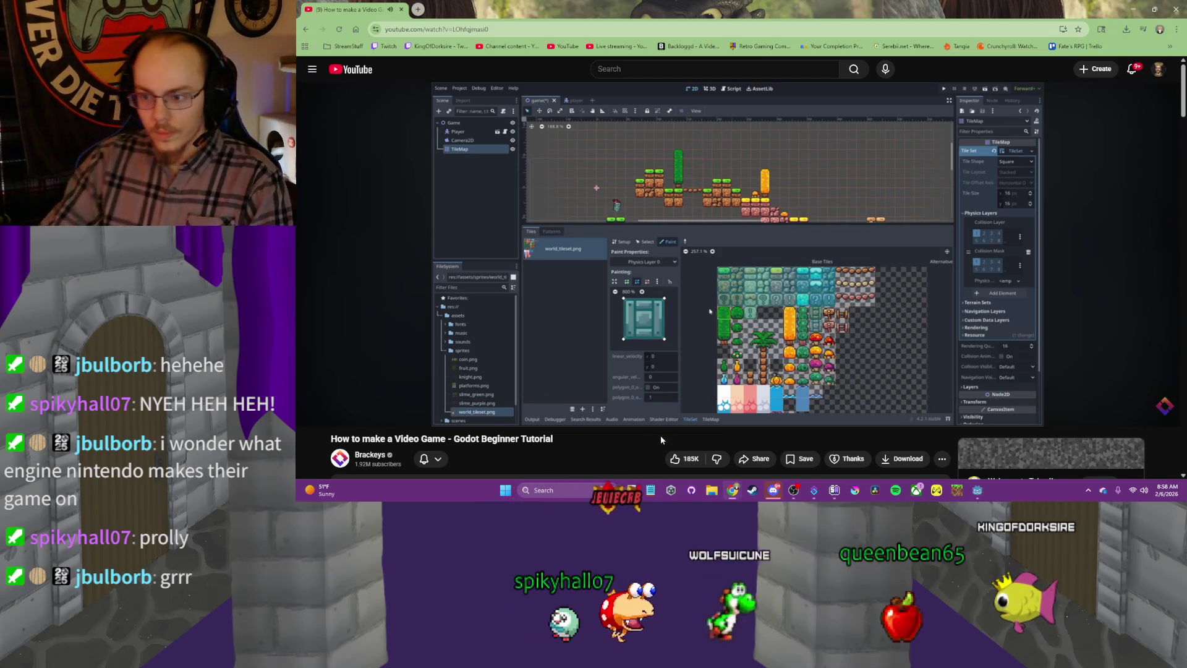
pyautogui.moveTo(766, 418)
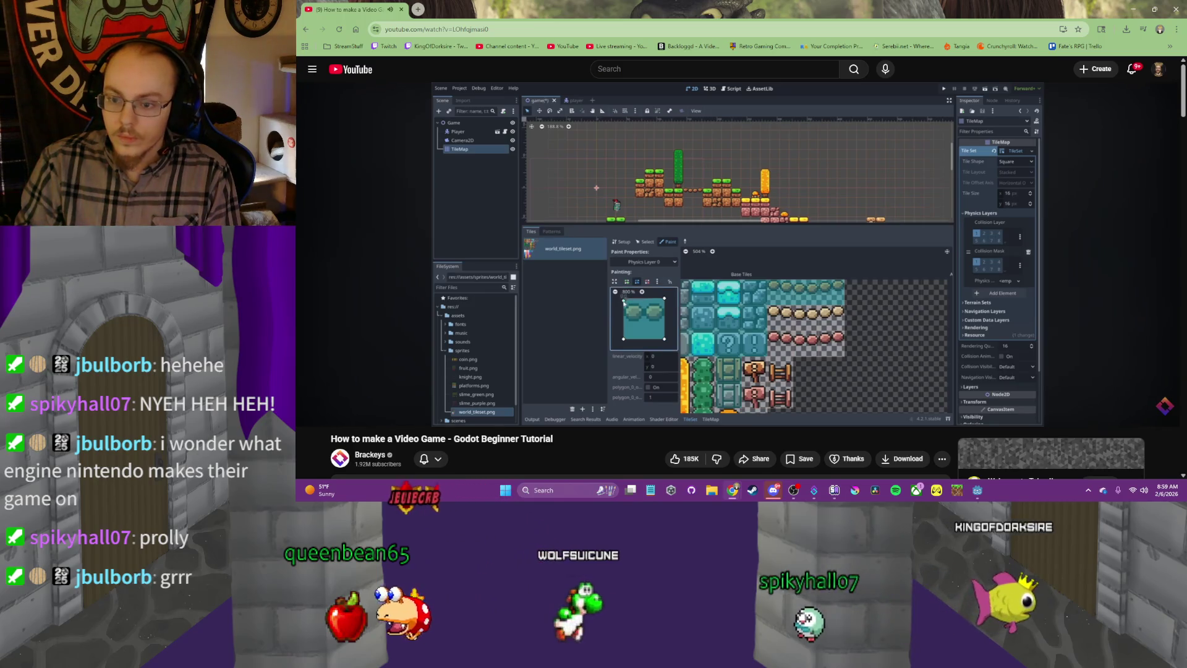
# Nudge the teal tile's collision polygon top-right vertex slightly left, then minimize Godot
pyautogui.click(981, 490)
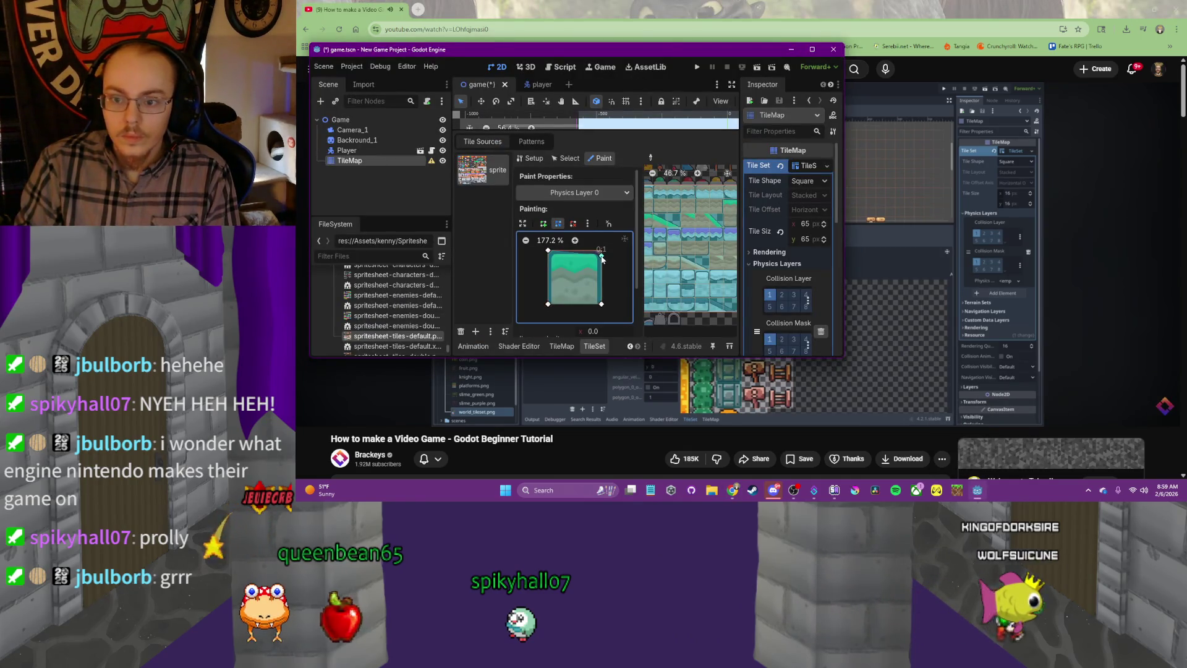
pyautogui.moveTo(602, 251); pyautogui.dragTo(596, 255)
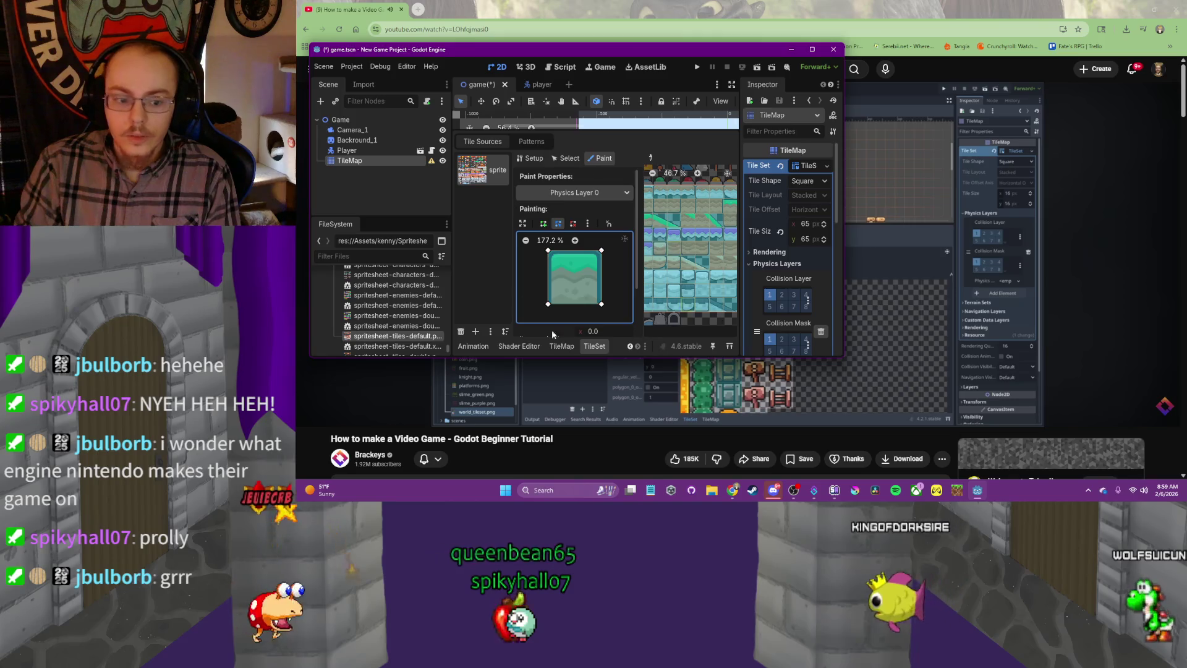
pyautogui.click(791, 50)
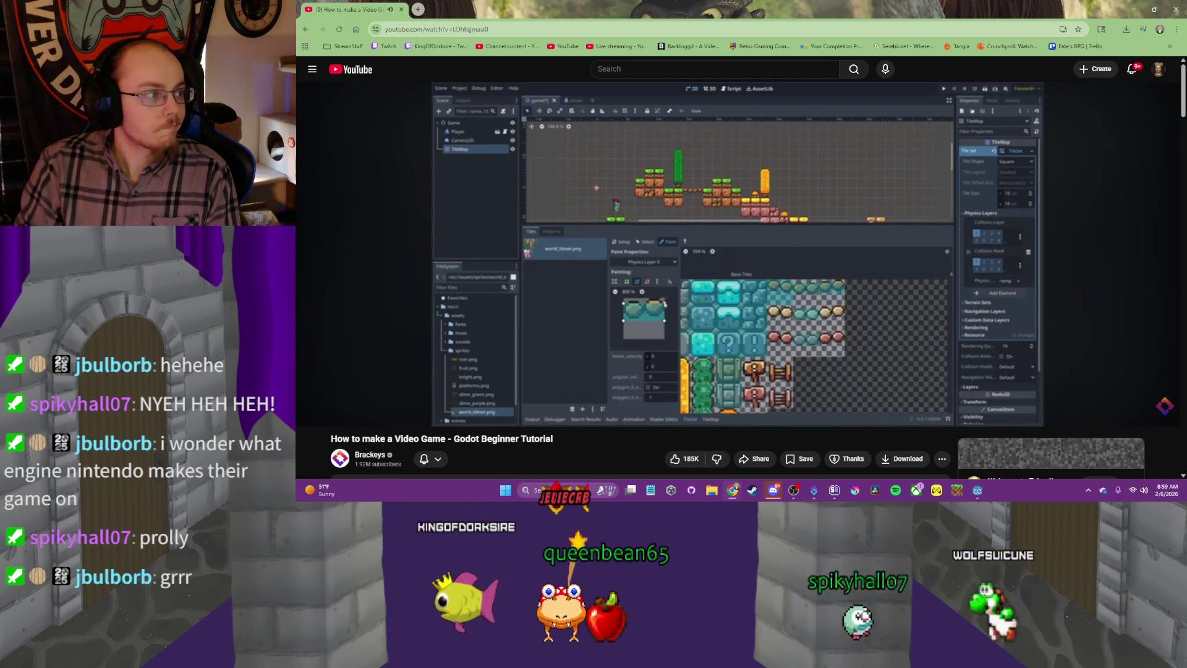
# Pause the tutorial at 22:41 and return to a maximized Godot editor
pyautogui.moveTo(888, 313)
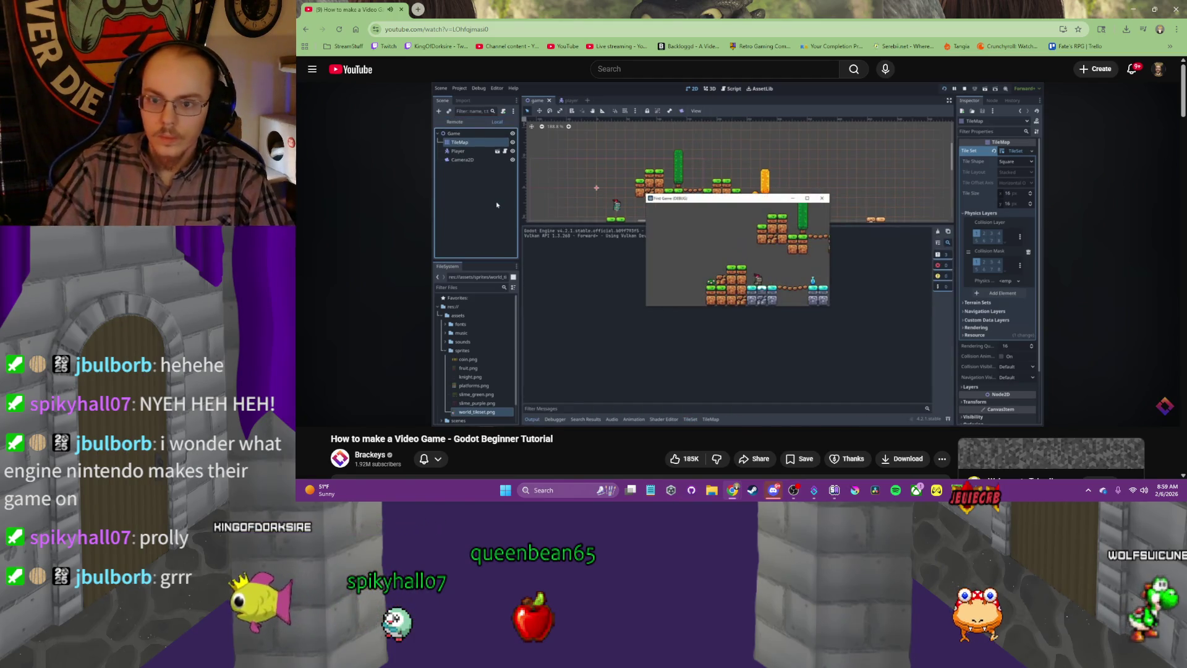
pyautogui.press('space')
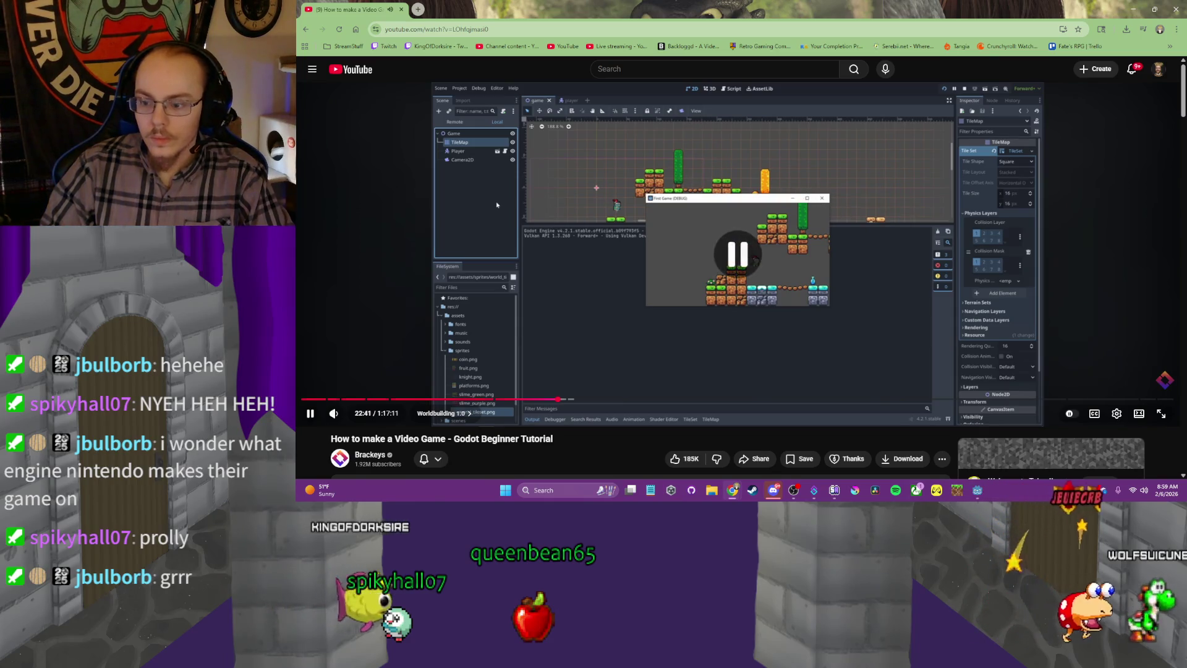
pyautogui.hotkey('alt', 'Tab')
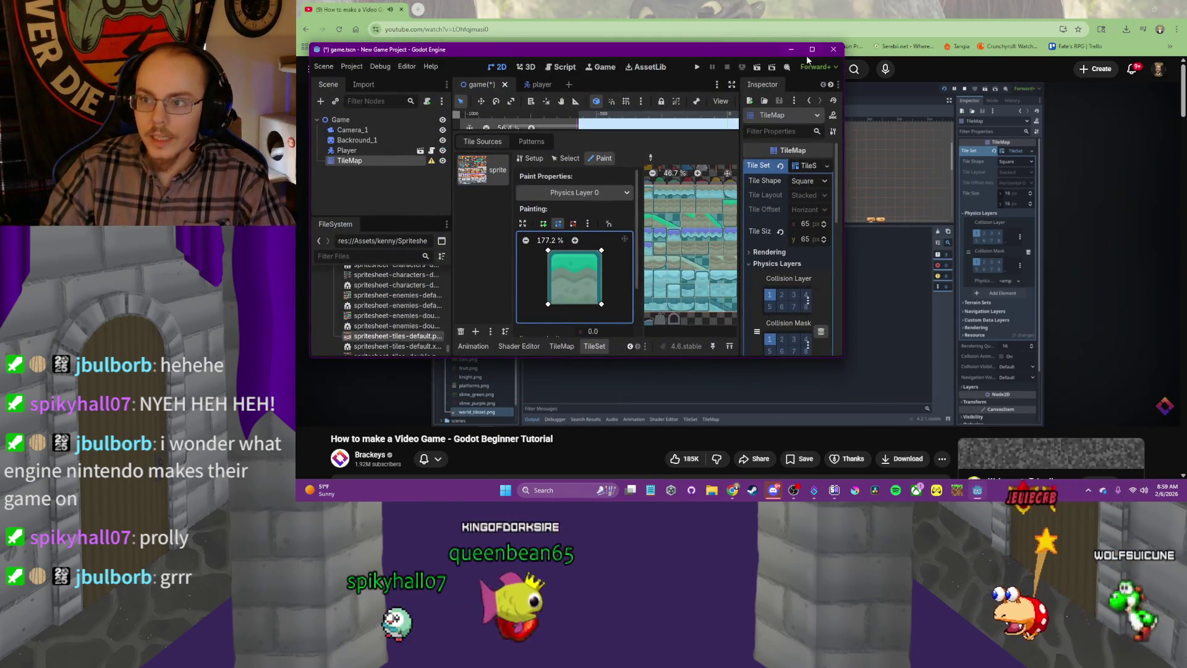
pyautogui.click(811, 50)
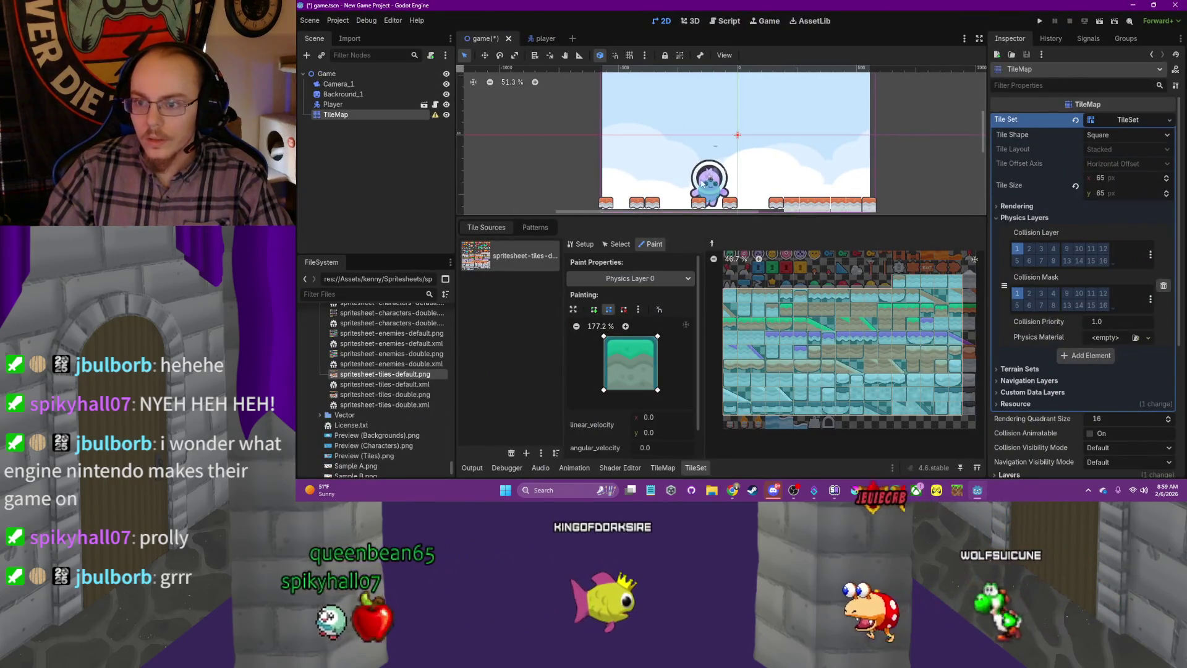
# Reorder the Game scene tree to Backround_1, TileMap, Camera_1, Player
pyautogui.click(703, 184)
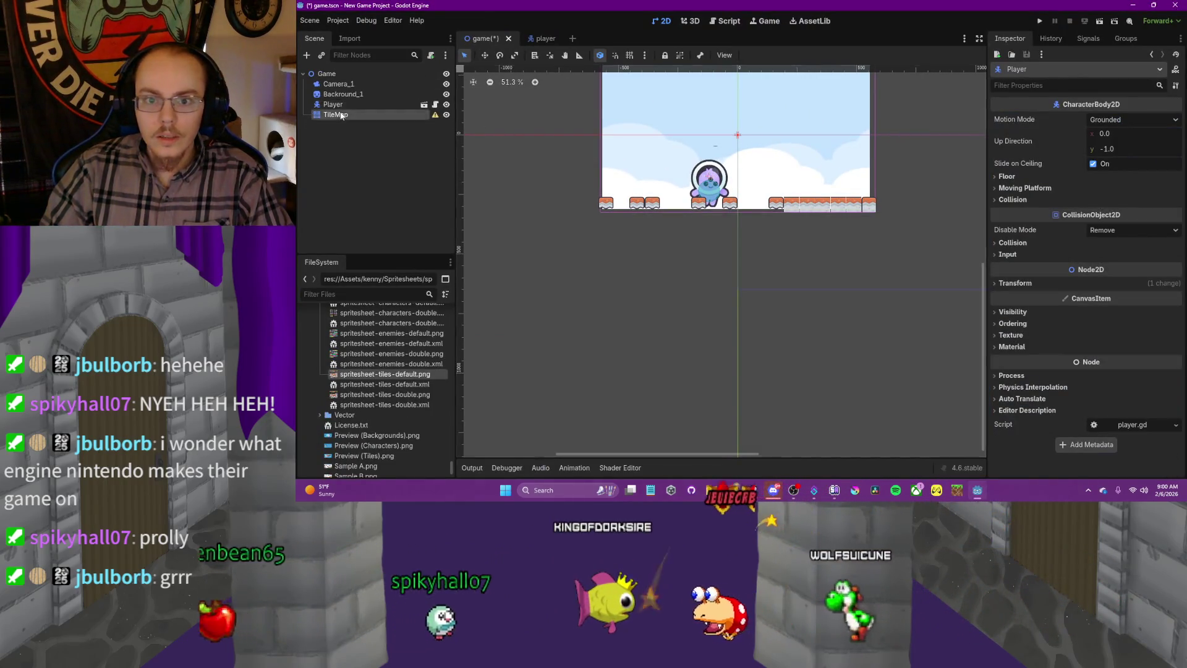
pyautogui.moveTo(342, 115); pyautogui.dragTo(337, 80)
pyautogui.click(347, 114)
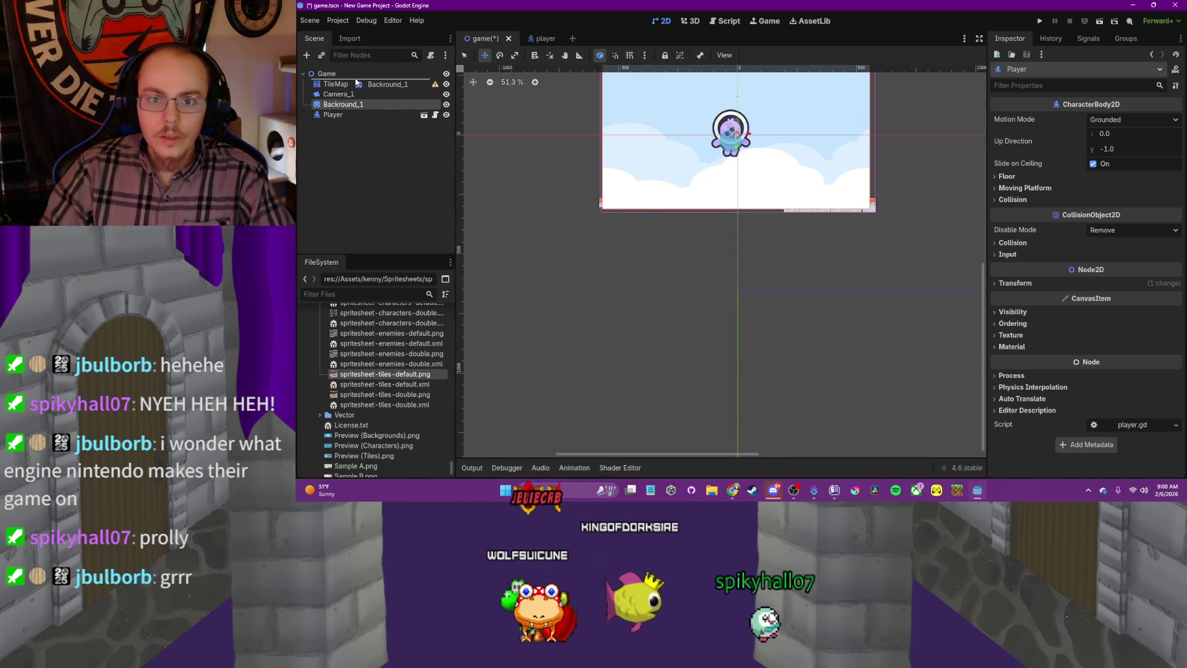
pyautogui.moveTo(356, 82); pyautogui.dragTo(356, 79)
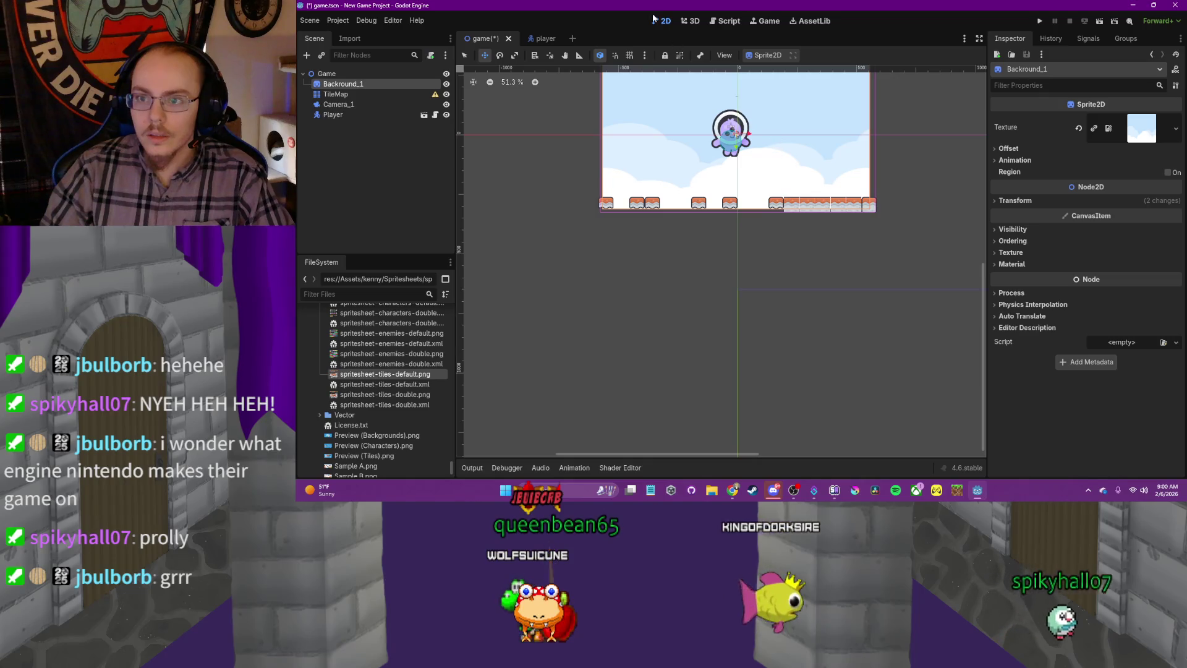
# Run the game, walk the player right and left with jumps across the tiles, then stop it with F8
pyautogui.click(1040, 25)
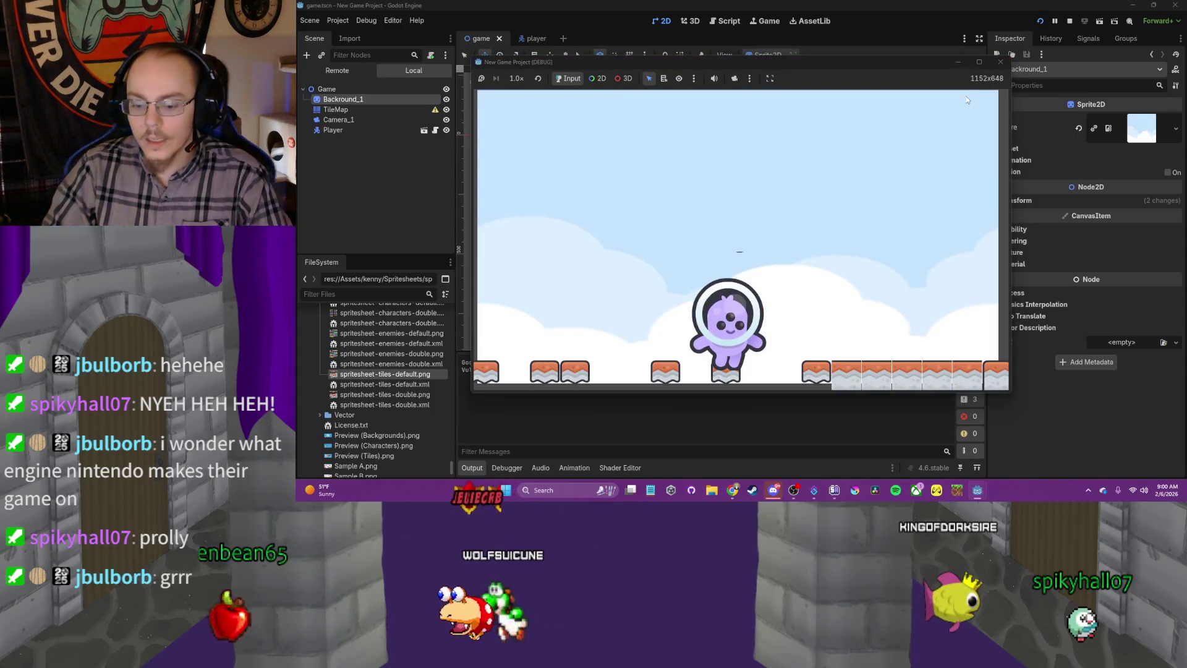
pyautogui.press('space')
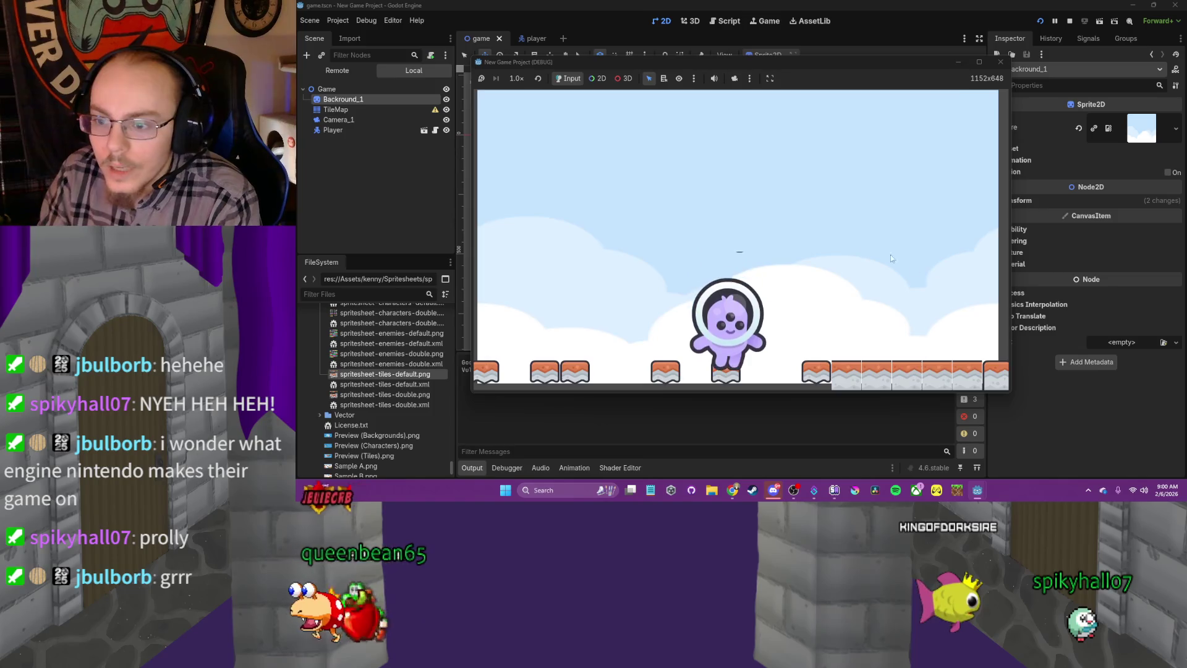
pyautogui.press('Right')
pyautogui.press('space')
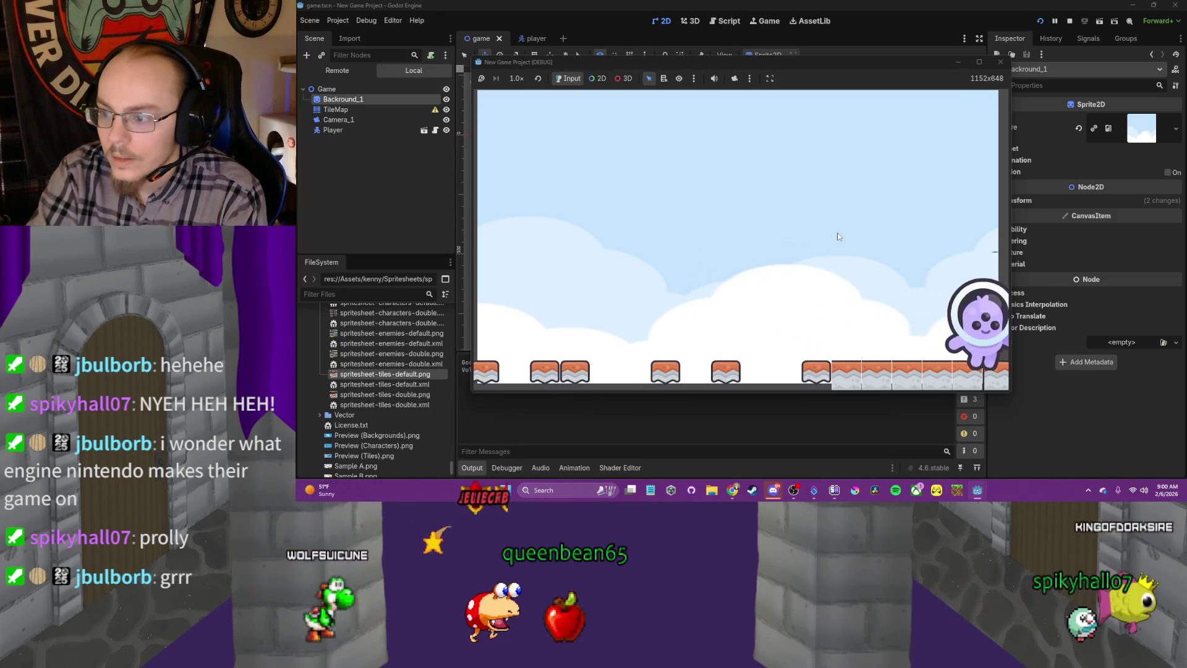
pyautogui.press('Left')
pyautogui.press('space')
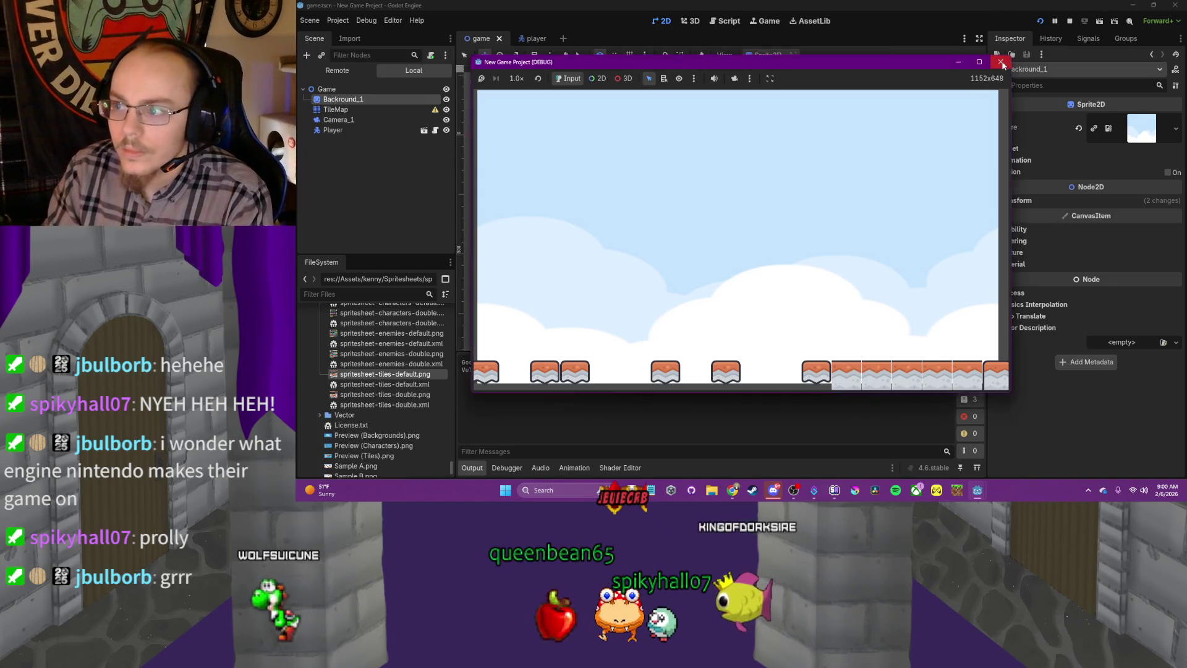
pyautogui.press('F8')
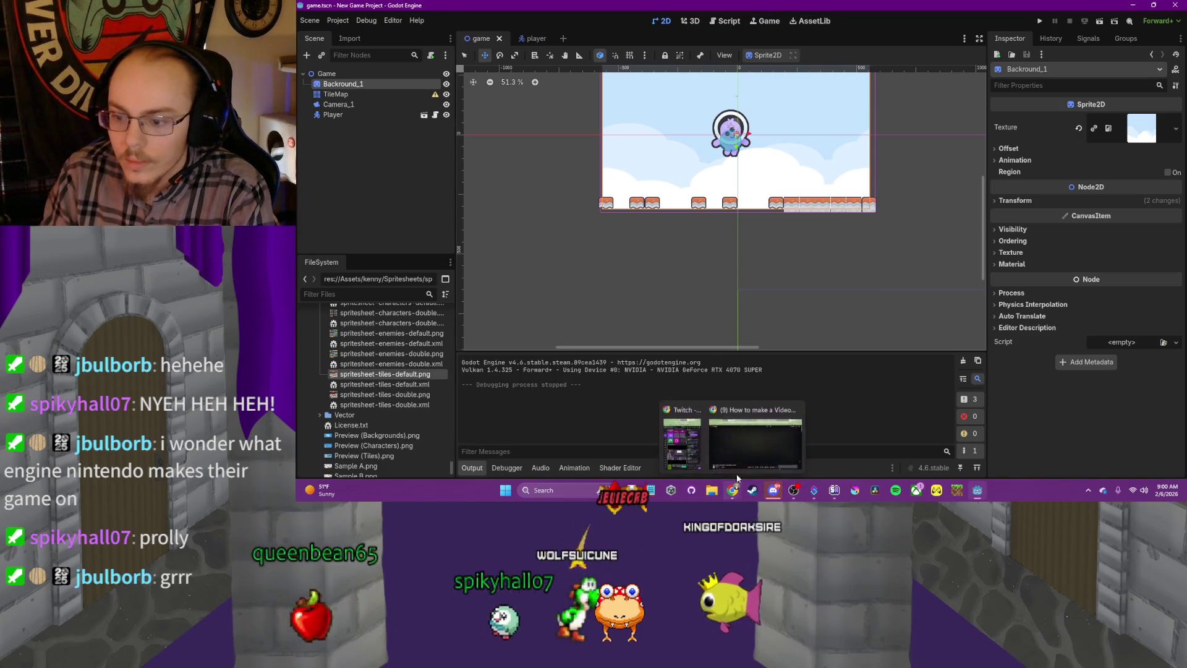
# Make Camera_1 a child of Player and enable its Position Smoothing at 5.0 px/s
pyautogui.click(736, 491)
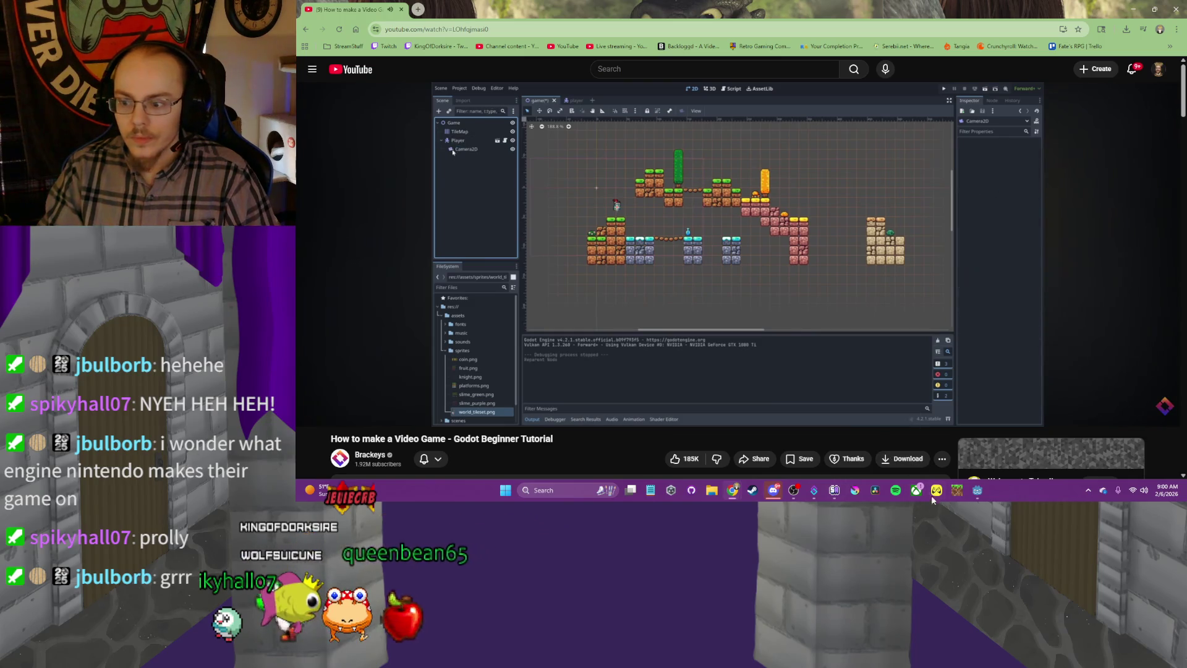
pyautogui.click(978, 490)
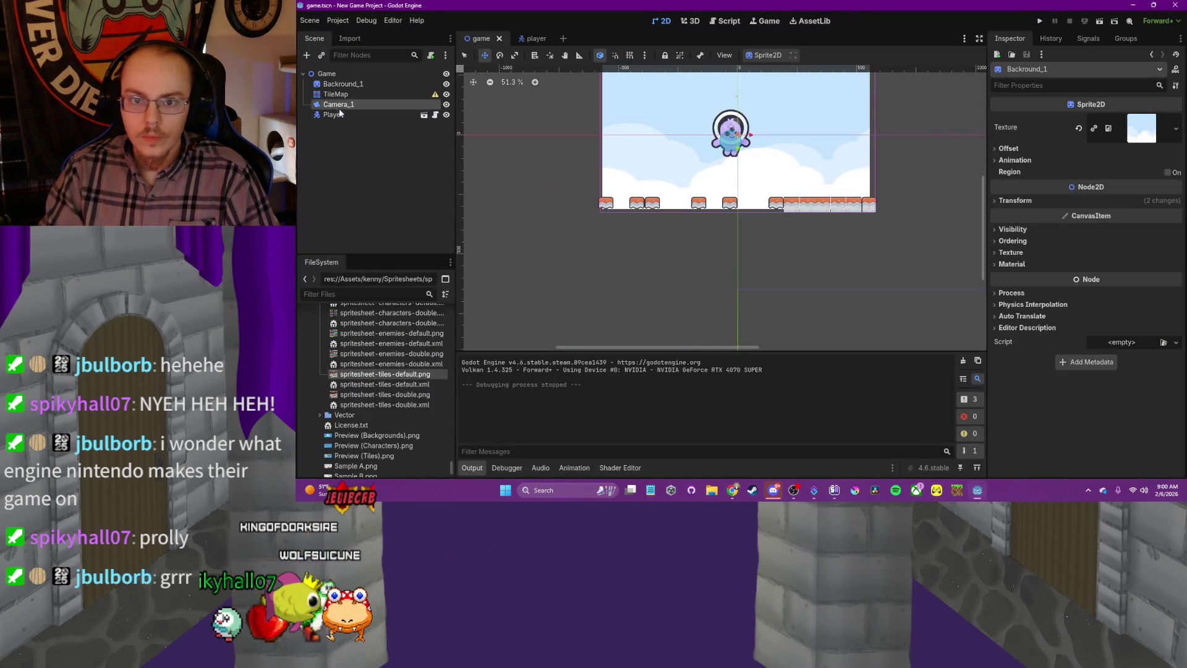
pyautogui.moveTo(340, 116); pyautogui.dragTo(345, 110)
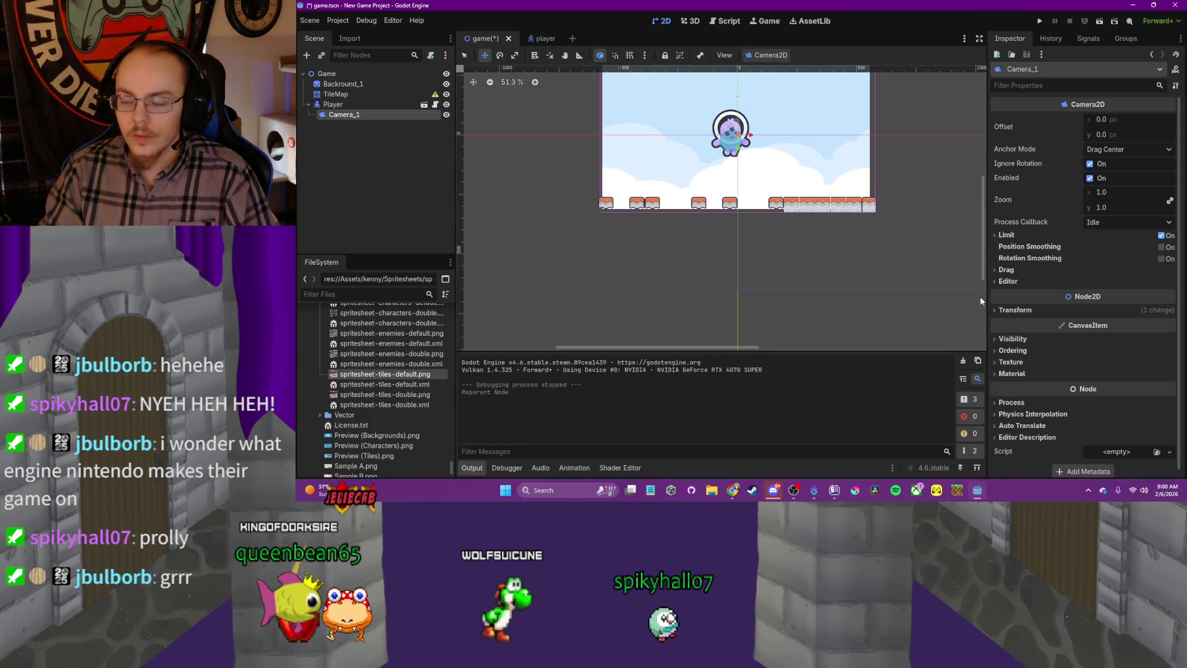
pyautogui.click(978, 490)
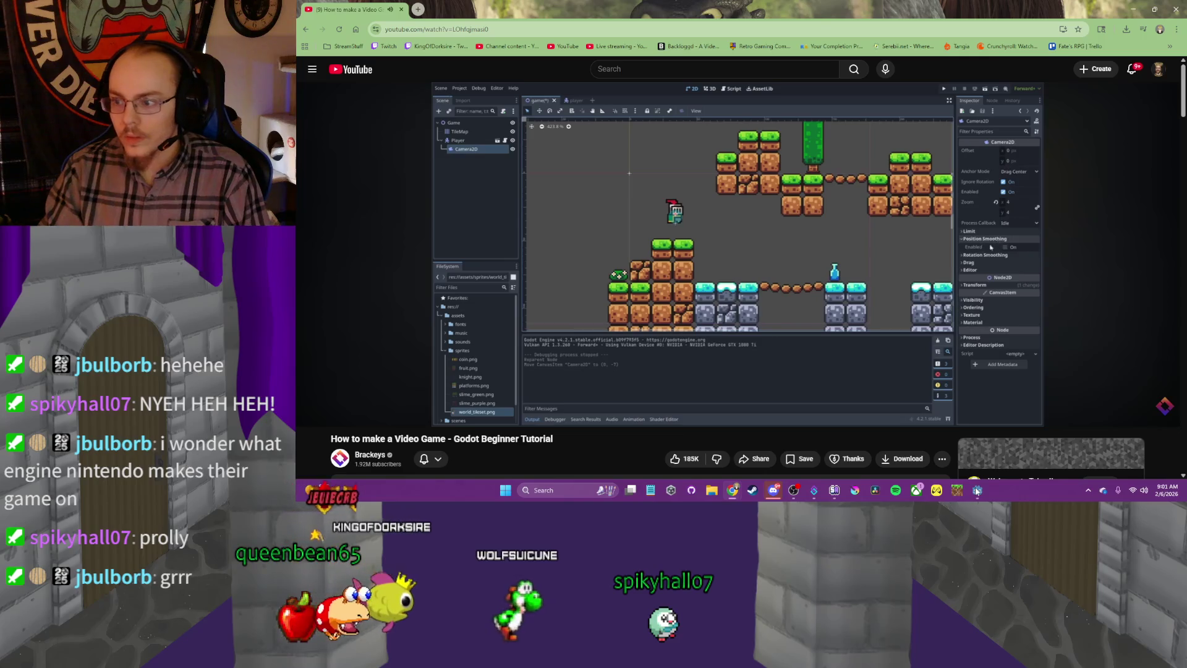
pyautogui.click(978, 490)
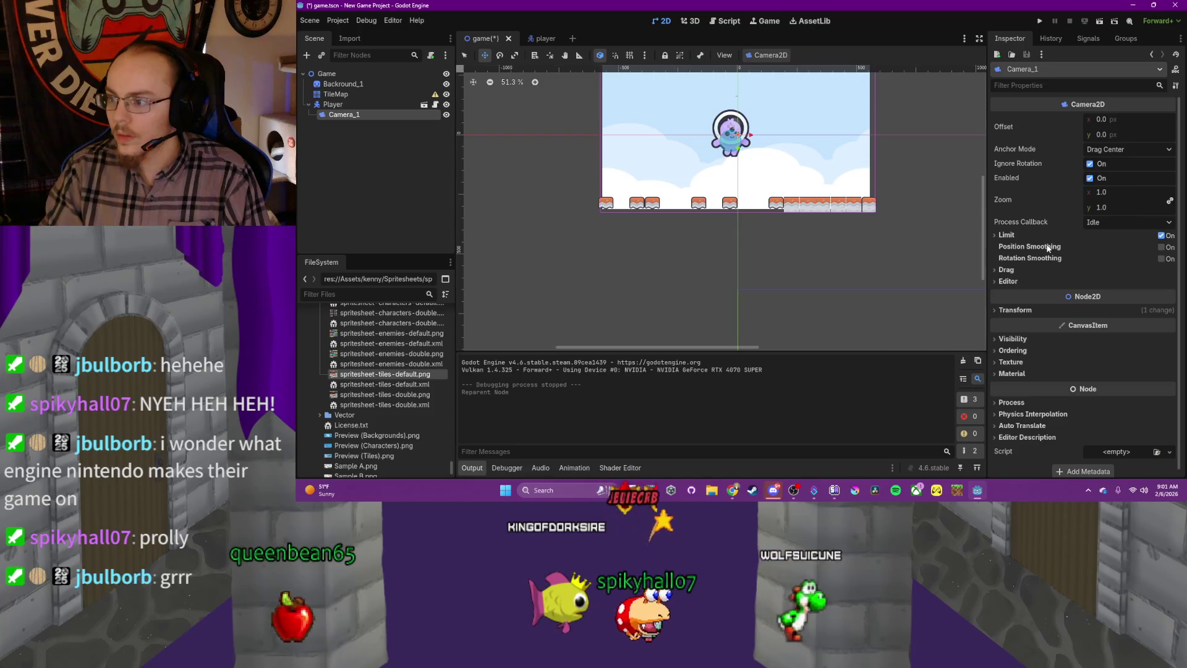
pyautogui.click(1162, 246)
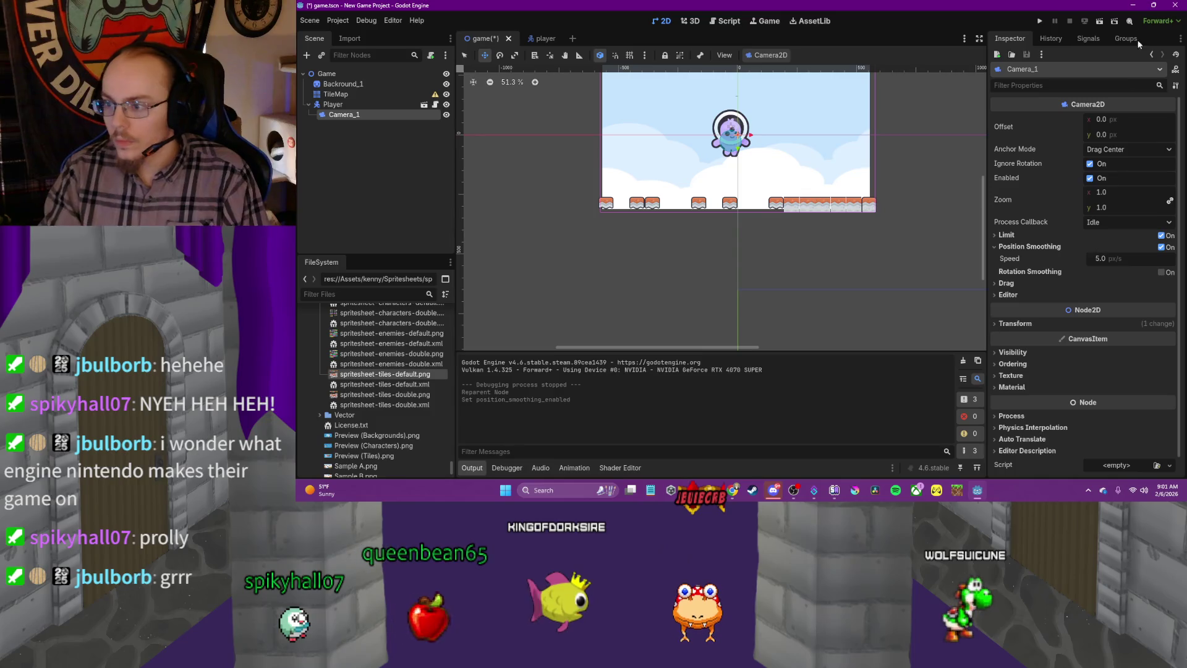
# Minimize Godot and pause the tutorial once it reaches the empty new-scene step
pyautogui.click(1133, 5)
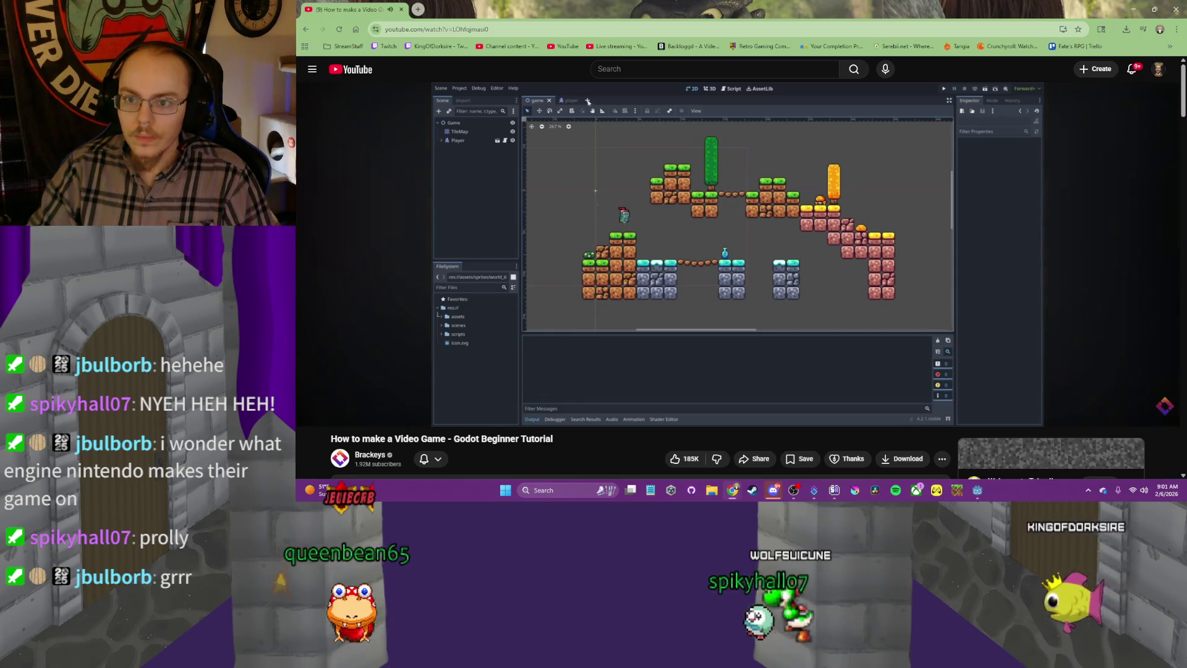
pyautogui.click(757, 208)
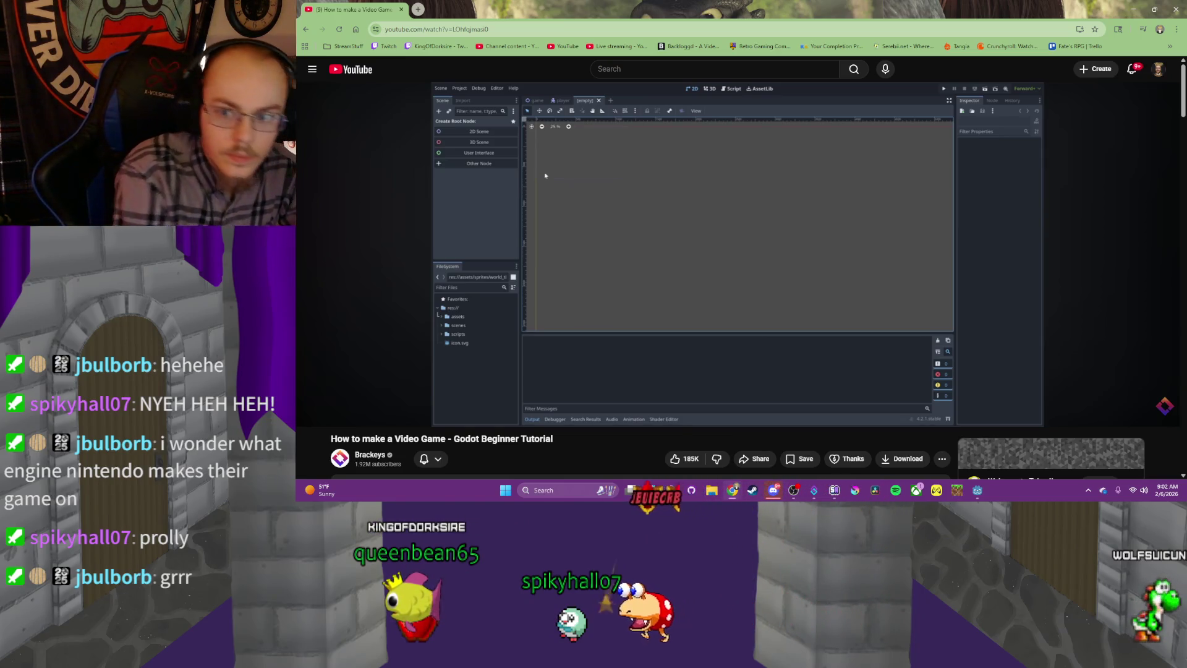
# Play the tutorial to the player's Z Index step at 23:58, pause, and bring Godot forward
pyautogui.click(784, 263)
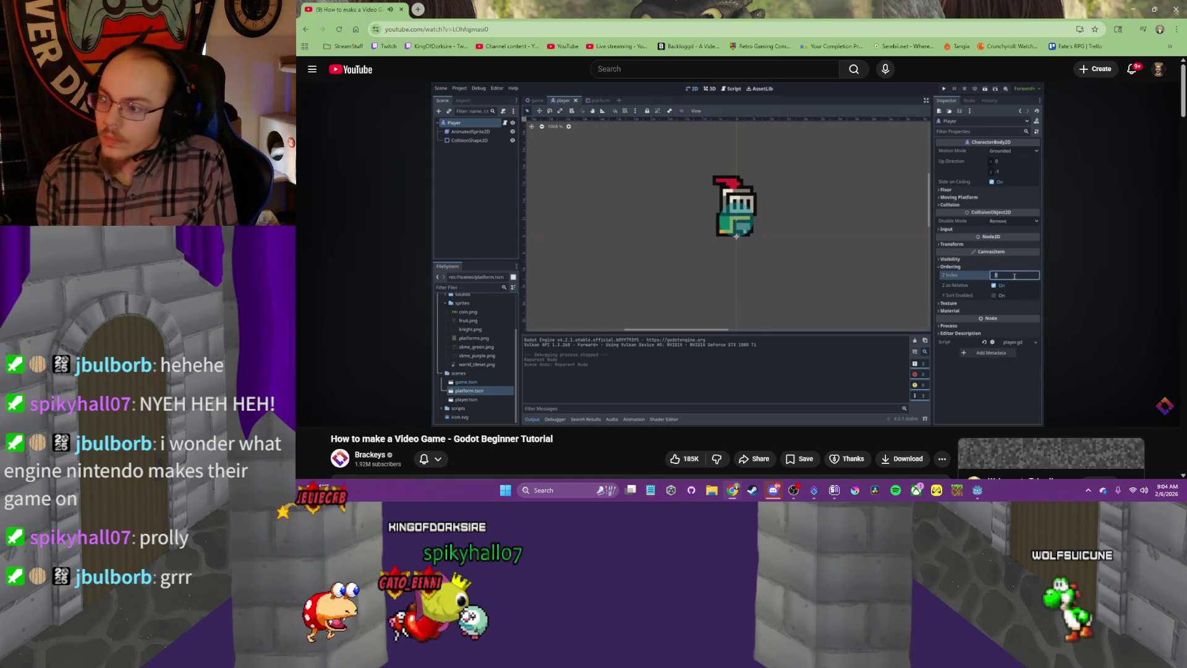
pyautogui.click(837, 214)
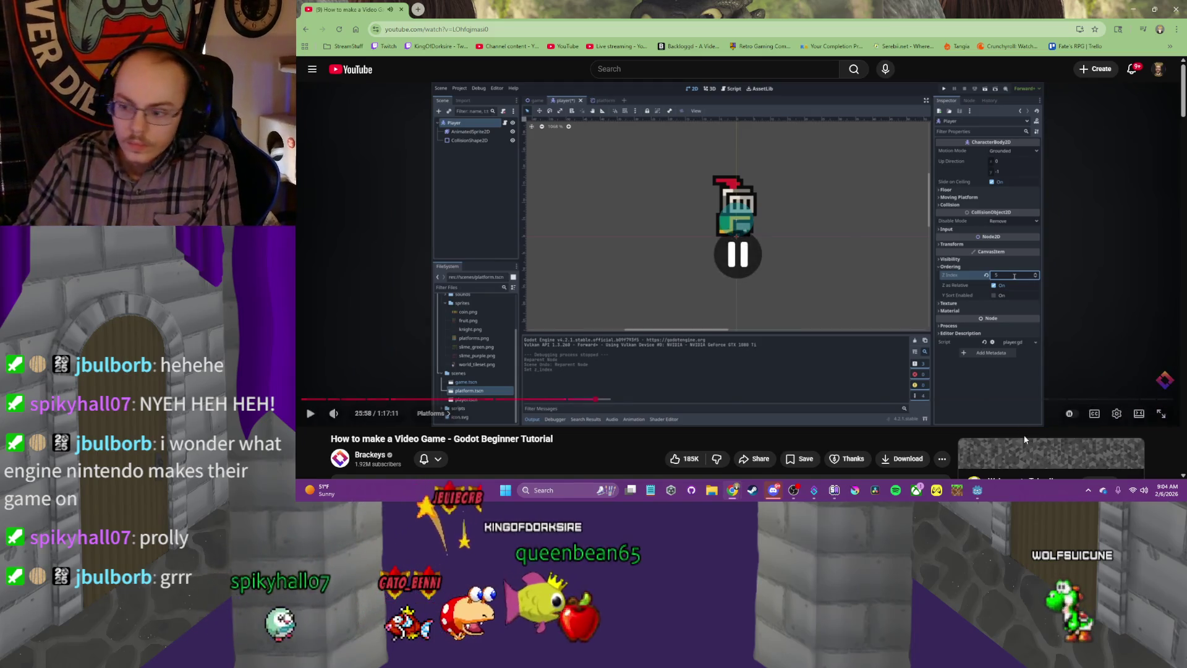
pyautogui.click(976, 492)
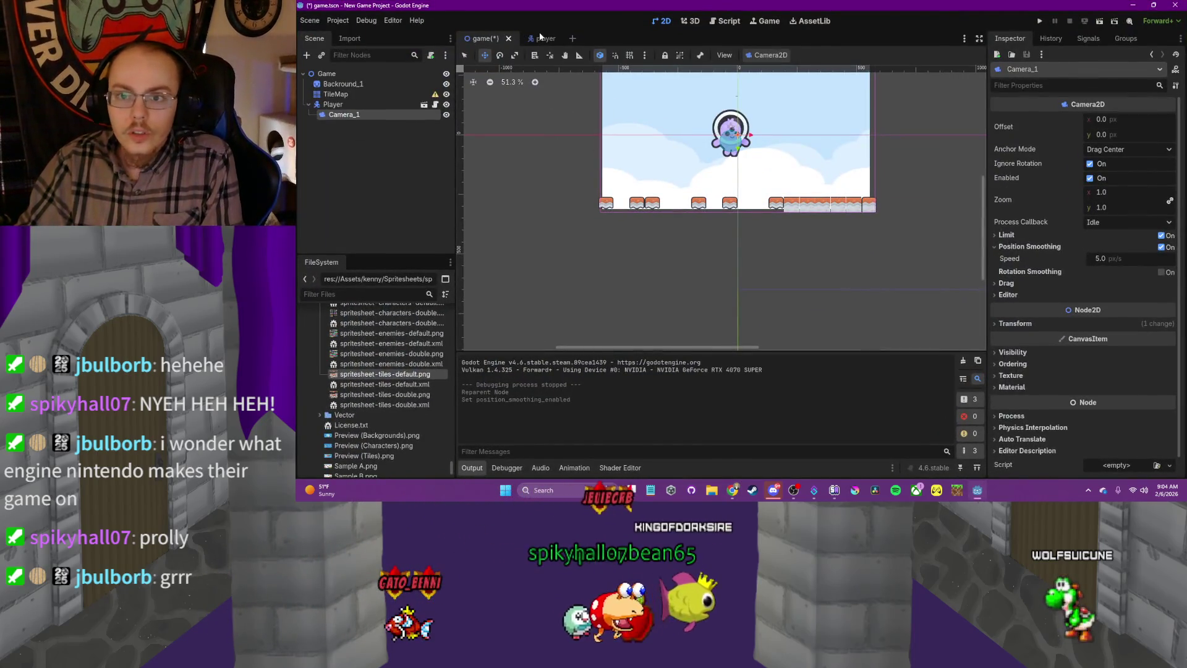
# Set the player scene's Ordering Z Index to 5, then minimize Godot and resume the tutorial
pyautogui.click(545, 38)
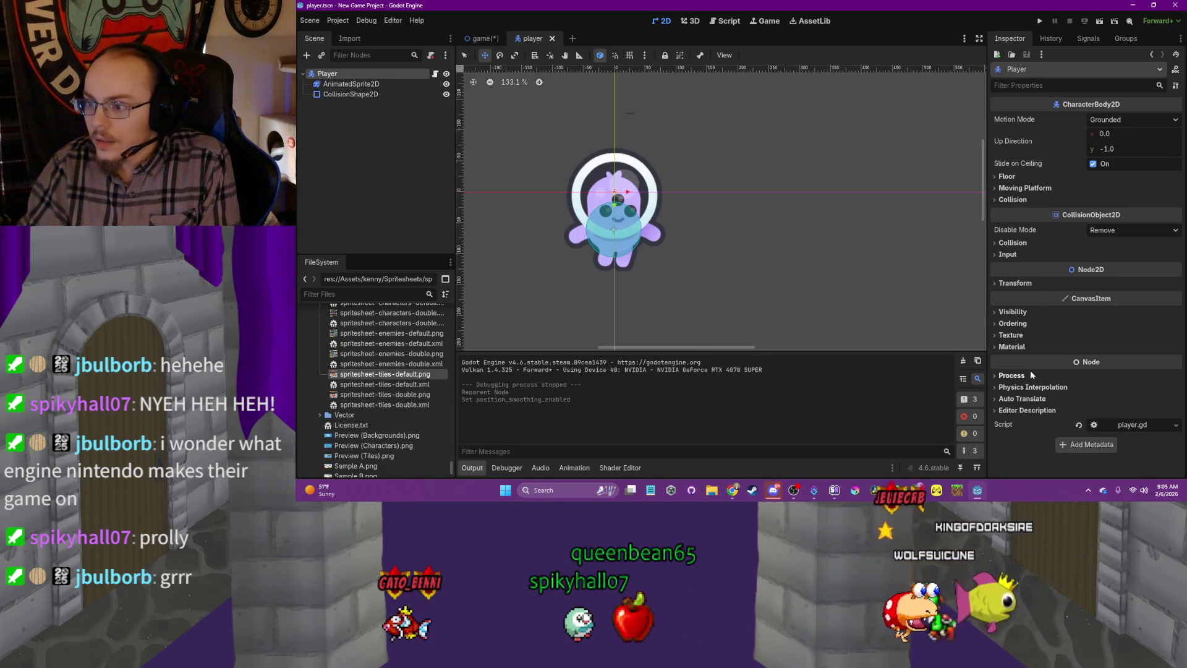
pyautogui.click(1017, 285)
pyautogui.click(1016, 284)
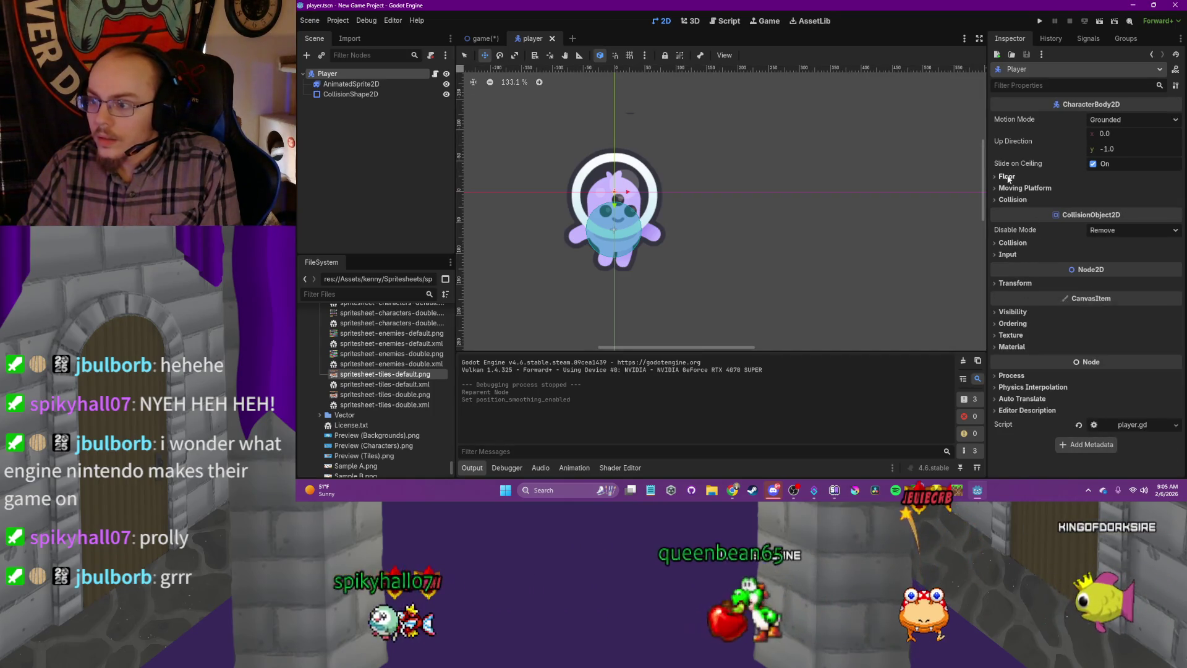
pyautogui.moveTo(736, 5)
pyautogui.mouseDown()
pyautogui.moveTo(618, 99)
pyautogui.moveTo(612, 127)
pyautogui.mouseUp()
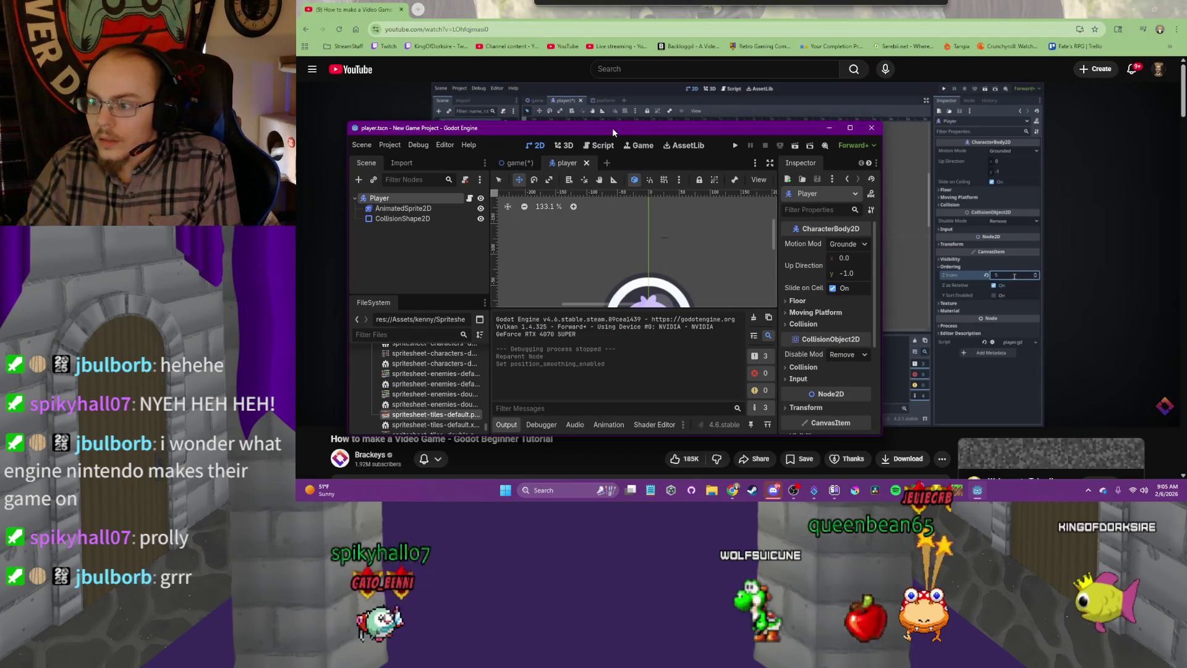
pyautogui.doubleClick(612, 127)
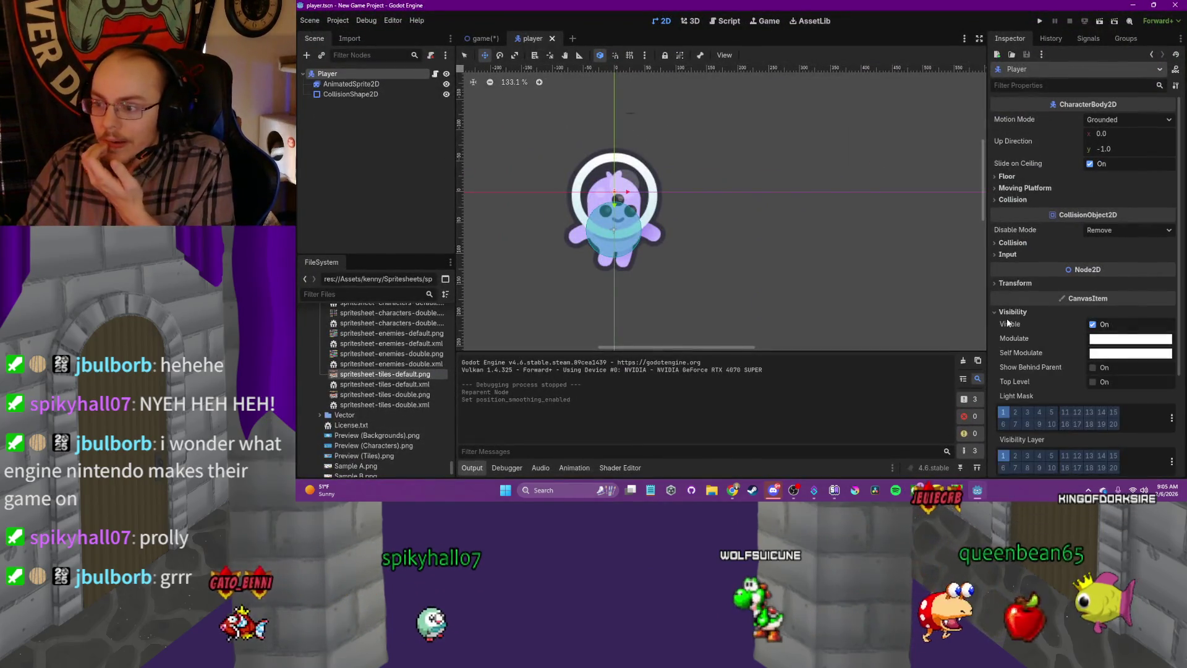
pyautogui.click(1013, 311)
pyautogui.click(1013, 324)
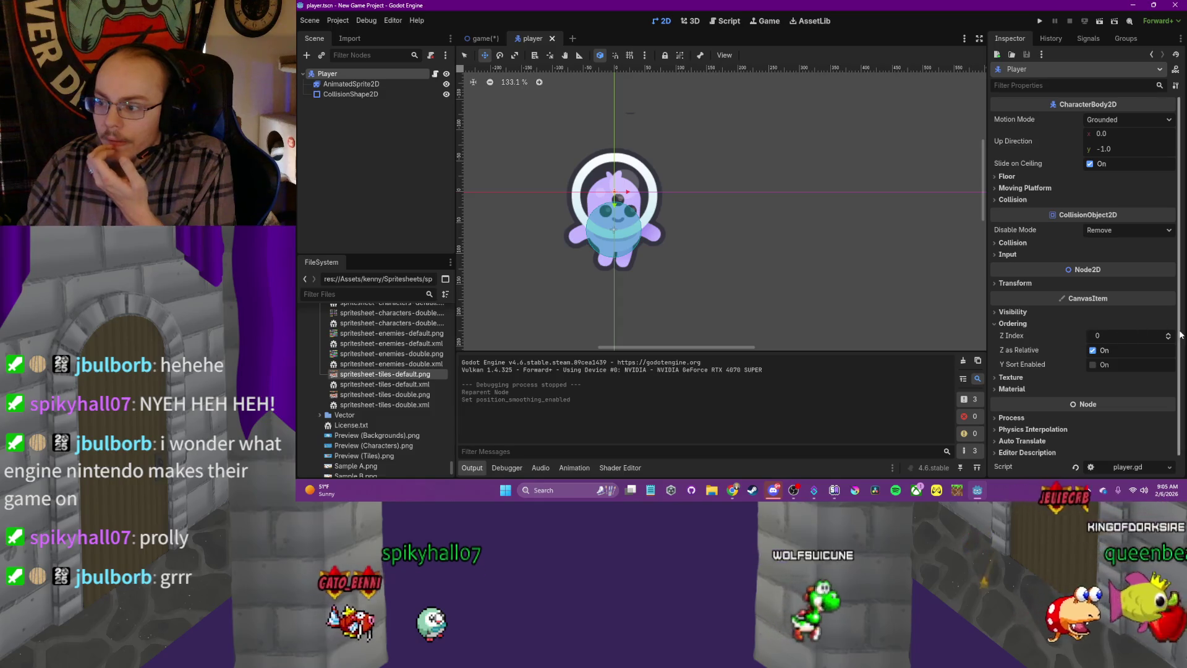
pyautogui.click(1169, 334)
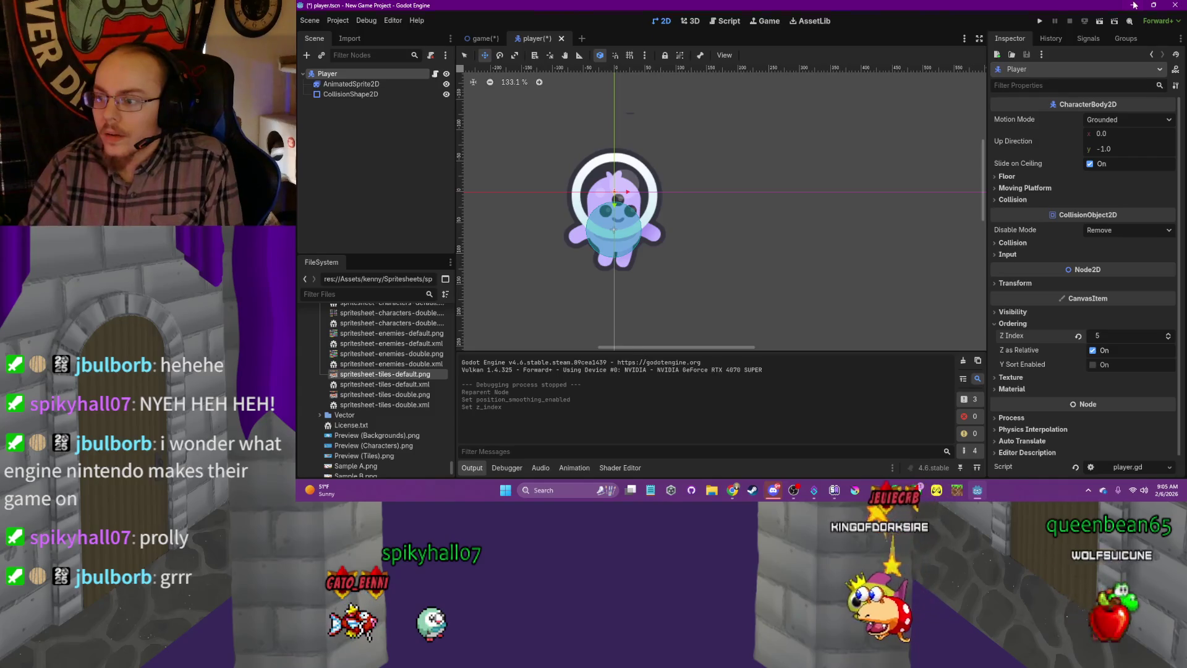
pyautogui.click(1134, 5)
pyautogui.click(1010, 151)
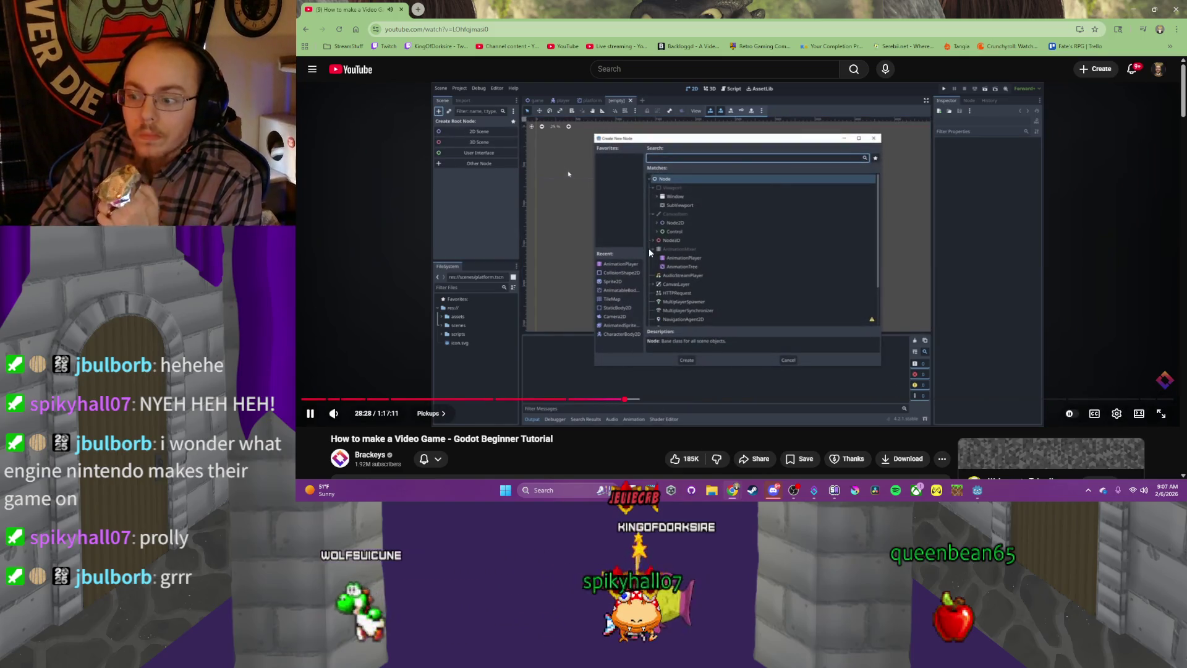
# Pause the tutorial at 28:29 on the Area2D node choice and minimize the browser
pyautogui.click(648, 247)
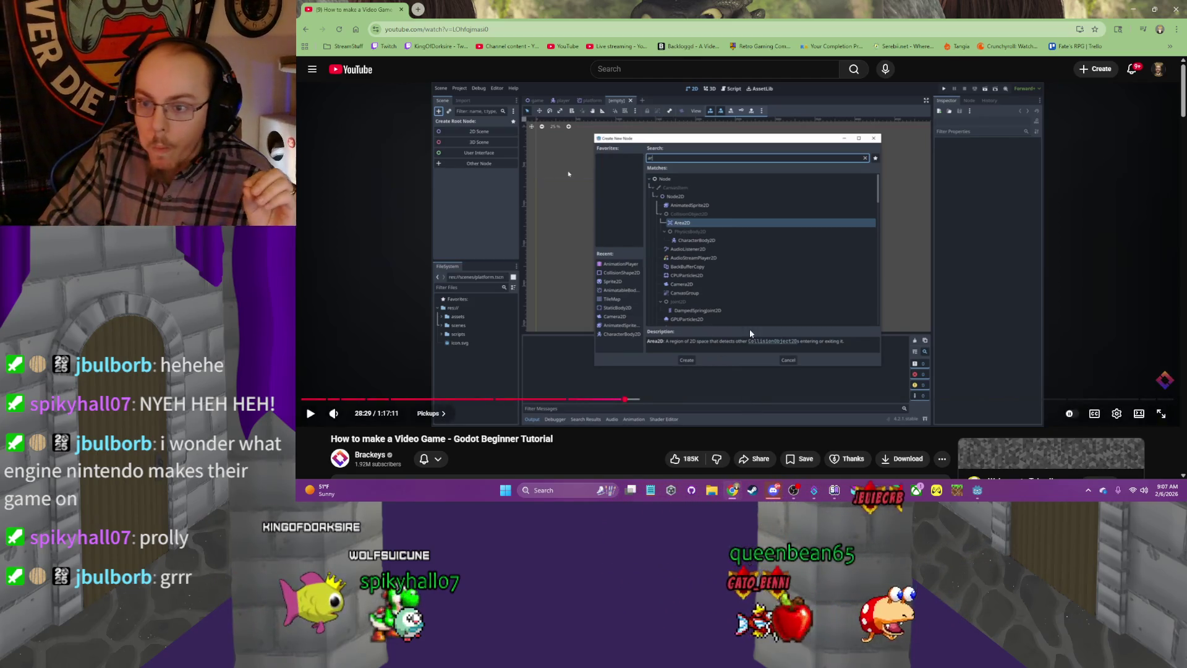
pyautogui.click(1136, 8)
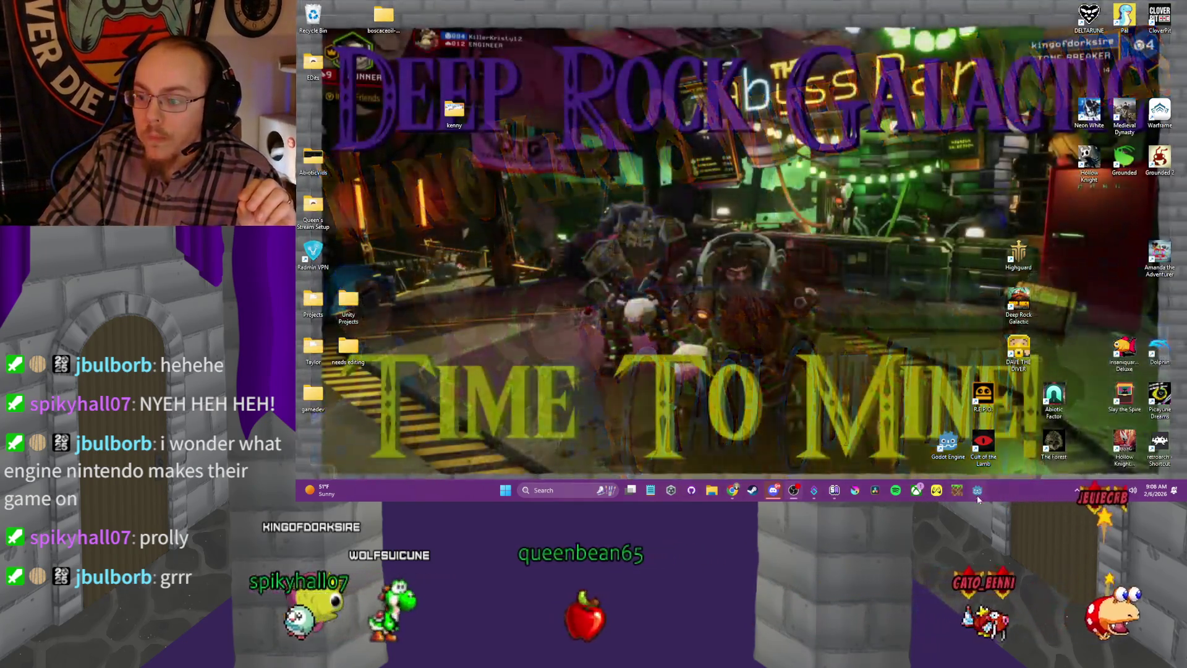
# Return to Godot and save the player scene with Ctrl+S
pyautogui.click(977, 491)
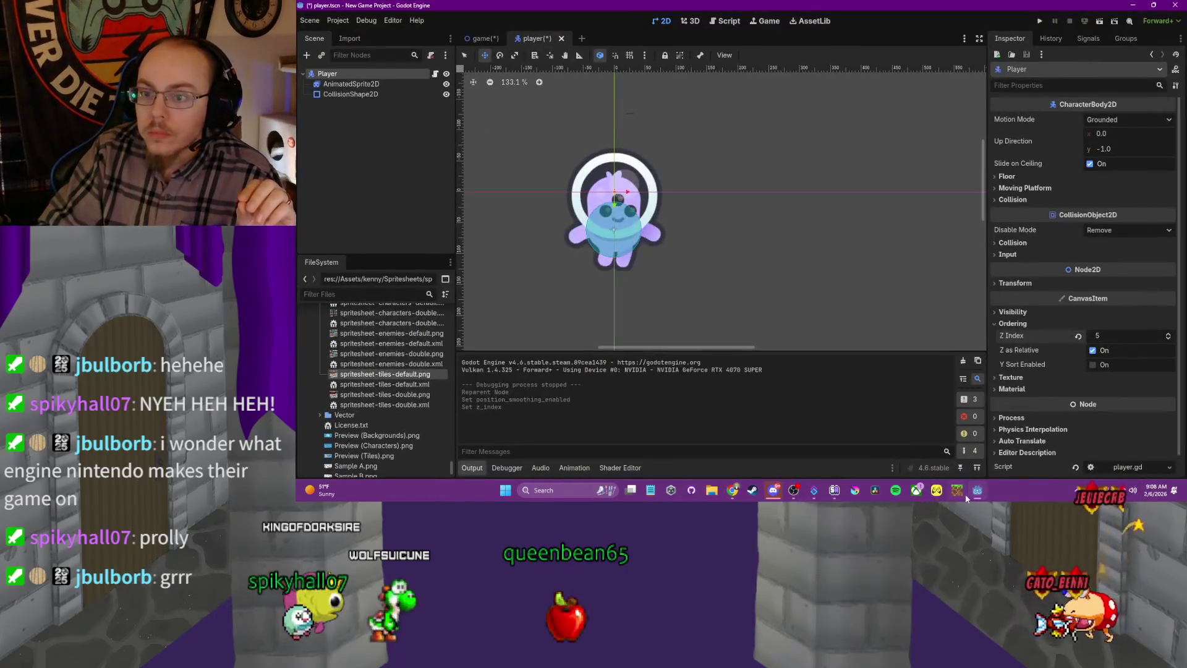
pyautogui.scroll(-5, 823, 245)
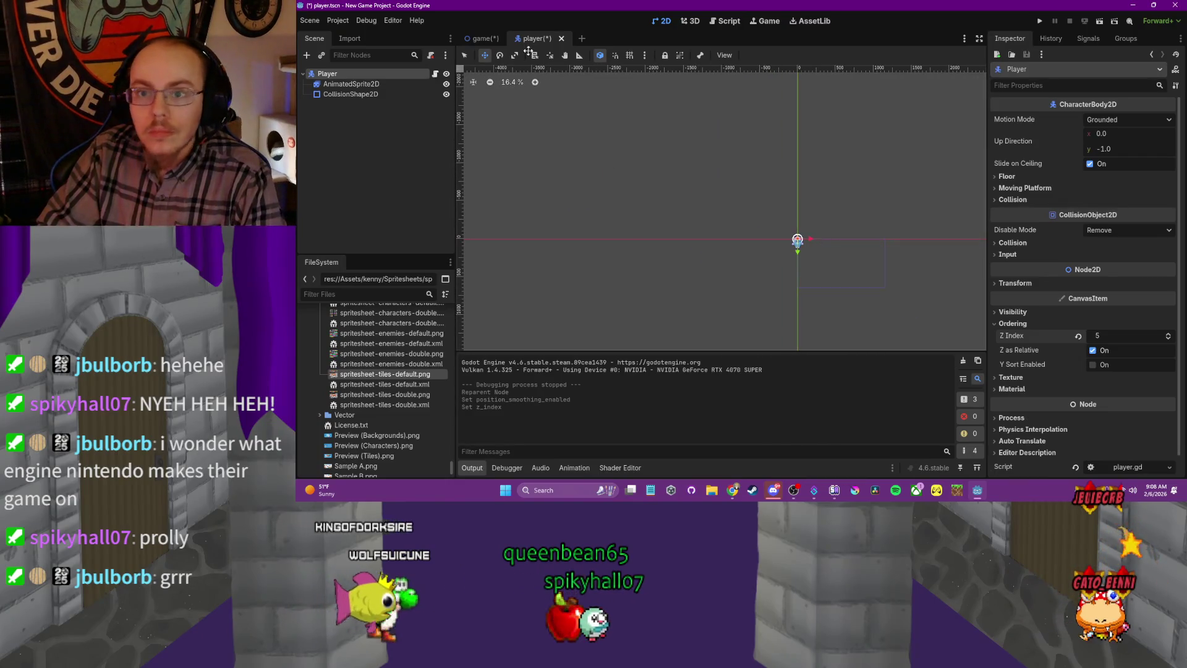
pyautogui.hotkey('ctrl', 's')
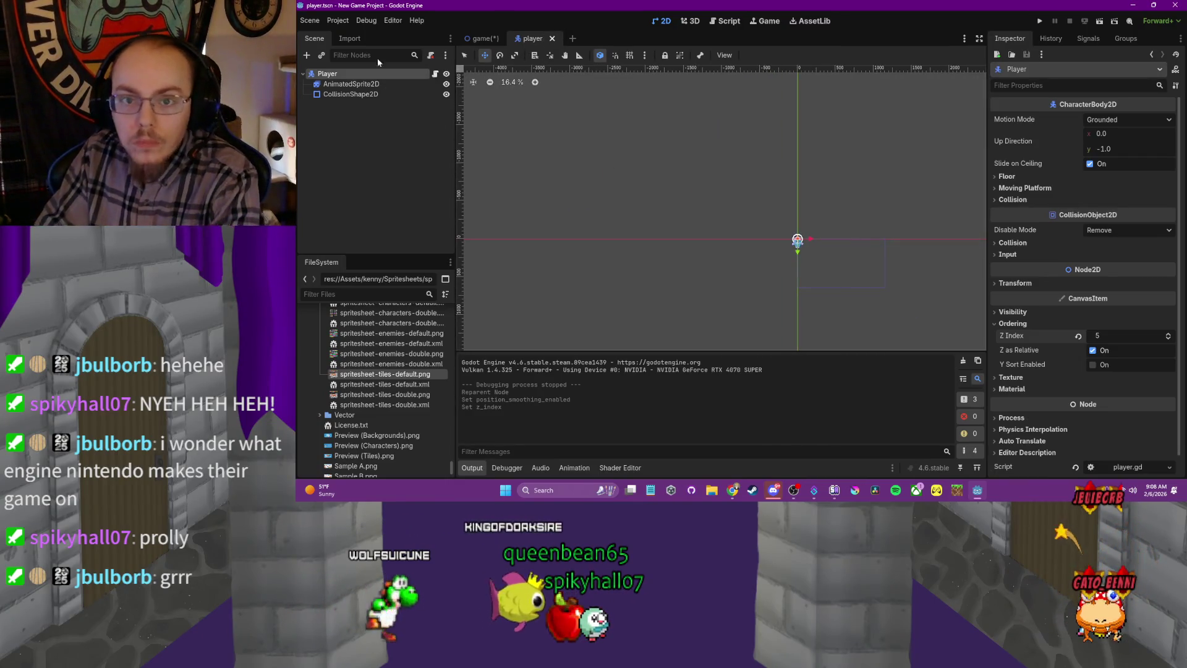
# Switch to the game scene, frame the camera and player, and run the game
pyautogui.click(487, 41)
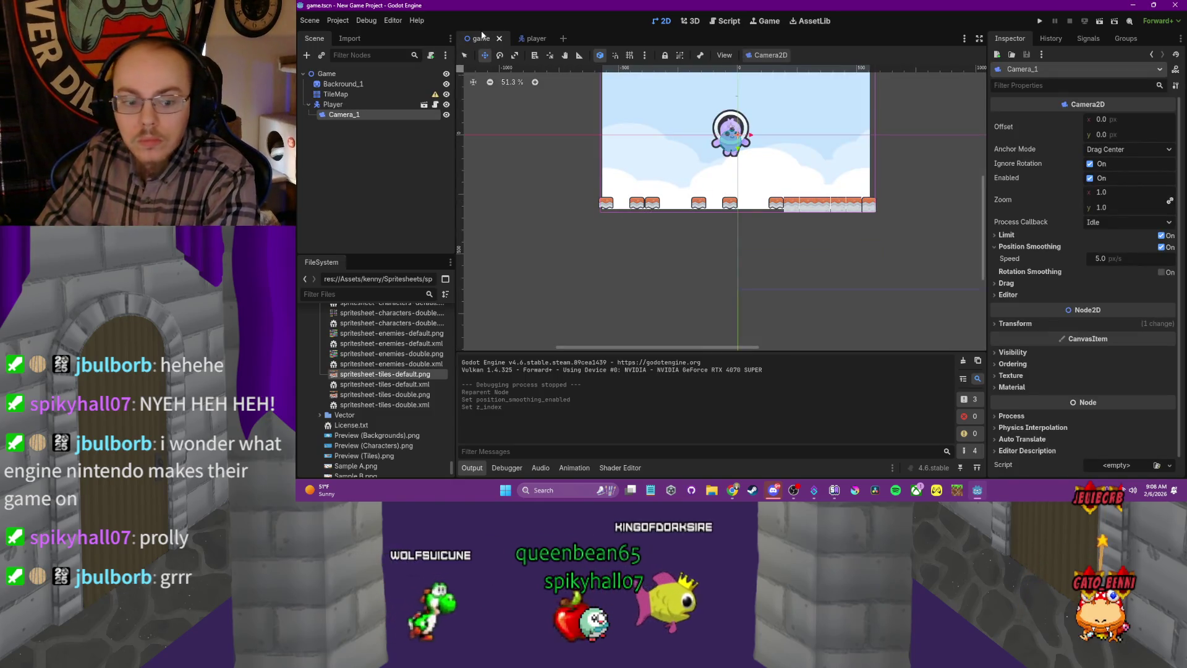
pyautogui.press('f')
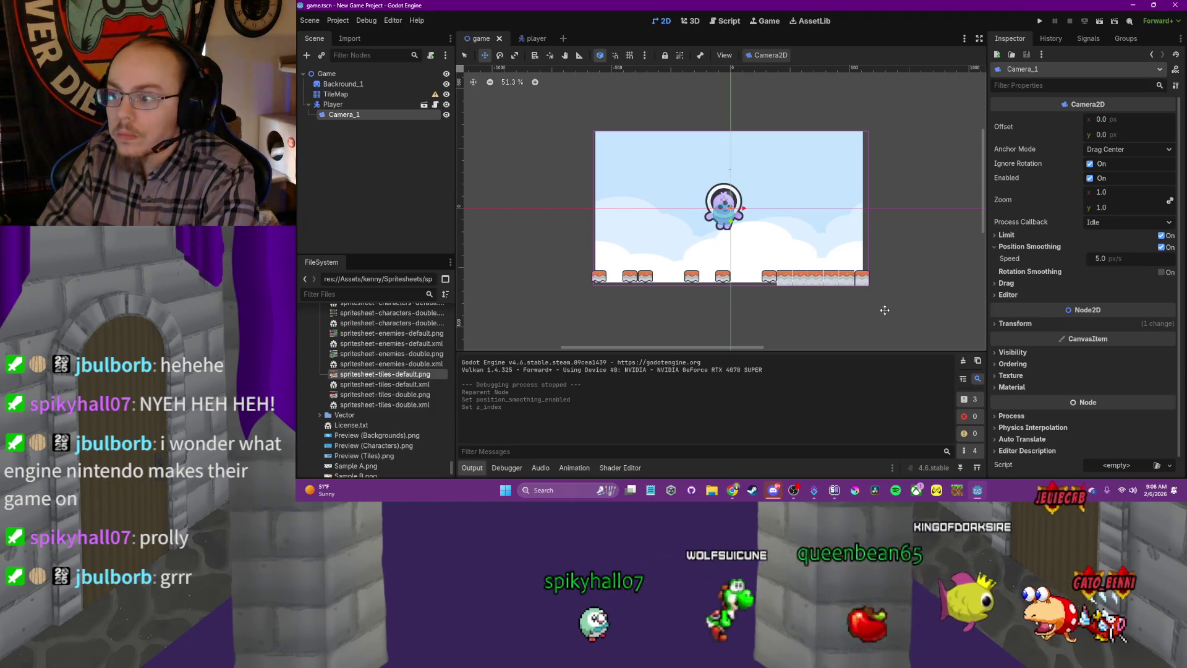
pyautogui.click(1023, 326)
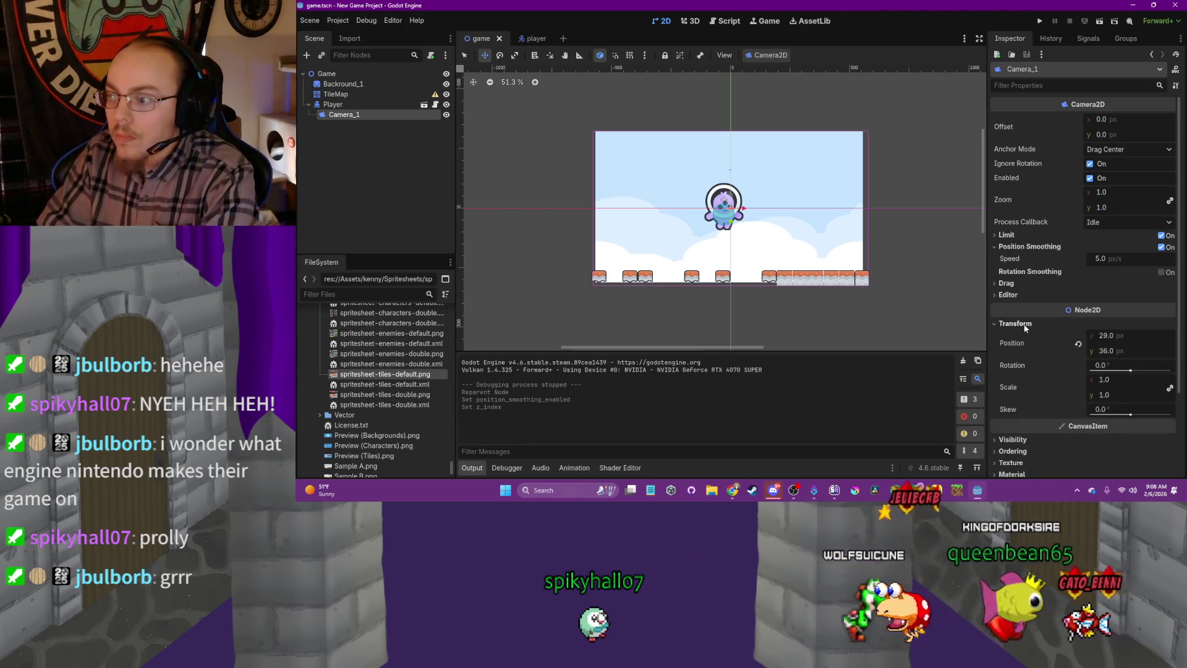
pyautogui.click(1023, 324)
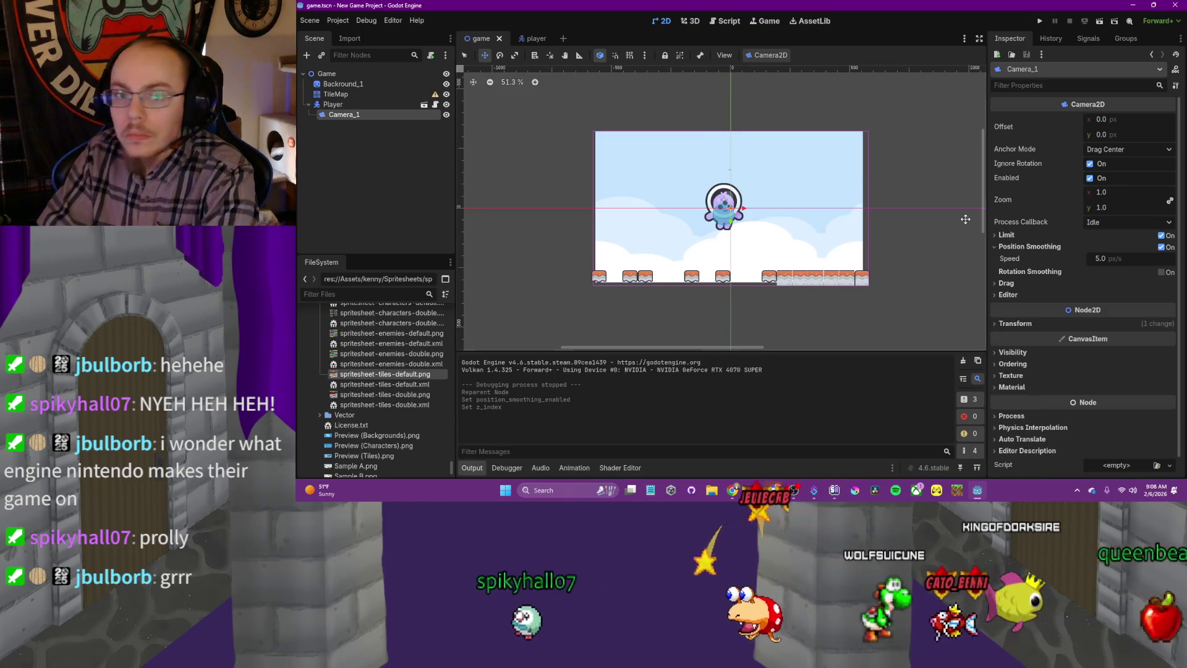
pyautogui.click(1040, 21)
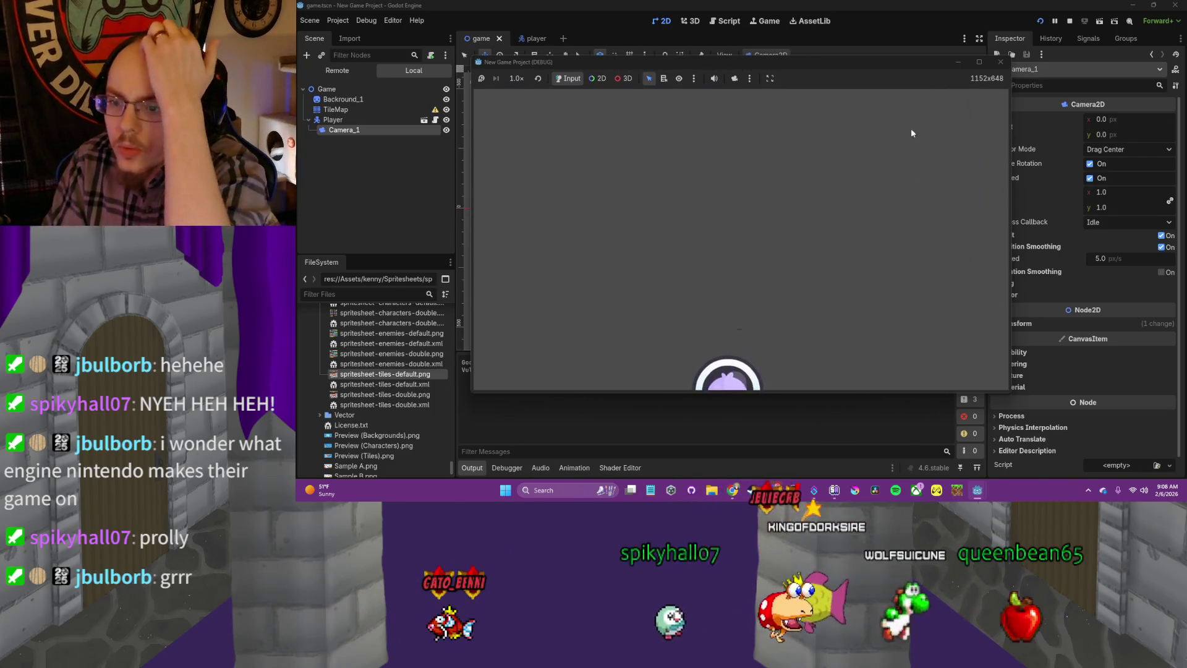
pyautogui.click(1001, 62)
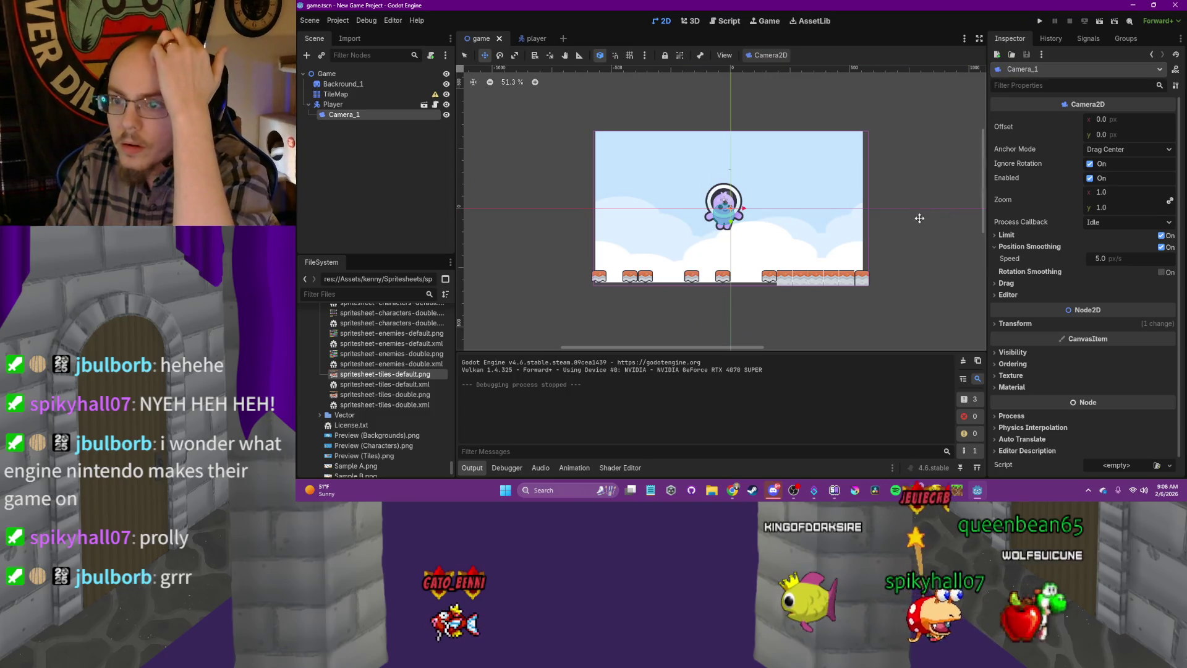
pyautogui.click(348, 95)
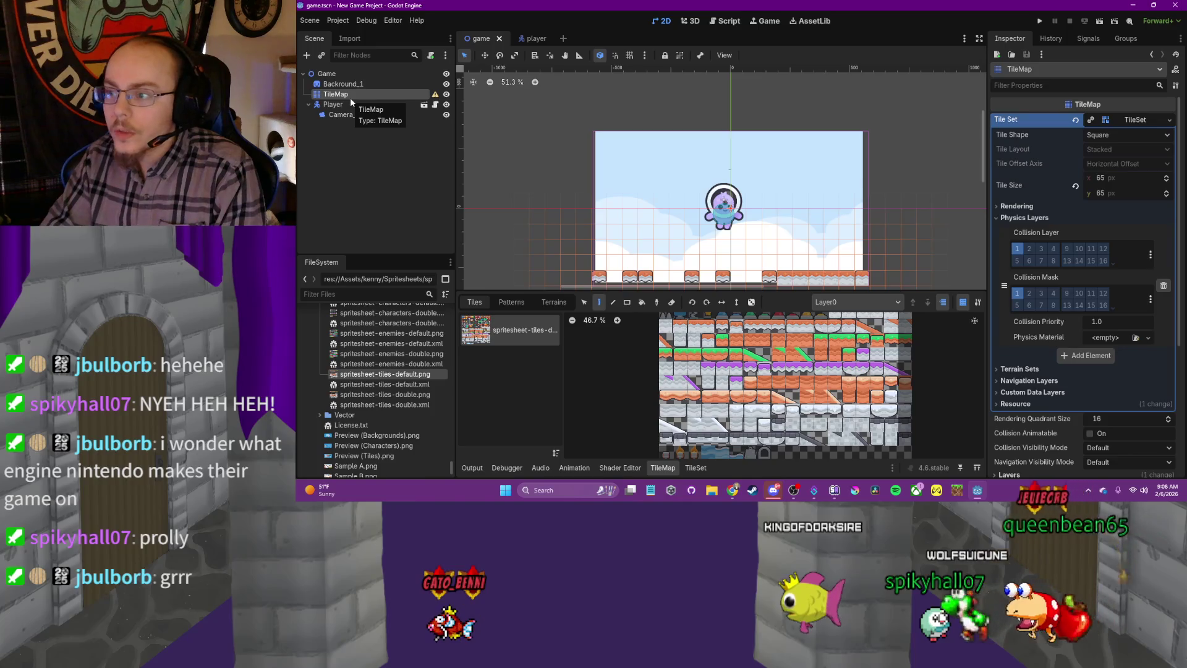
# Open the TileSet editor in the bottom panel, enlarge the scene view, and run the game with F5
pyautogui.moveTo(439, 96)
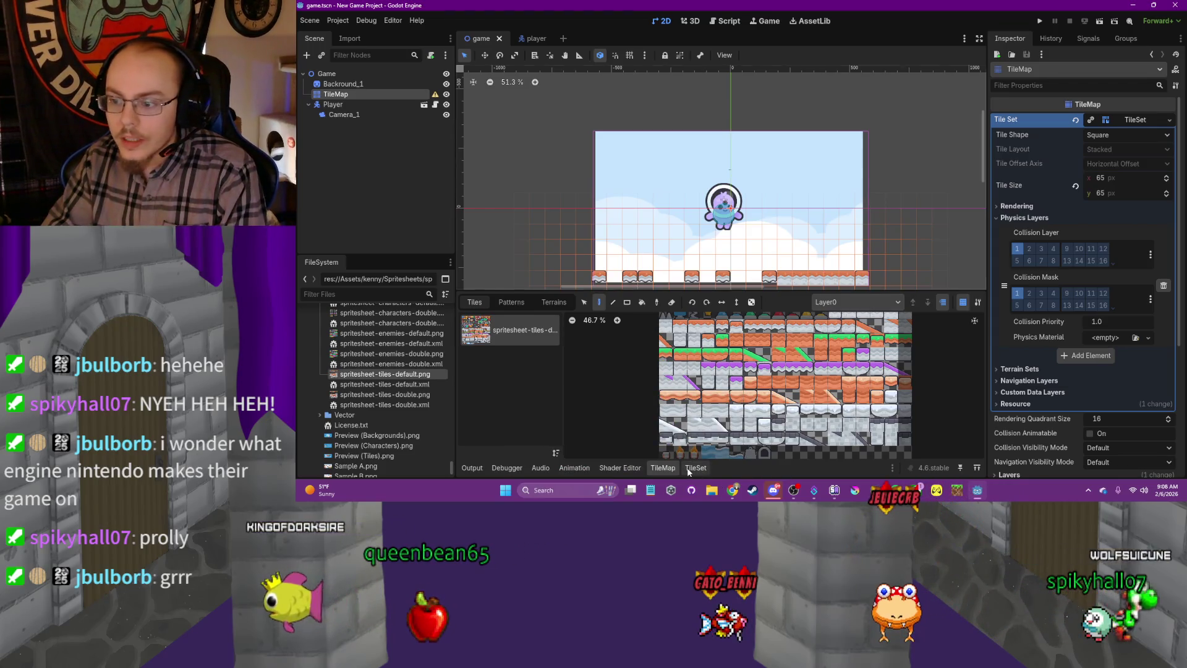
pyautogui.click(690, 470)
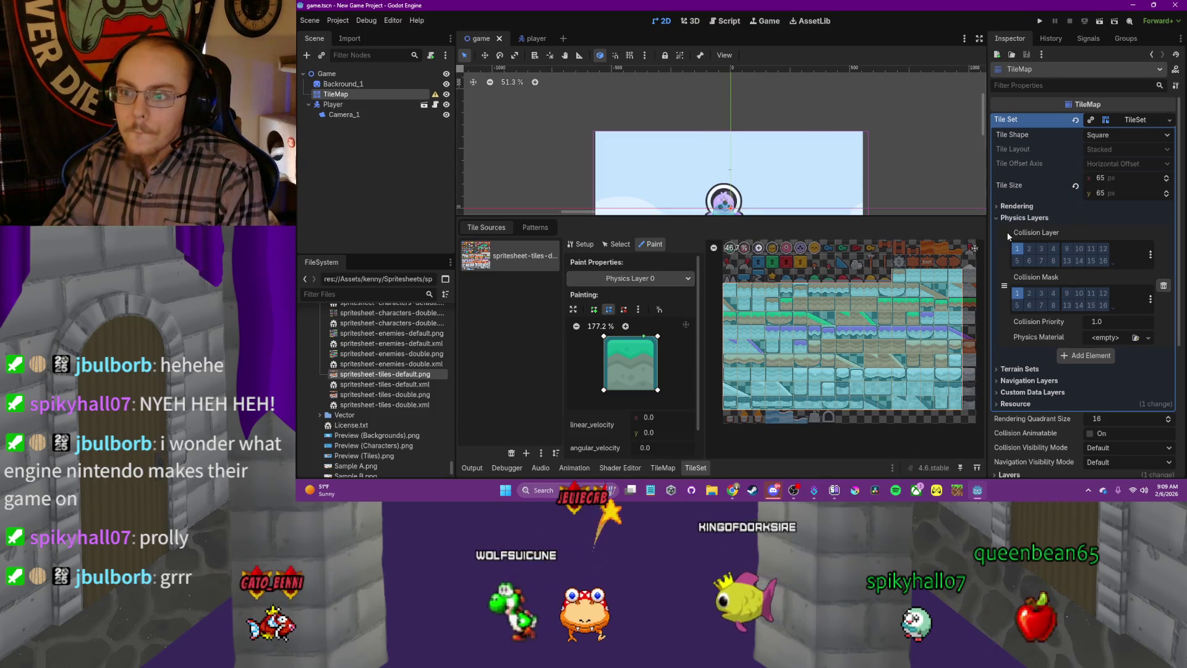
pyautogui.moveTo(968, 216)
pyautogui.mouseDown()
pyautogui.moveTo(969, 341)
pyautogui.moveTo(975, 292)
pyautogui.mouseUp()
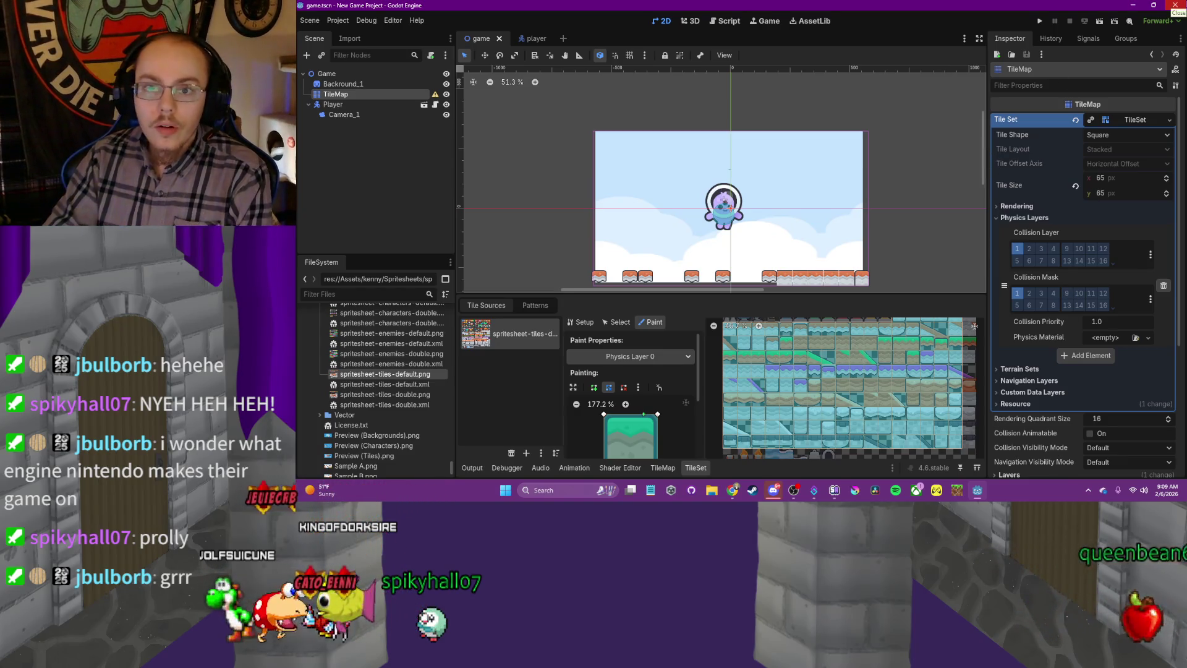
pyautogui.press('F5')
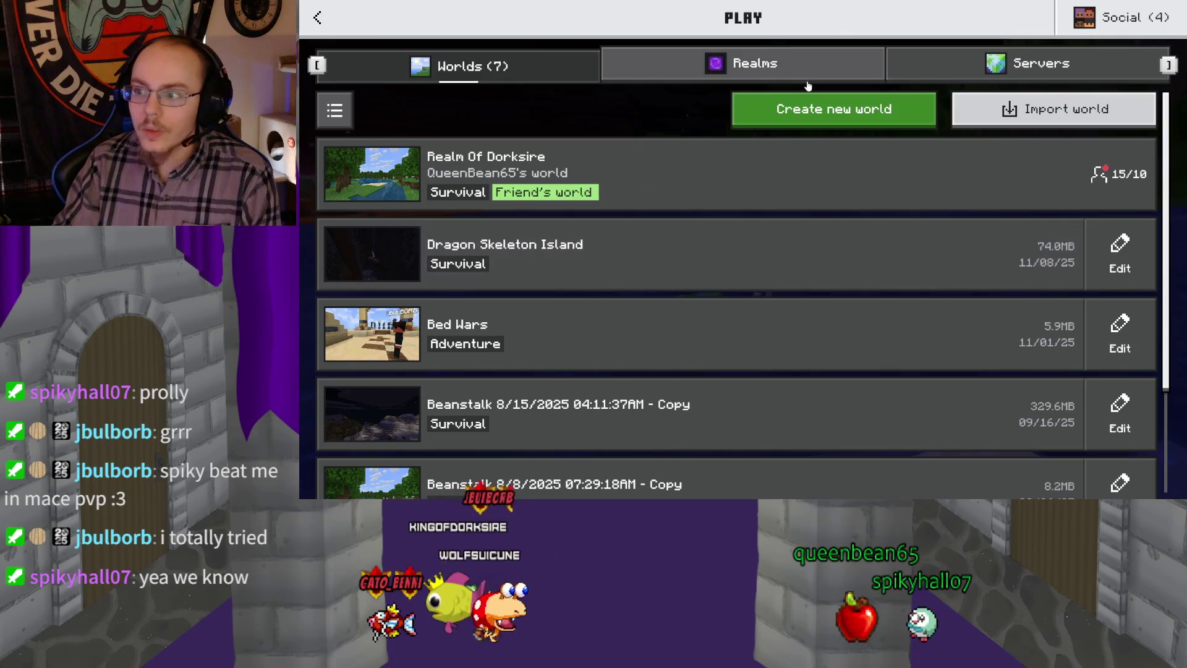
# Show the list of joinable Realms on Minecraft's Play screen
pyautogui.click(801, 77)
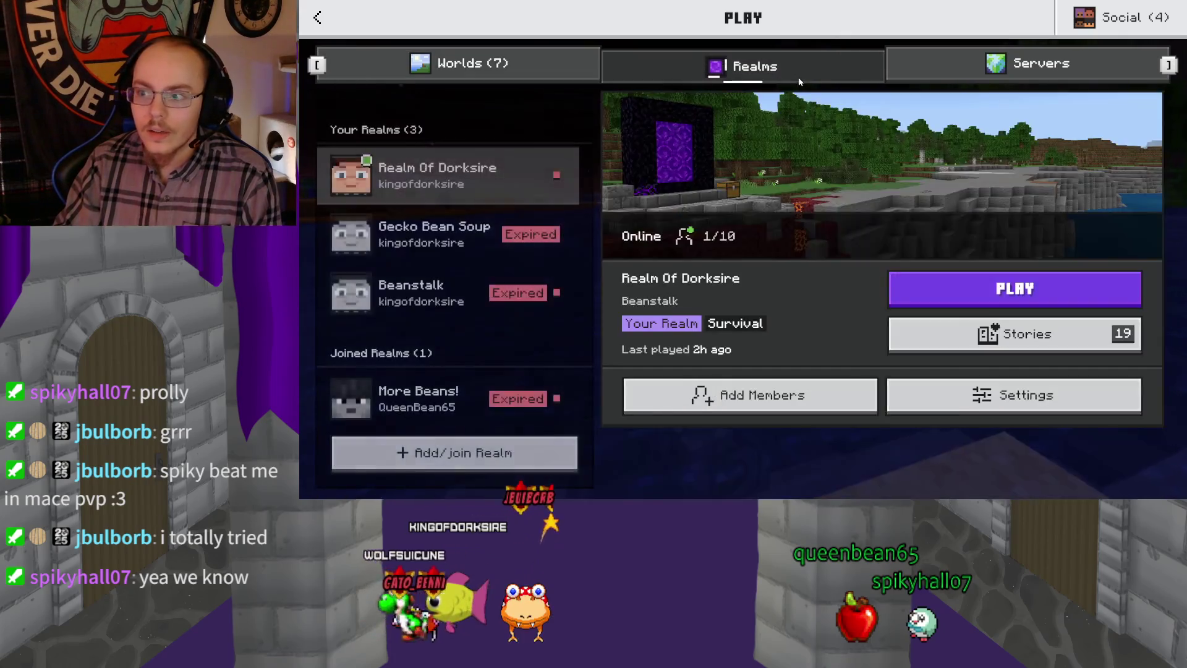
# Join the realm's Beanstalk world and wait for it to finish loading
pyautogui.click(1064, 289)
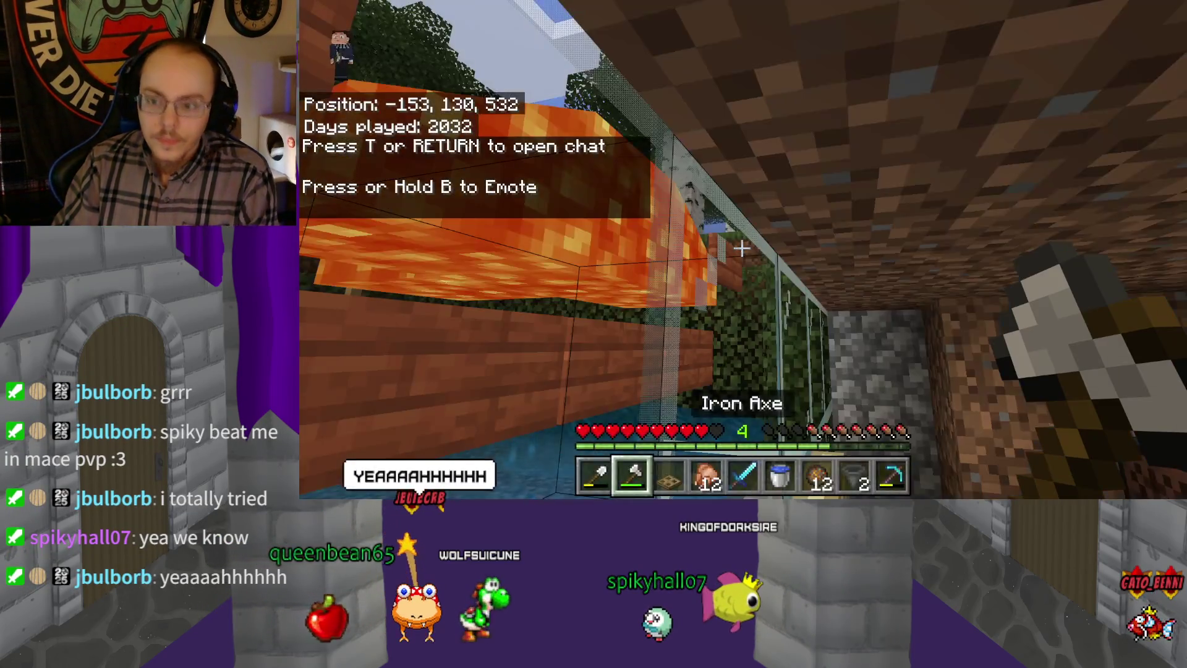
pyautogui.moveTo(742, 247)
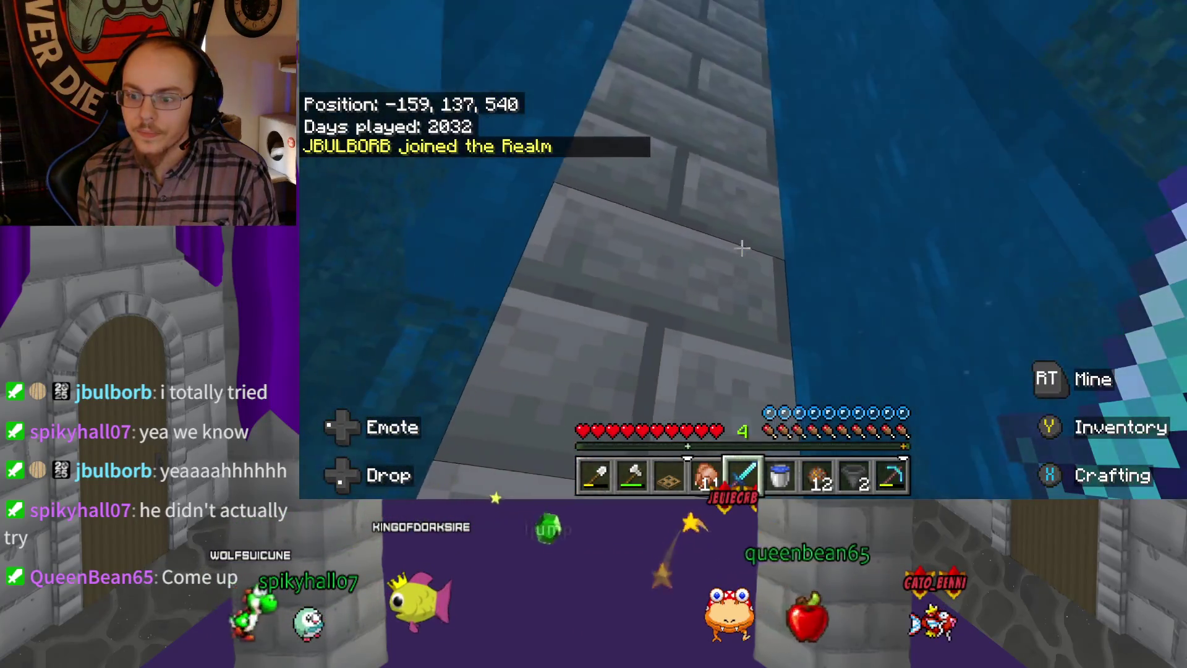
# Swim along the underwater stone path and start climbing the tower
pyautogui.press('e')
pyautogui.press('e')
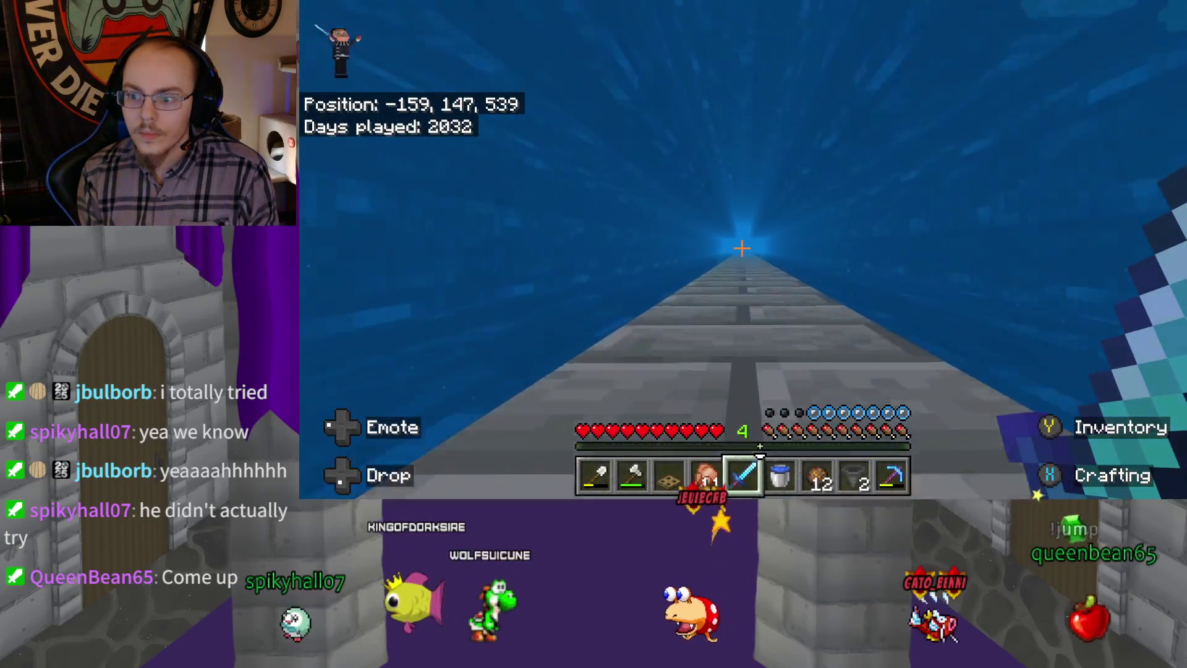
pyautogui.press('e')
pyautogui.press('e')
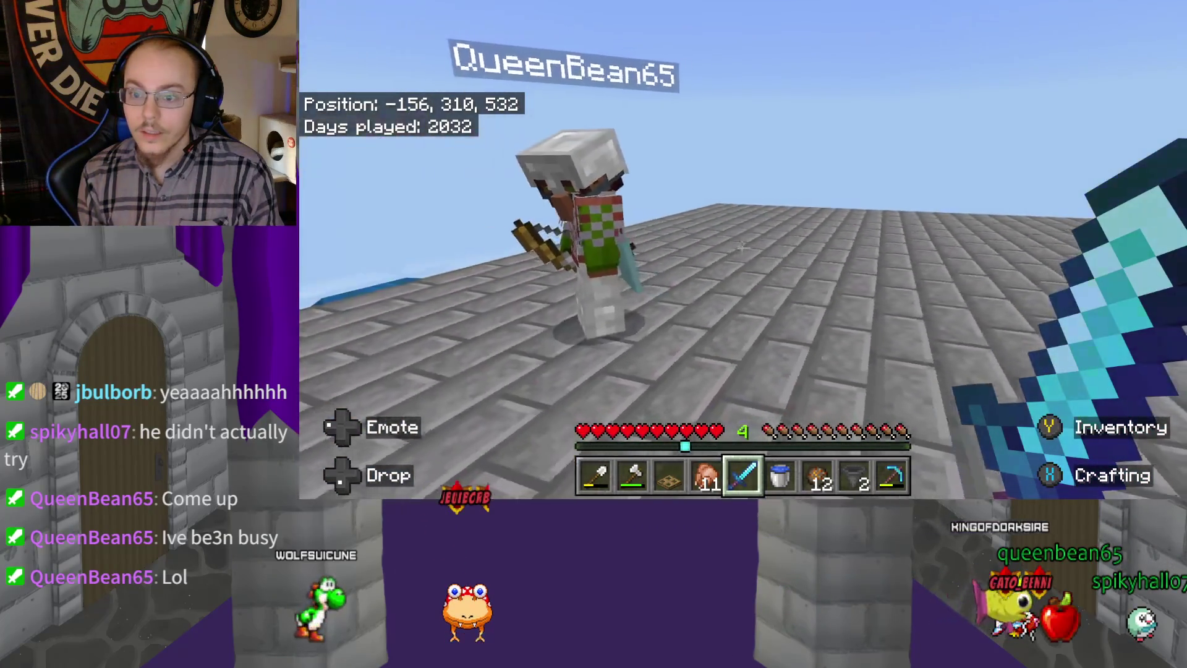
# Change the realm's difficulty from Easy to Hard and return to the game
pyautogui.press('e')
pyautogui.press('Escape')
pyautogui.press('Escape')
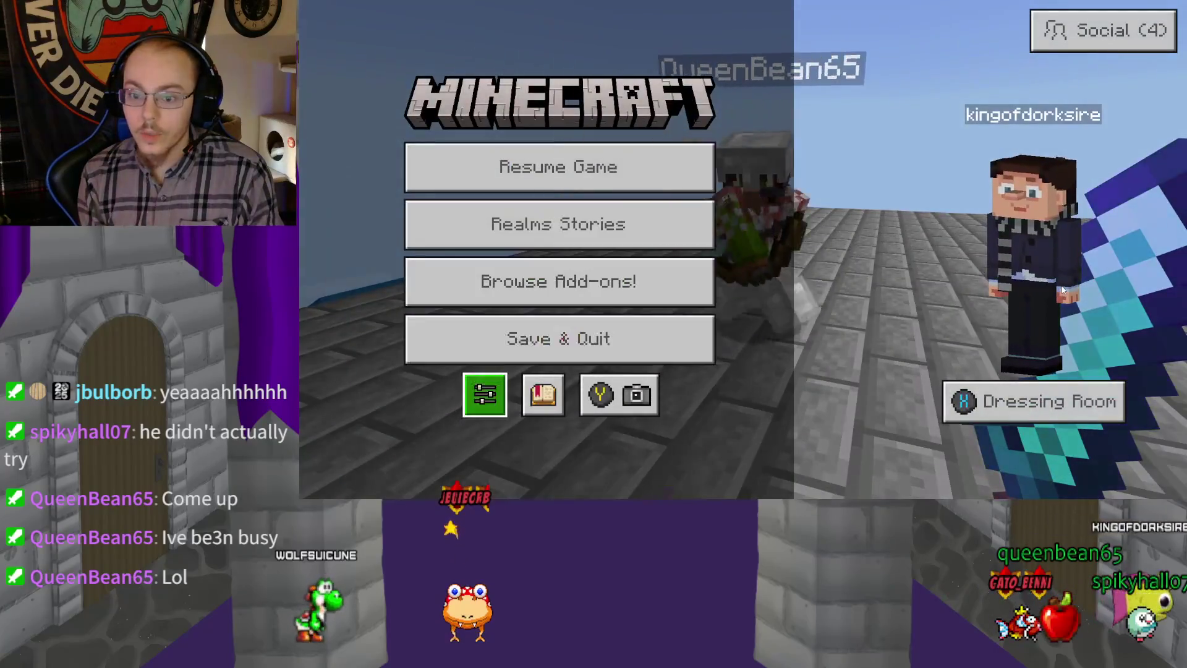
pyautogui.press('Escape')
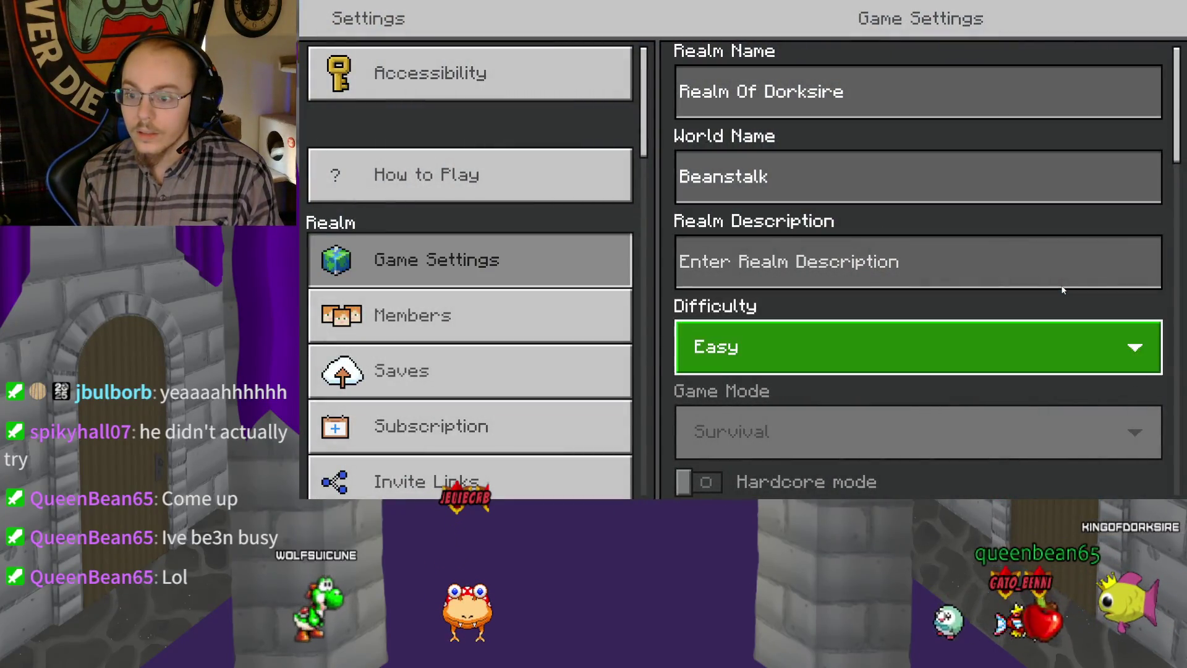
pyautogui.press('Return')
pyautogui.press('Down')
pyautogui.press('Down')
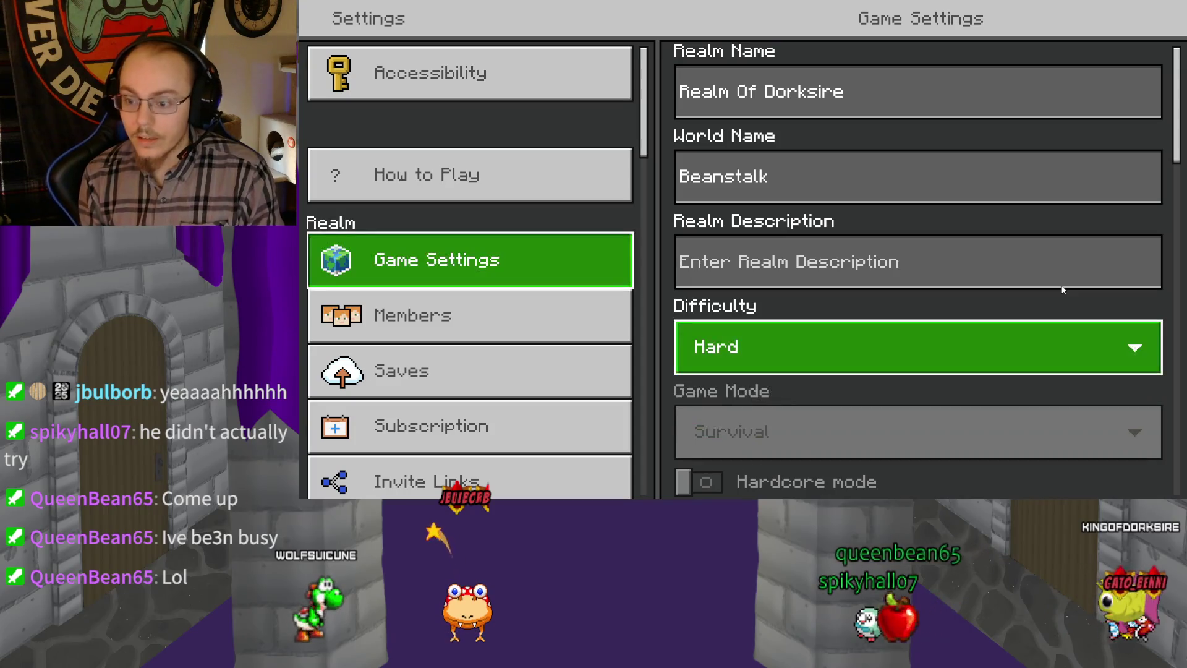
pyautogui.press('Escape')
pyautogui.press('Escape')
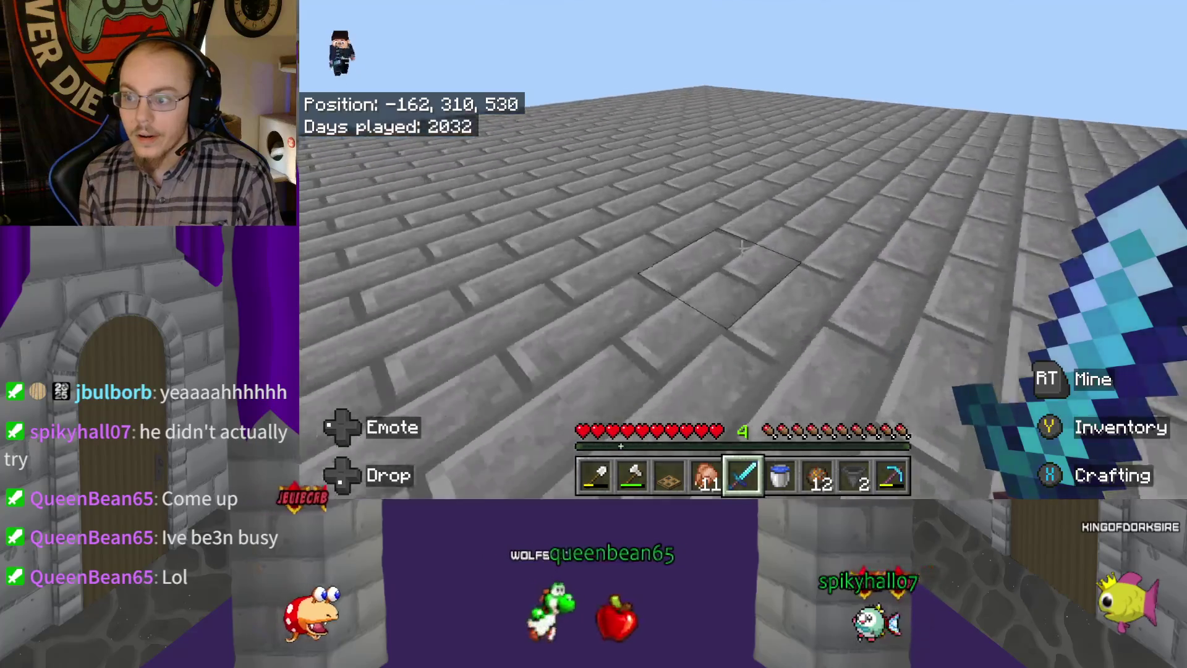
# Walk across the stone roof, through the rooftop water, up to the wooden railing
pyautogui.press('w')
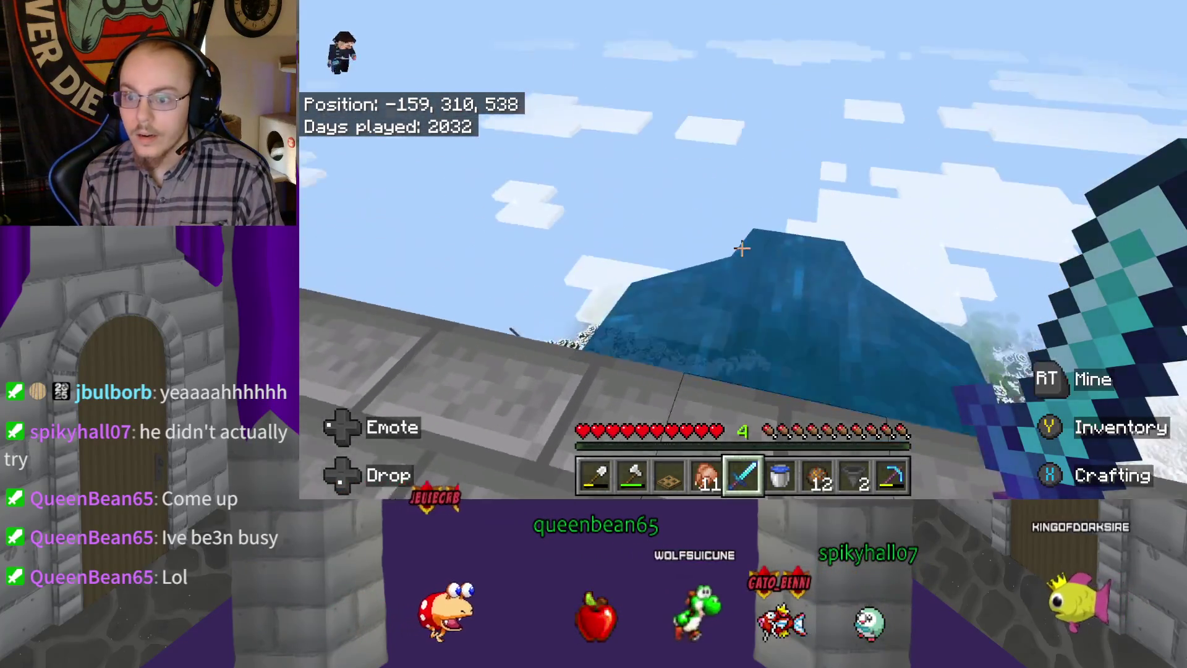
pyautogui.press('w')
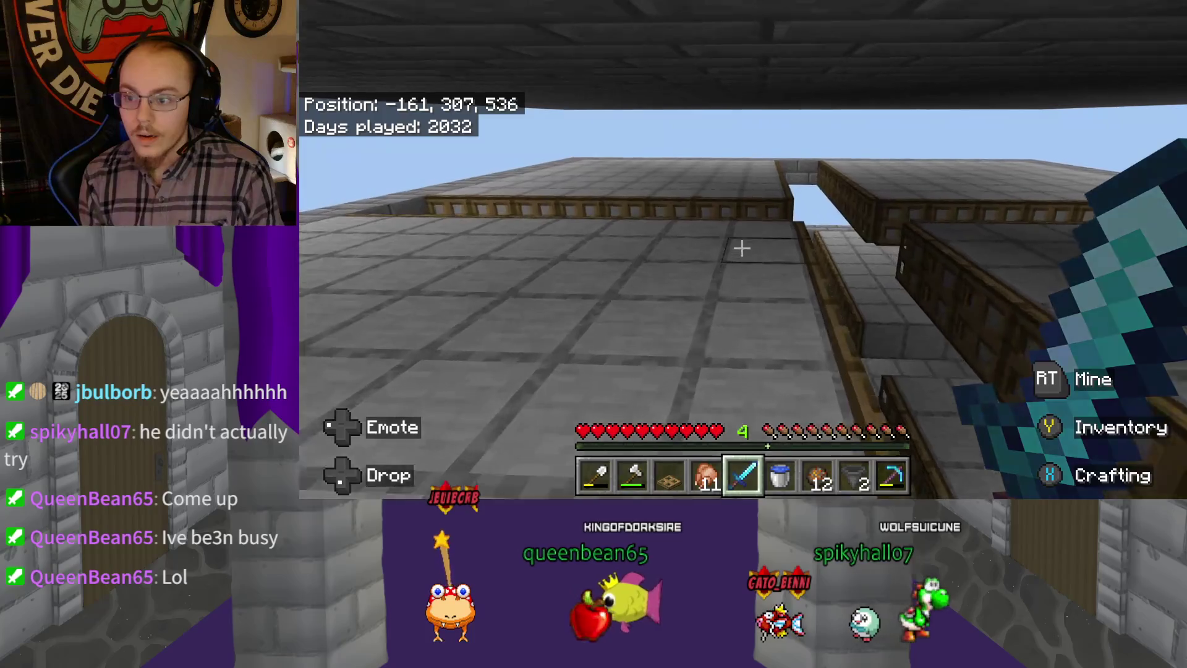
pyautogui.press('w')
pyautogui.moveTo(742, 248)
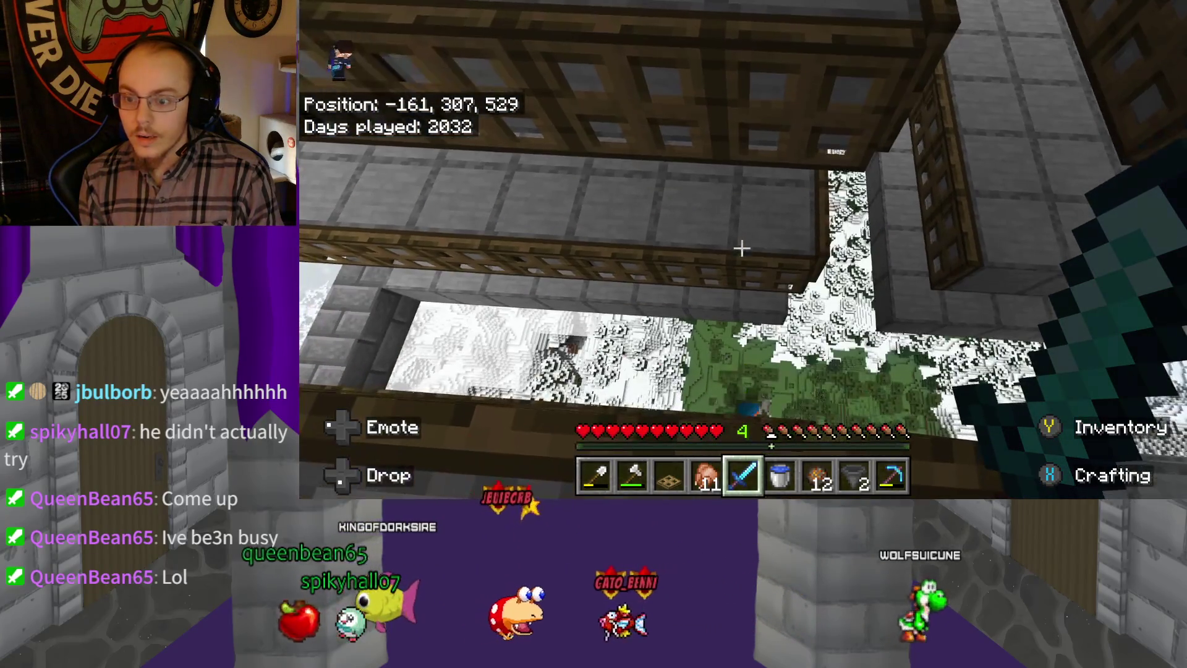
# Look around the railed rooftop toward the other player, the tower edge and the sky
pyautogui.press('s')
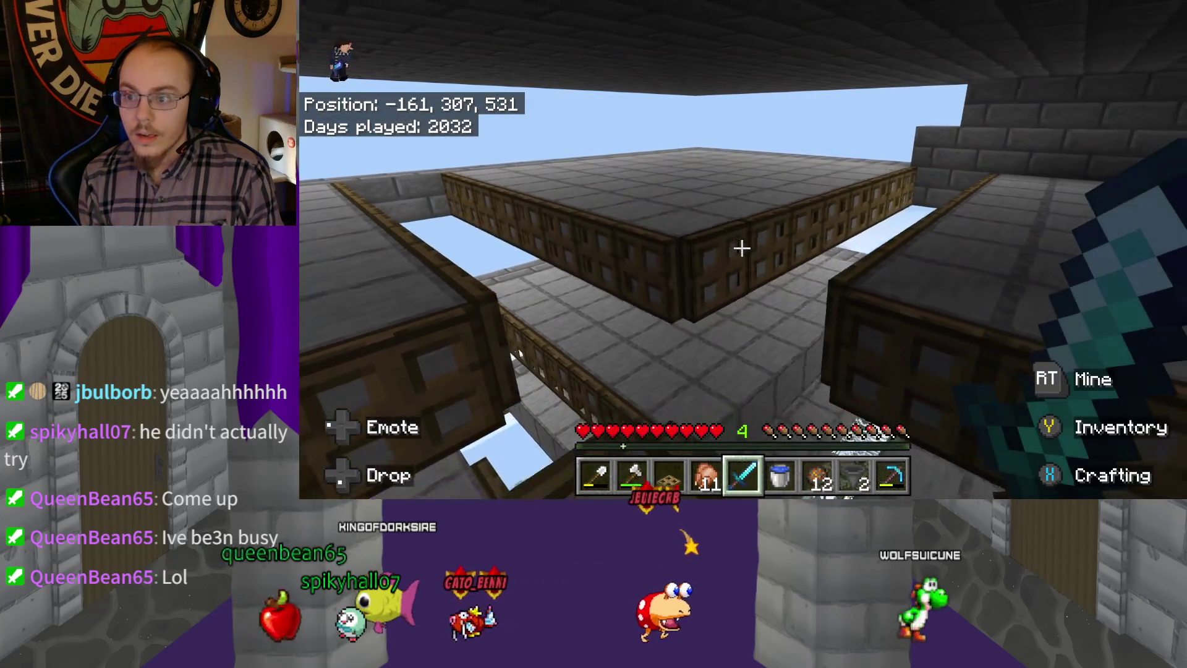
pyautogui.press('w')
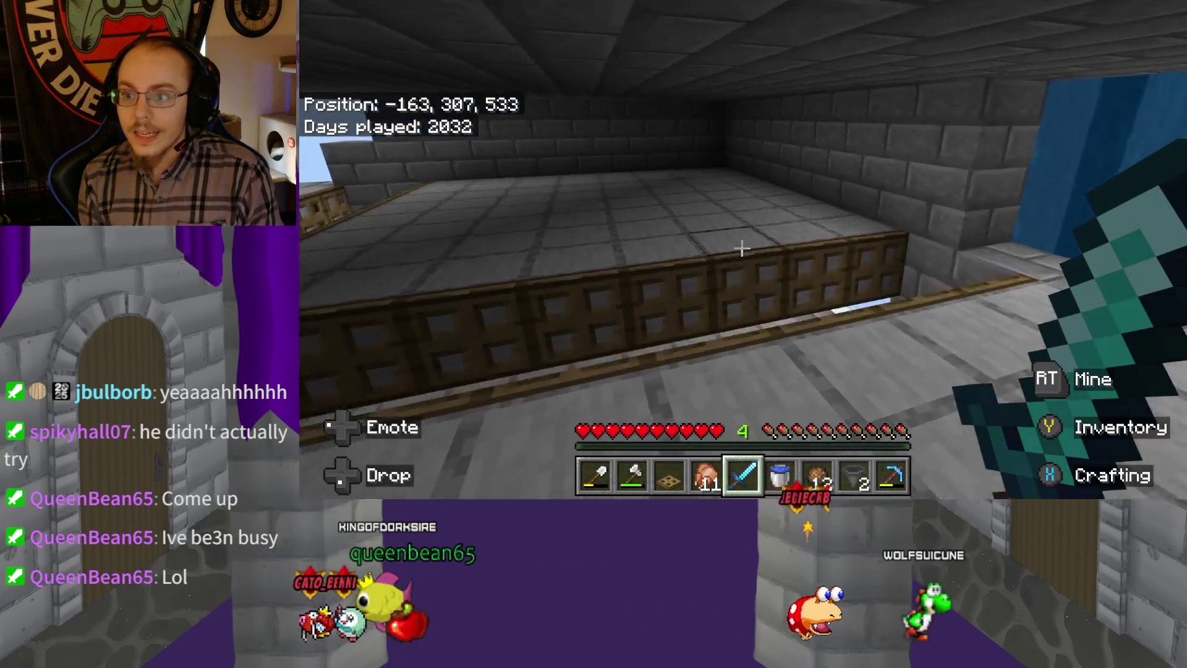
pyautogui.press('w')
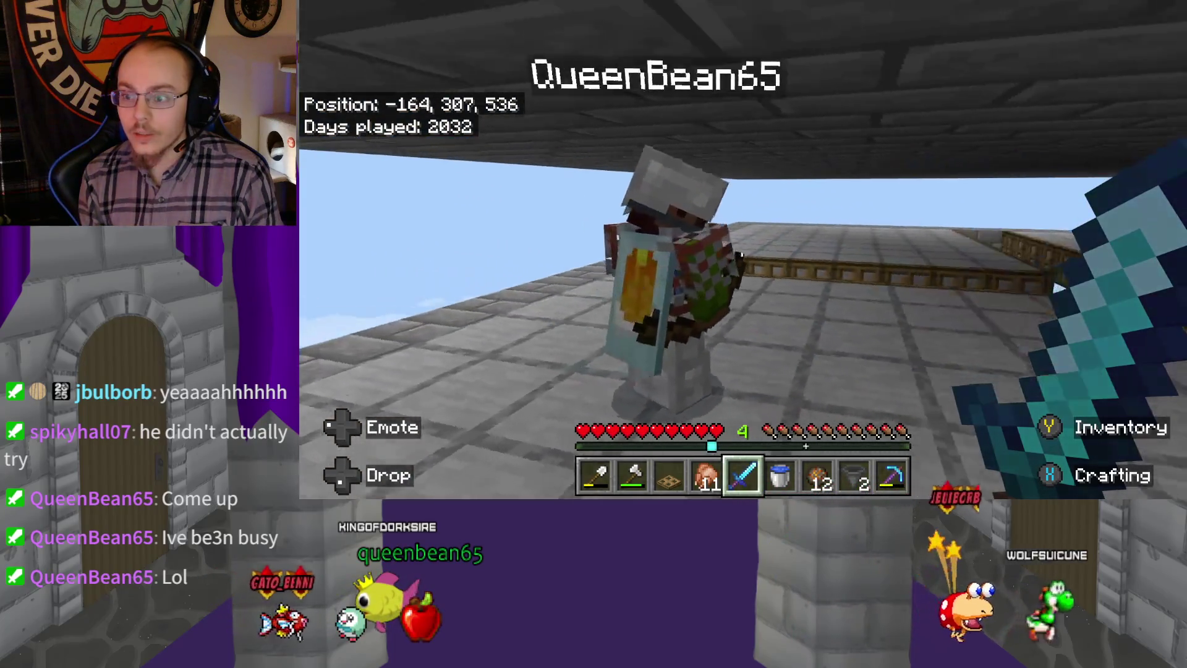
pyautogui.press('w')
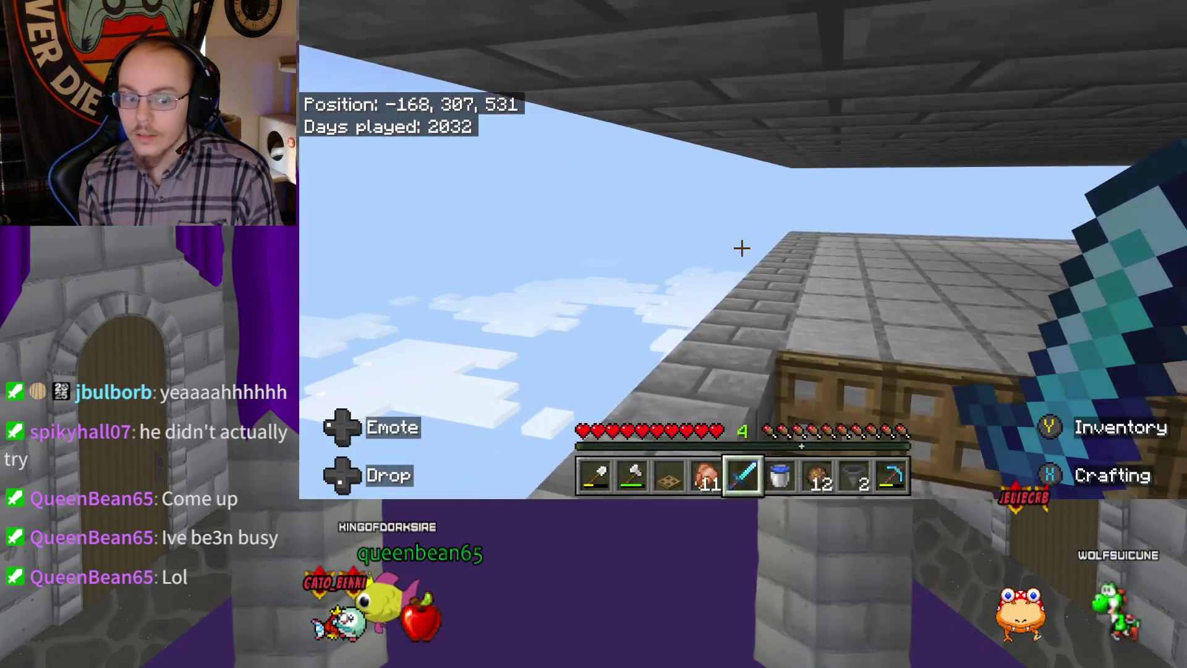
pyautogui.press('w')
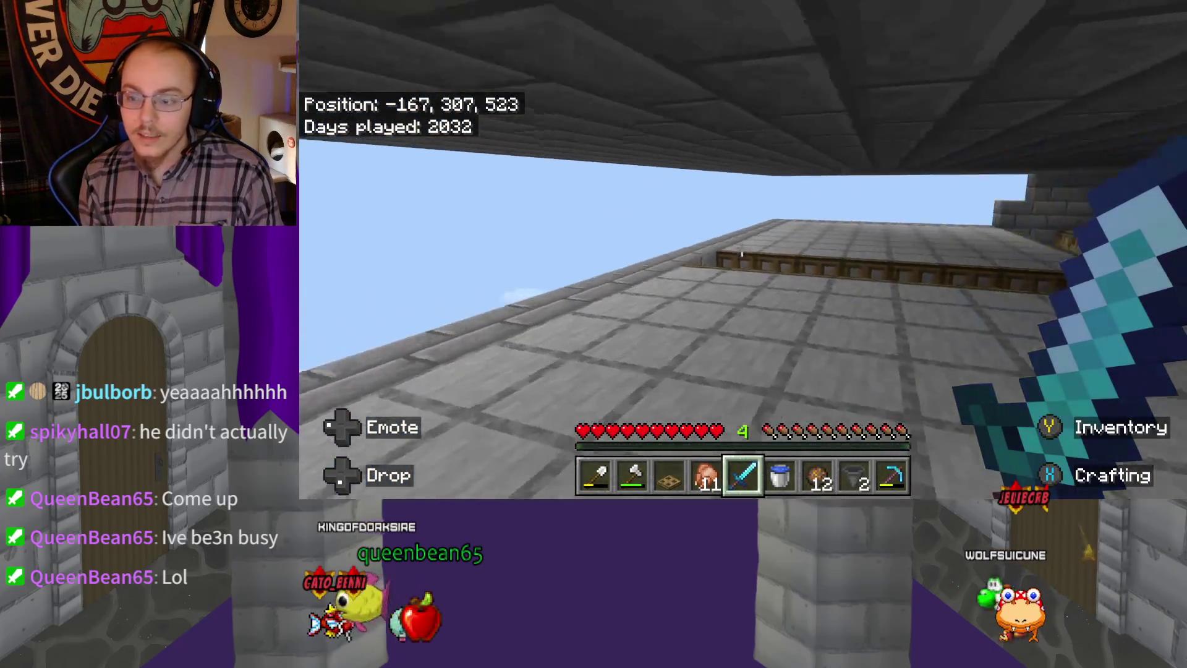
pyautogui.press('w')
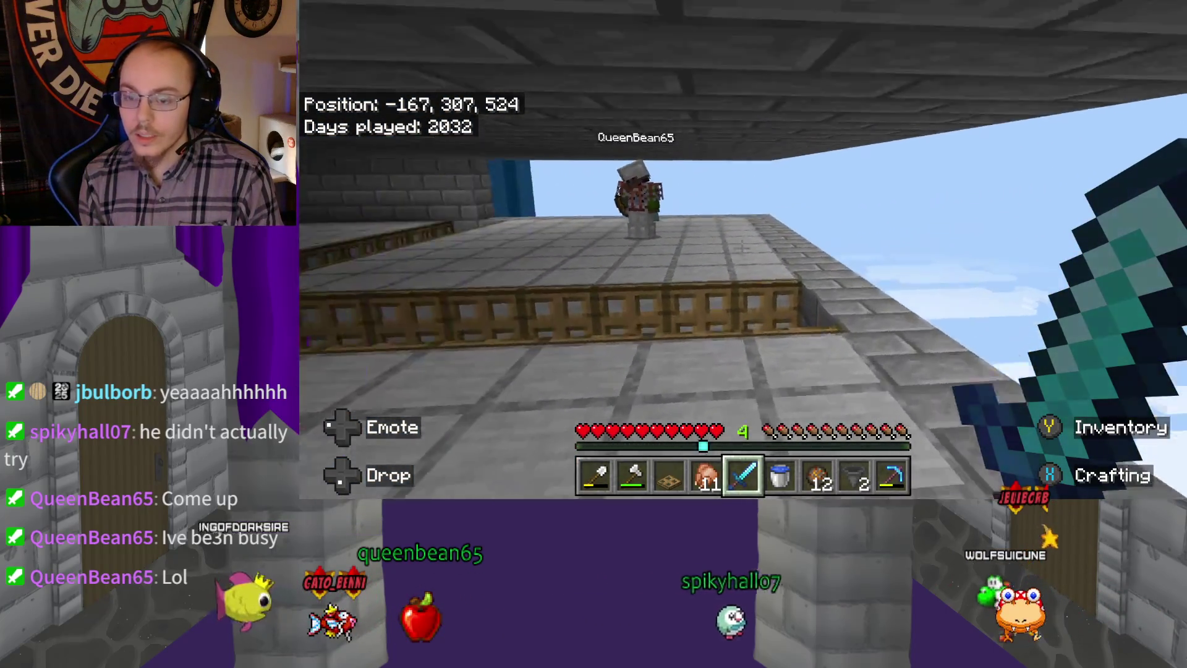
pyautogui.press('w')
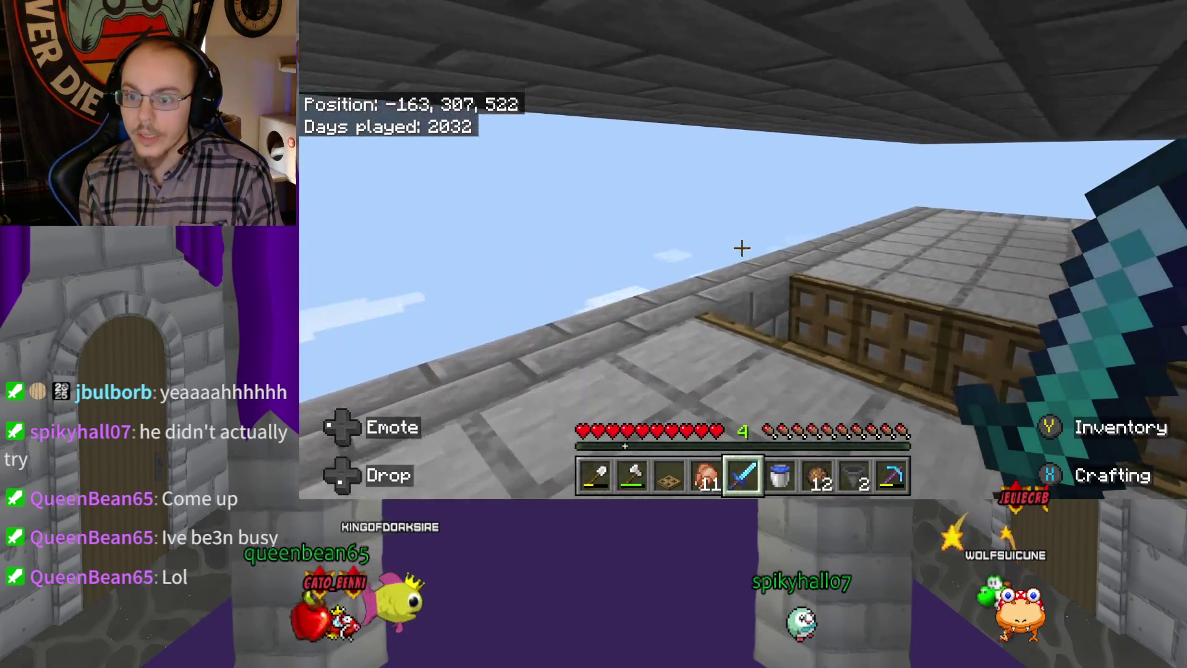
pyautogui.press('w')
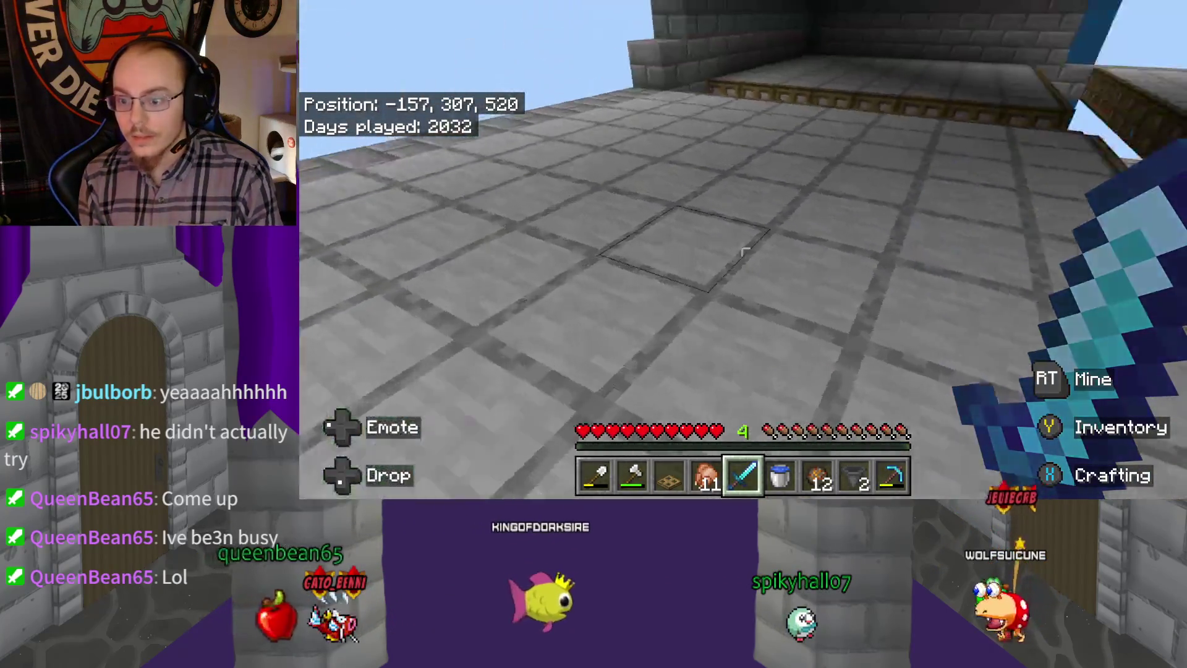
# Check the inventory, change the held hotbar item, and head toward the railings
pyautogui.press('e')
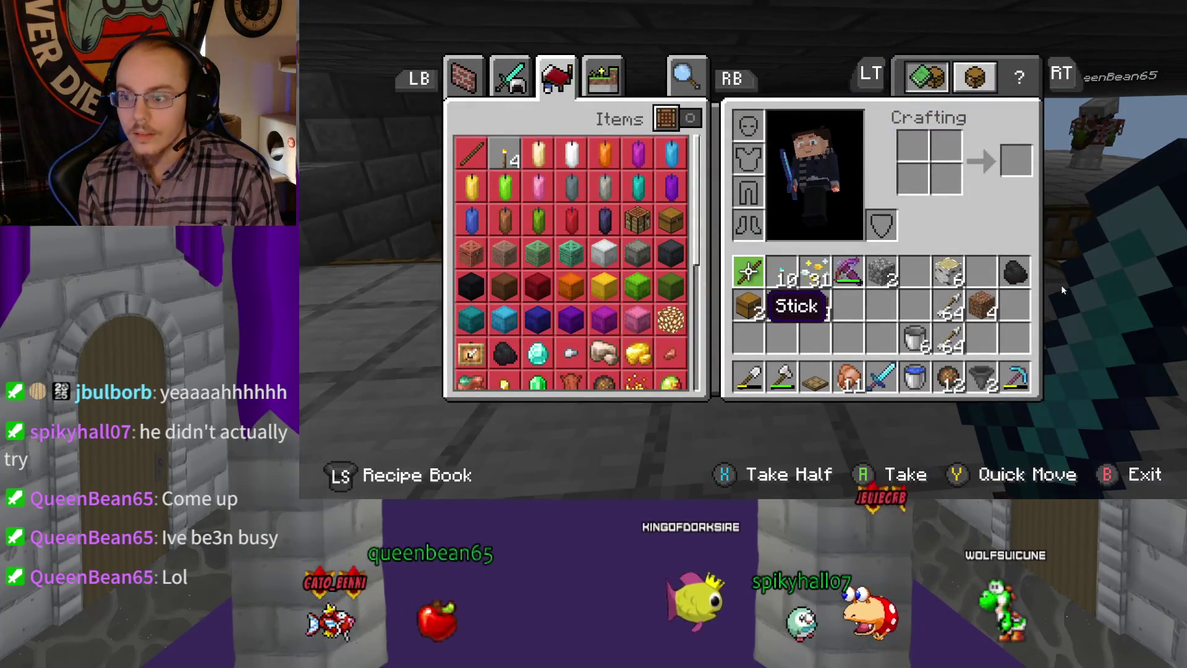
pyautogui.press('e')
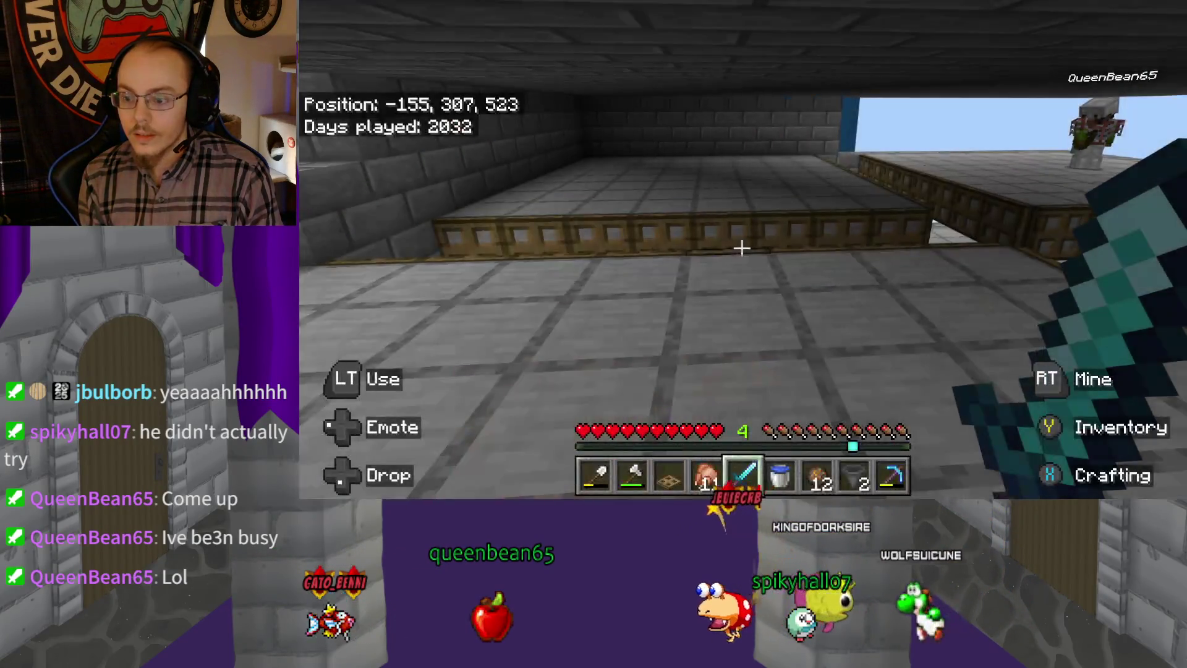
pyautogui.scroll(-1, 742, 248)
pyautogui.press('w')
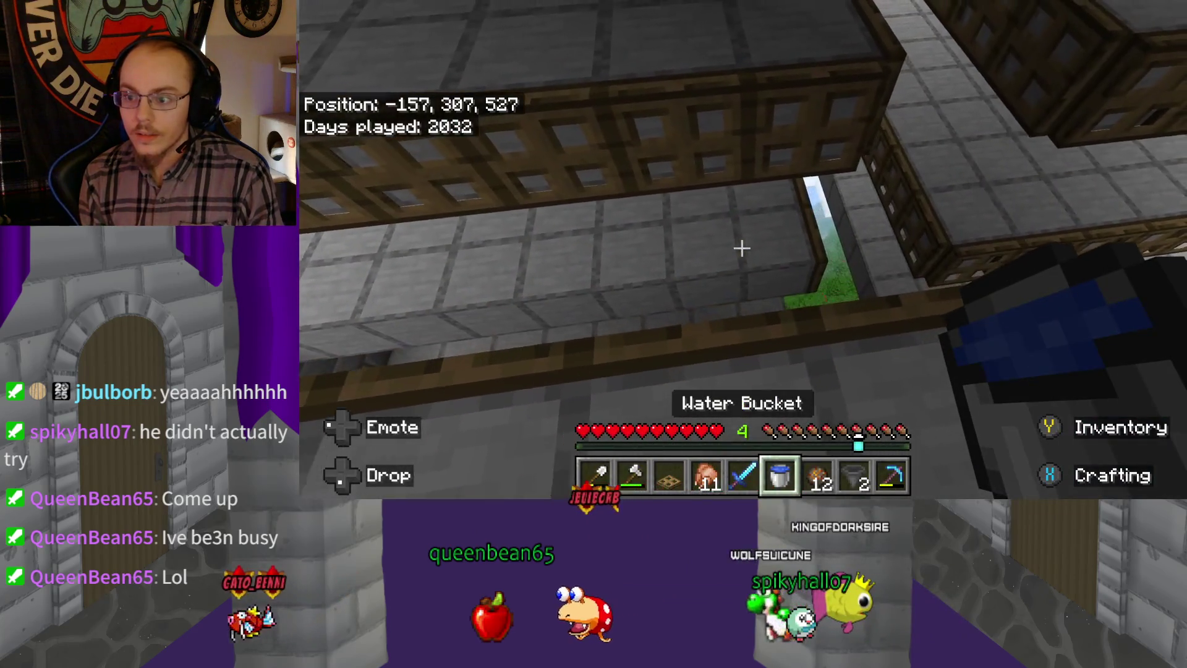
pyautogui.scroll(-1, 742, 248)
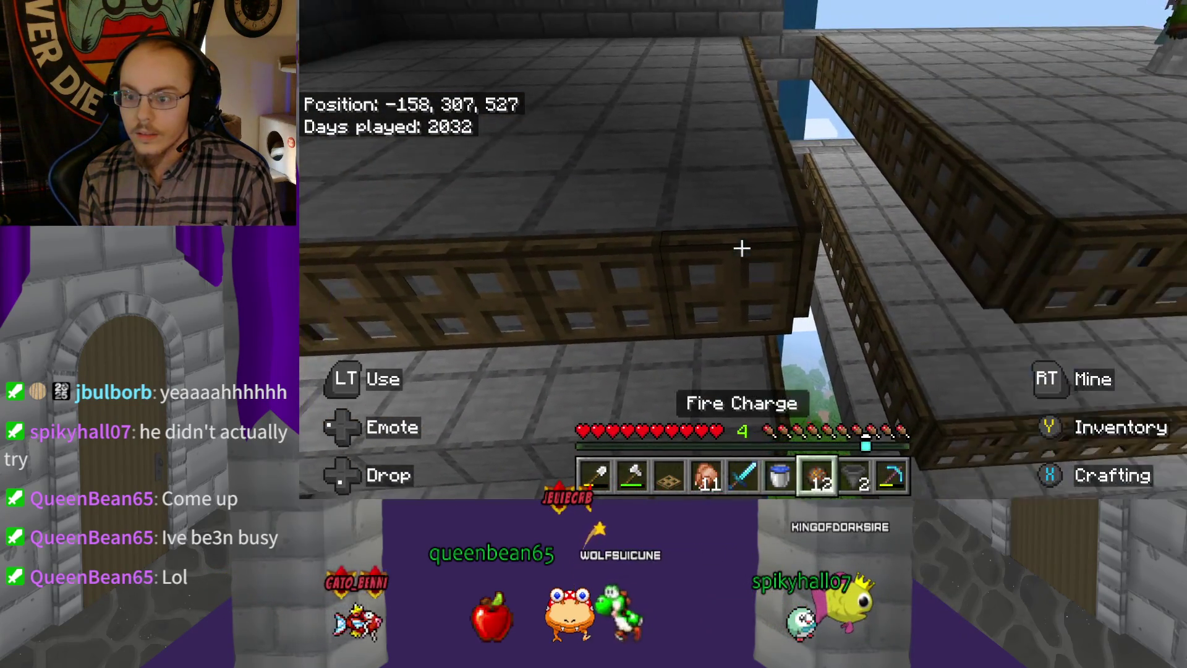
pyautogui.scroll(-2, 742, 248)
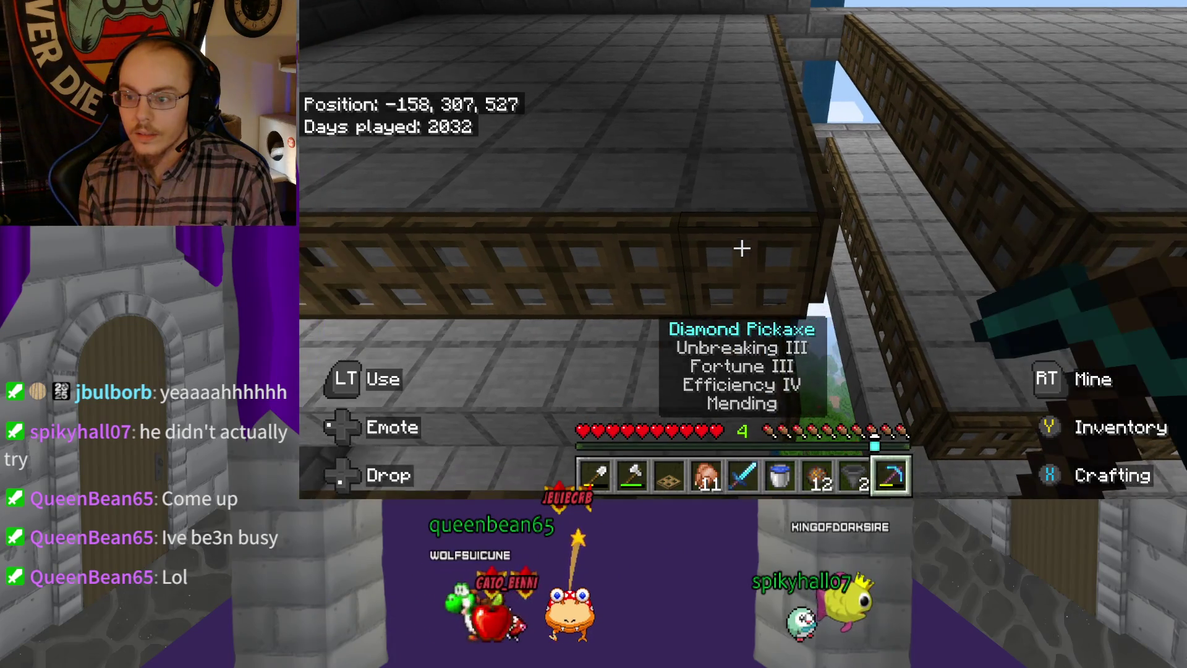
# Cross the roof toward the fences, ending among the trapdoor-edged ledges at -162, 307, 530
pyautogui.press('w')
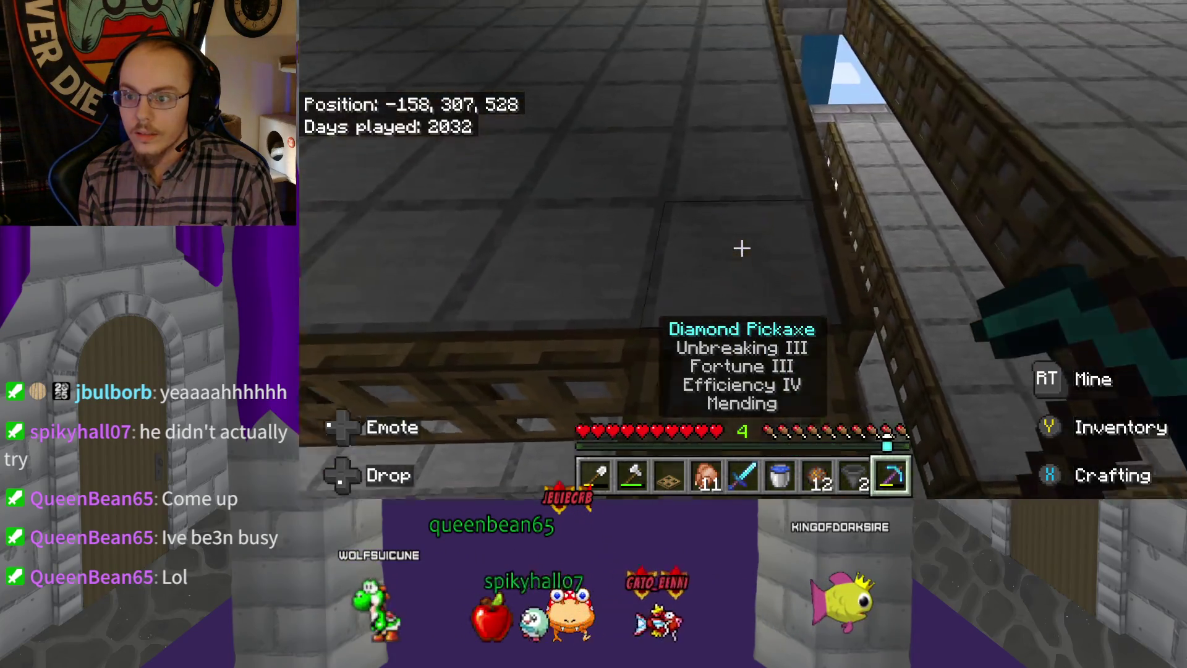
pyautogui.press('w')
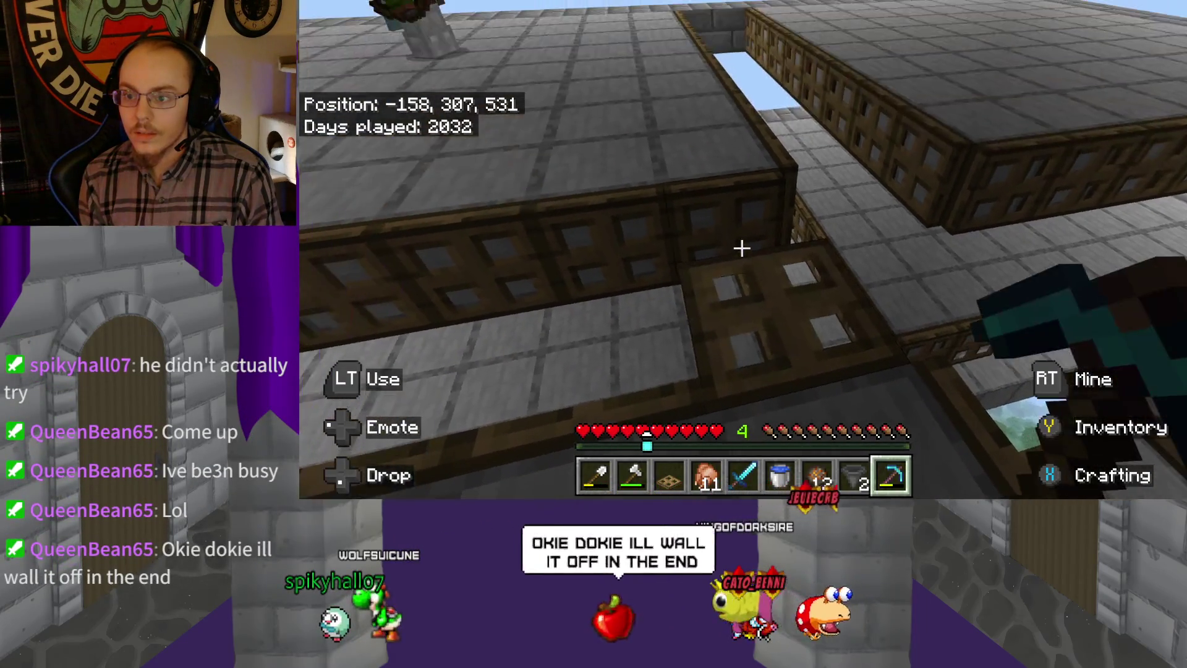
pyautogui.press('w')
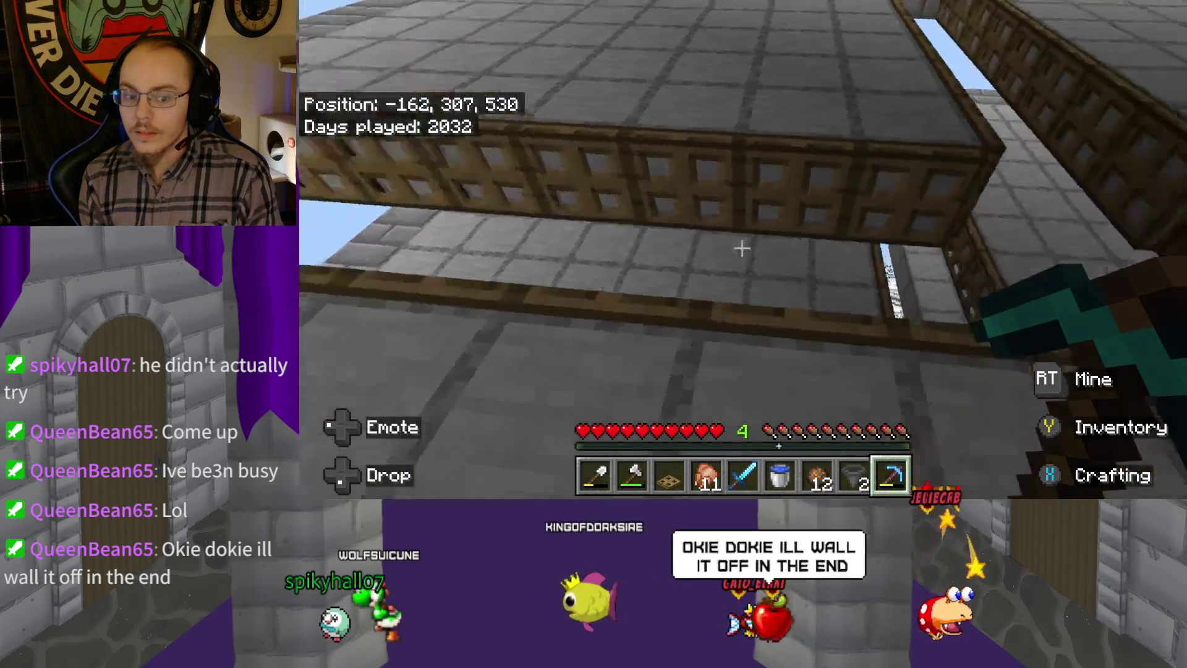
pyautogui.press('w')
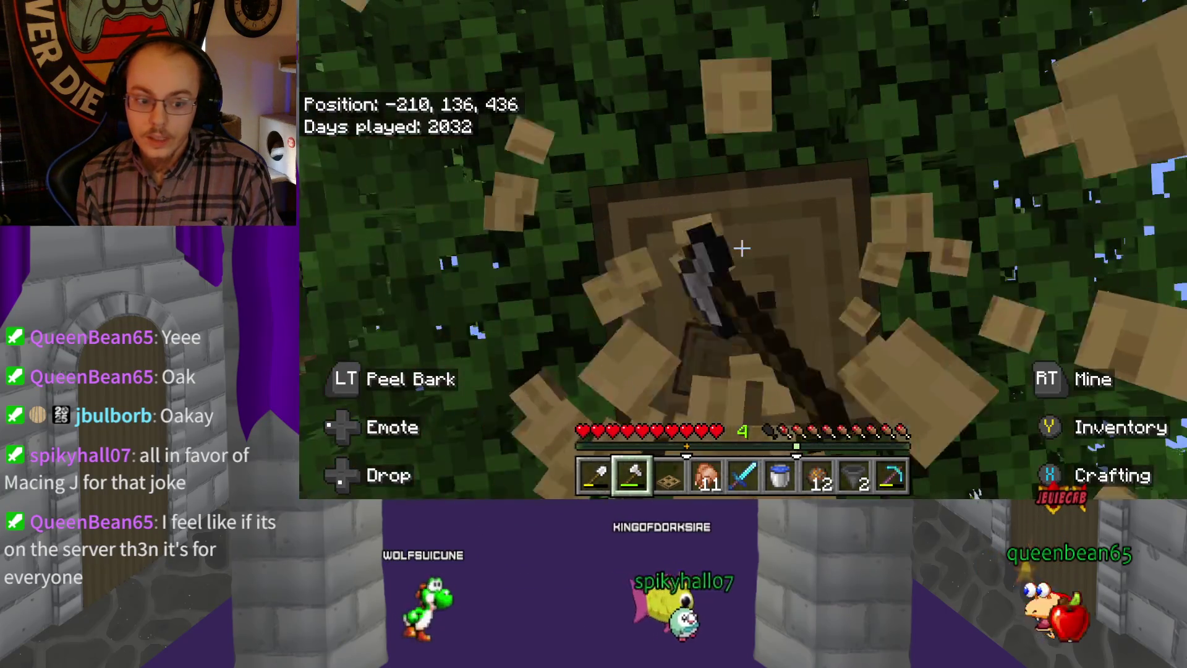
# Chop the two logs inside the leafy tree
pyautogui.click(742, 248)
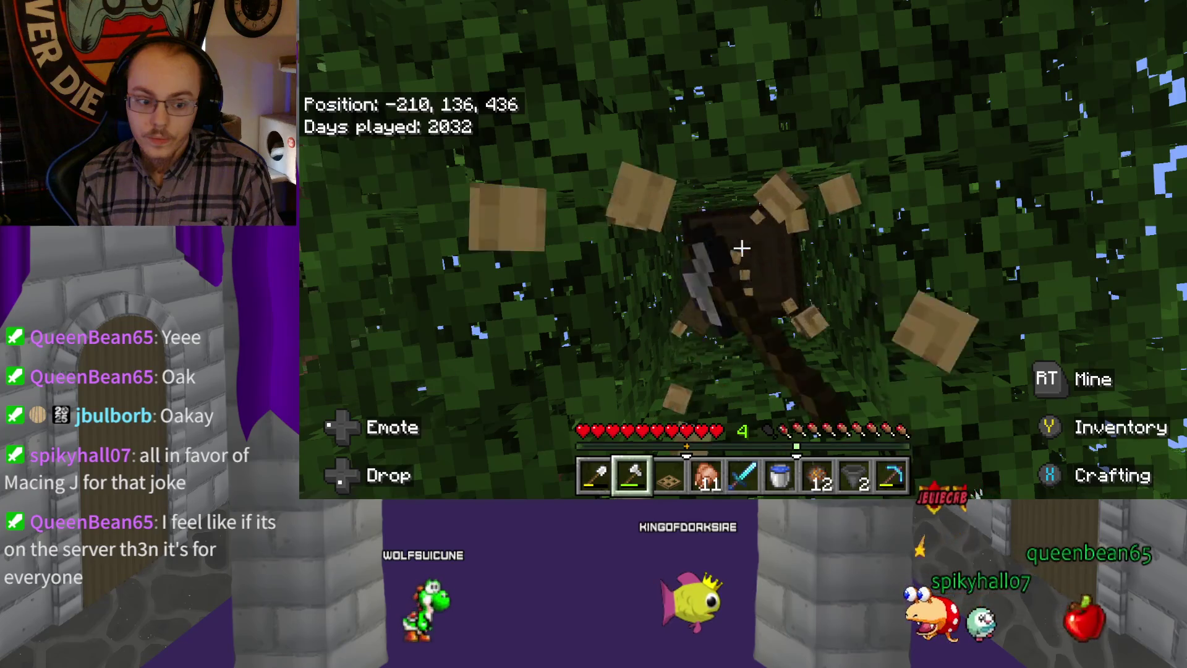
pyautogui.click(742, 248)
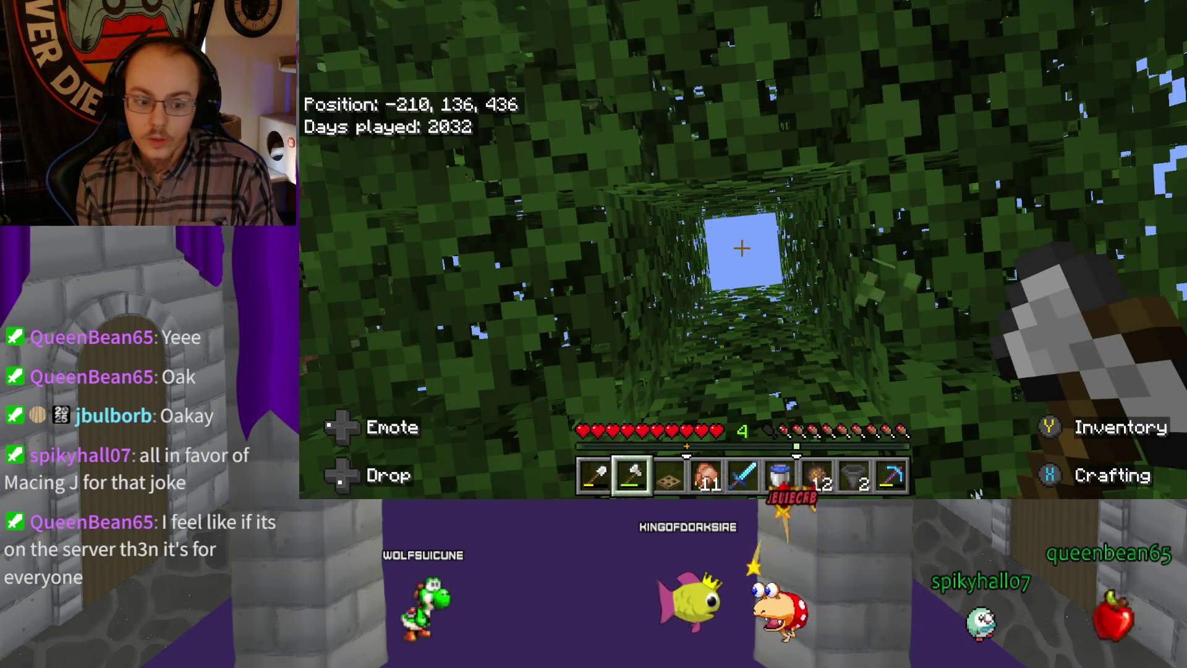
pyautogui.moveTo(742, 247)
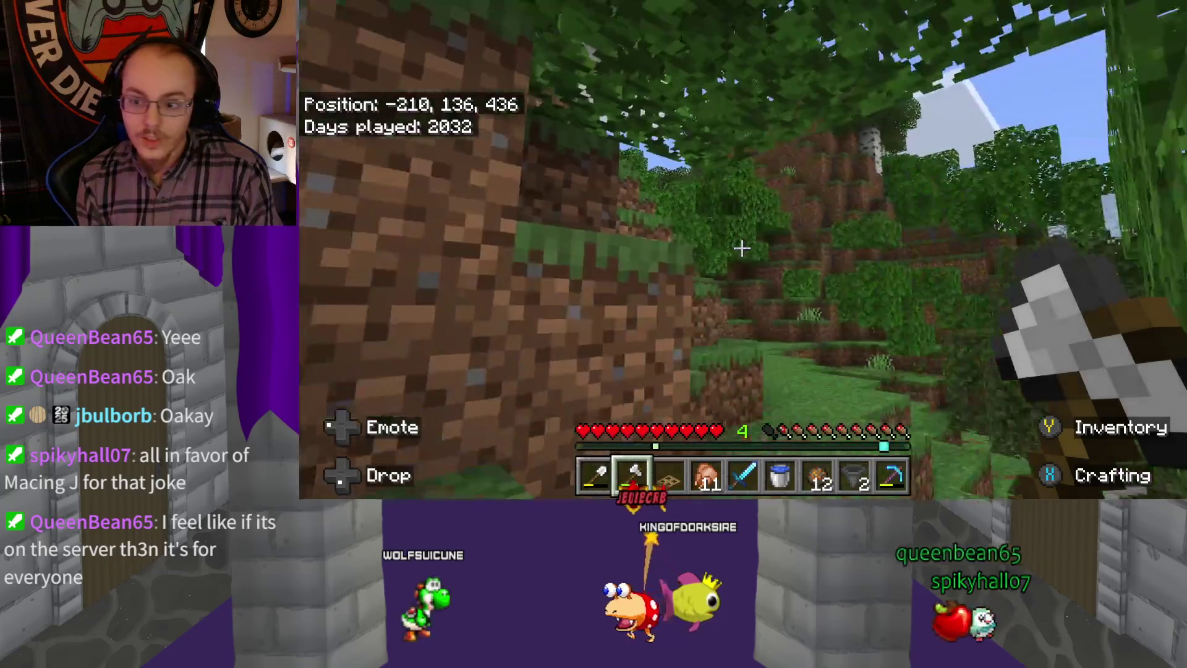
# Climb the forested hillside to the next oak and chop its log
pyautogui.press('w')
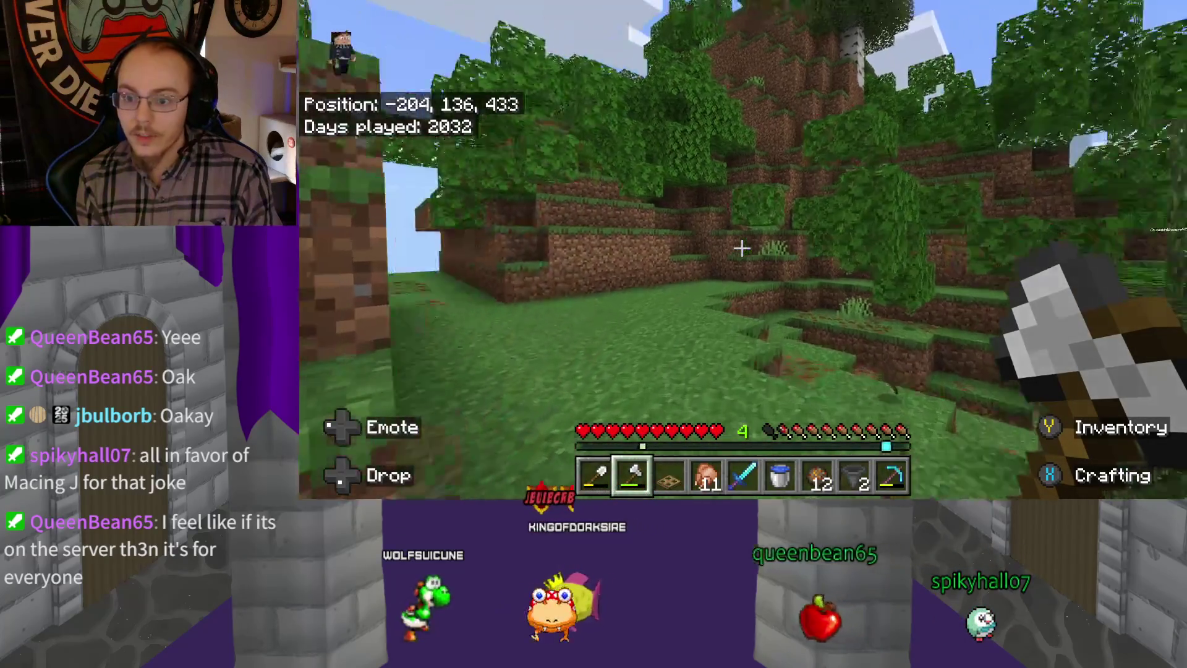
pyautogui.press('w')
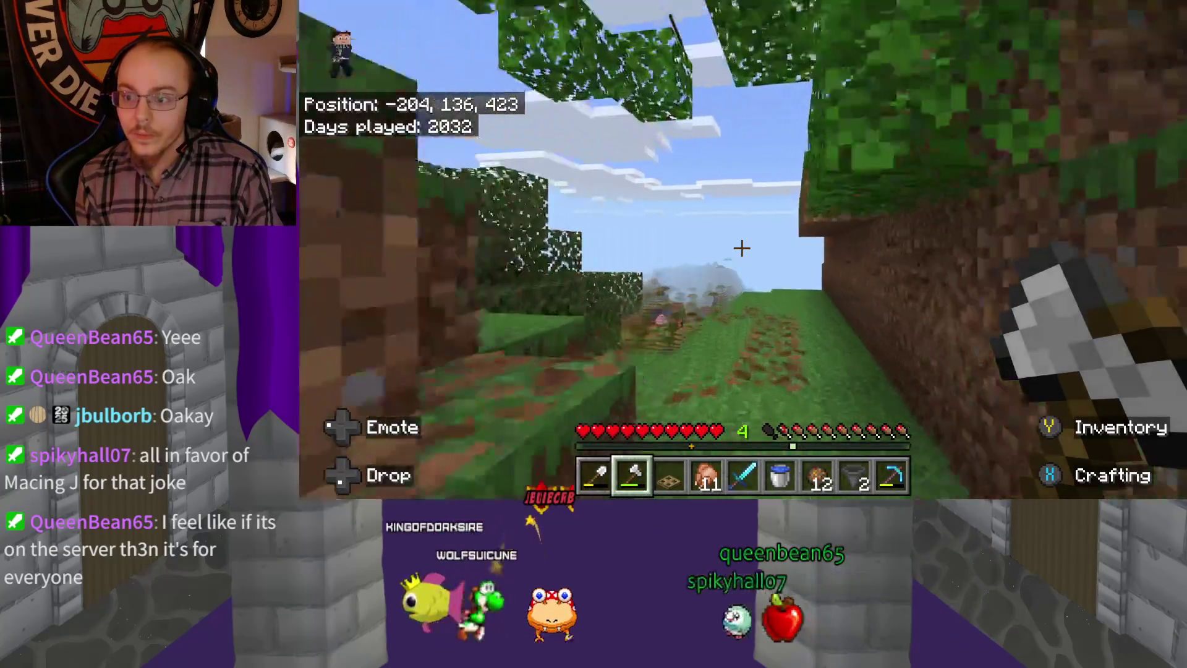
pyautogui.press('w')
pyautogui.press('w')
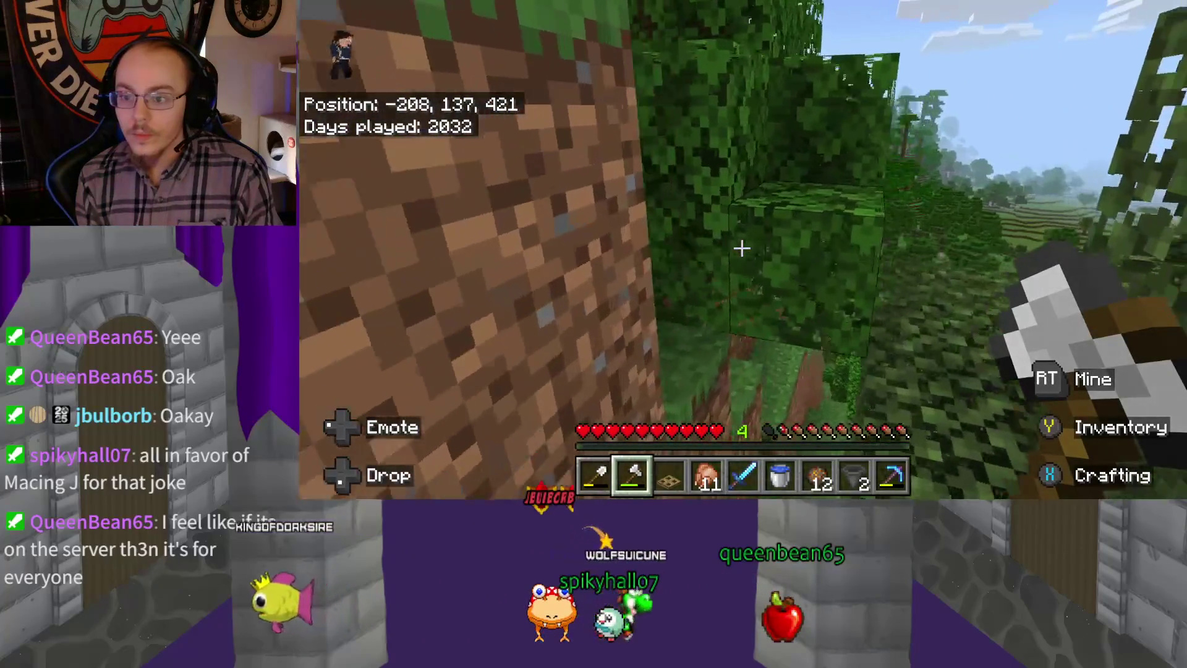
pyautogui.press('w')
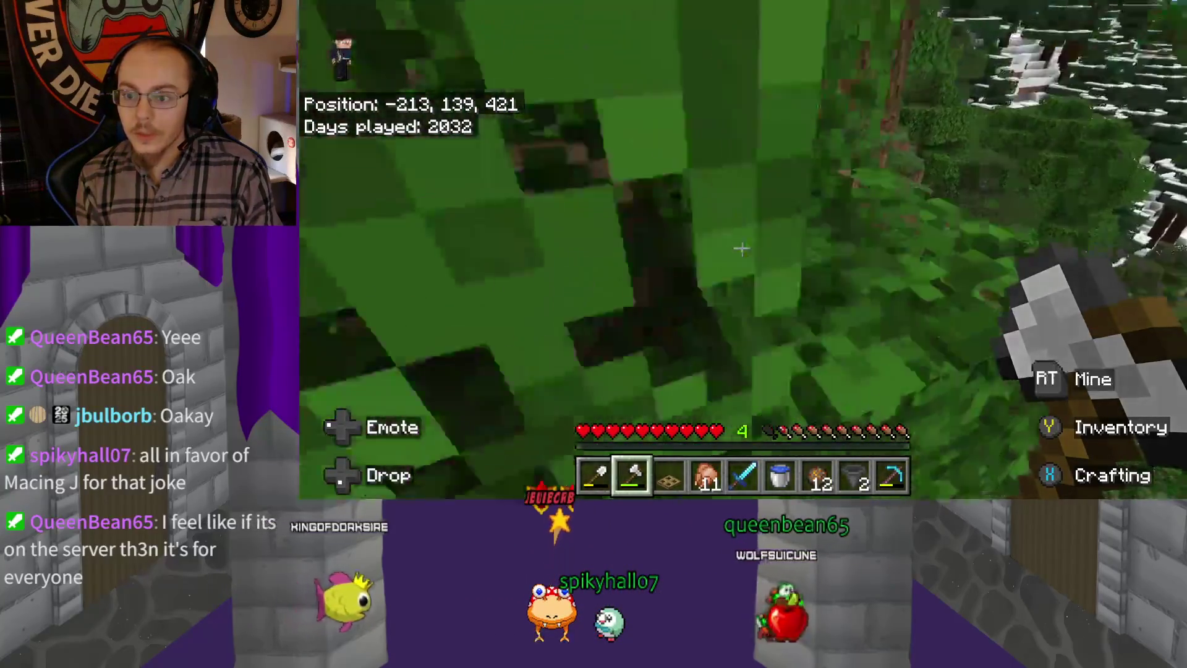
pyautogui.press('w')
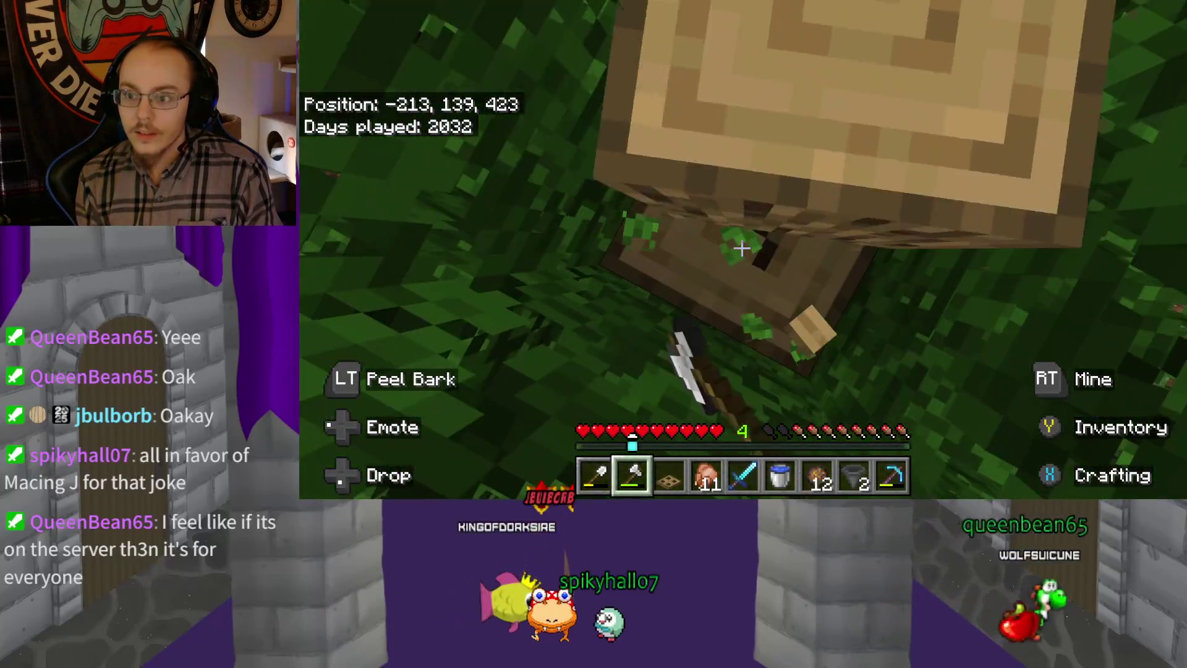
pyautogui.click(742, 247)
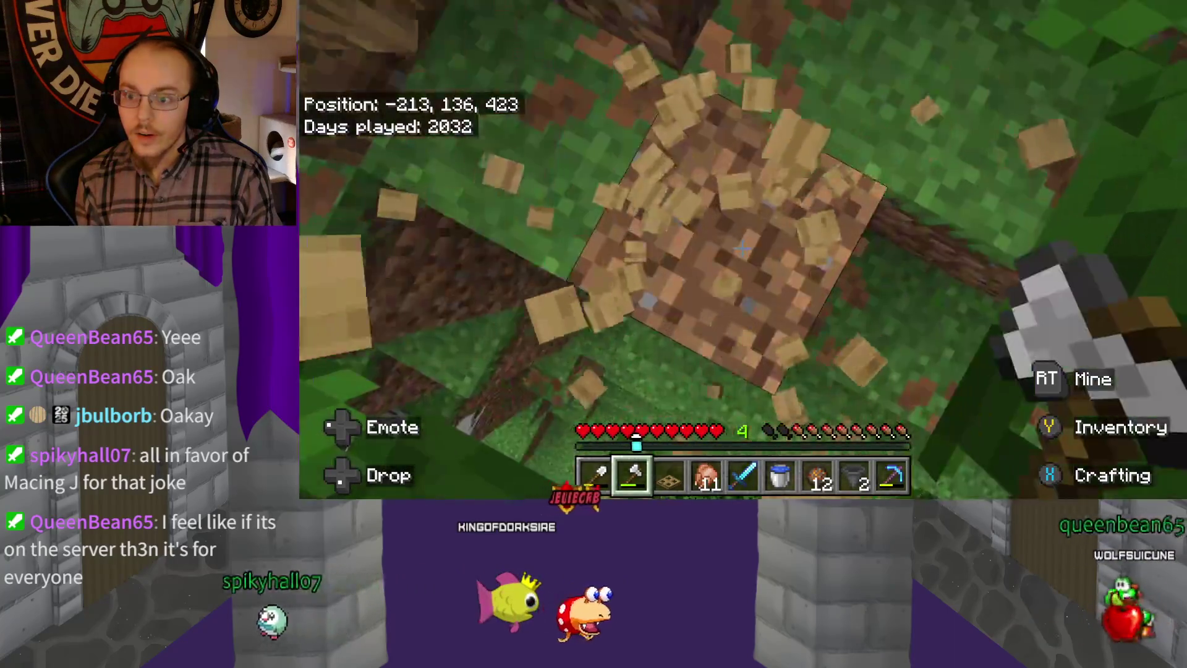
# Cross the narrow grassy trench and climb out to a birch tree
pyautogui.press('w')
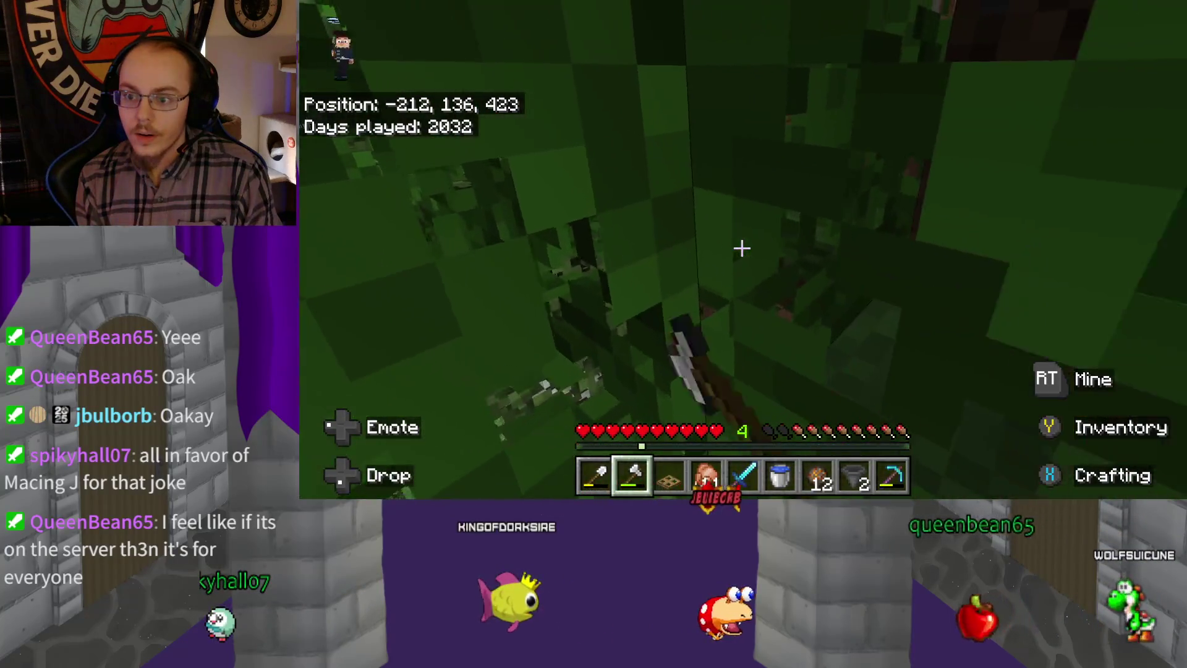
pyautogui.press('w')
pyautogui.press('w')
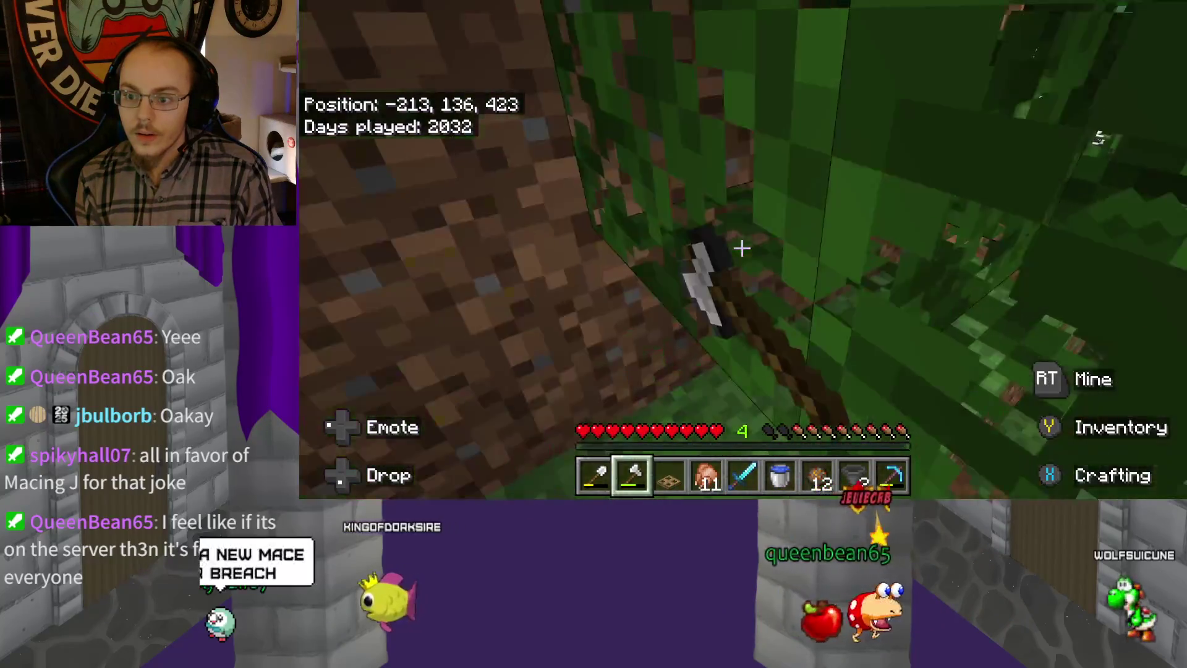
pyautogui.press('w')
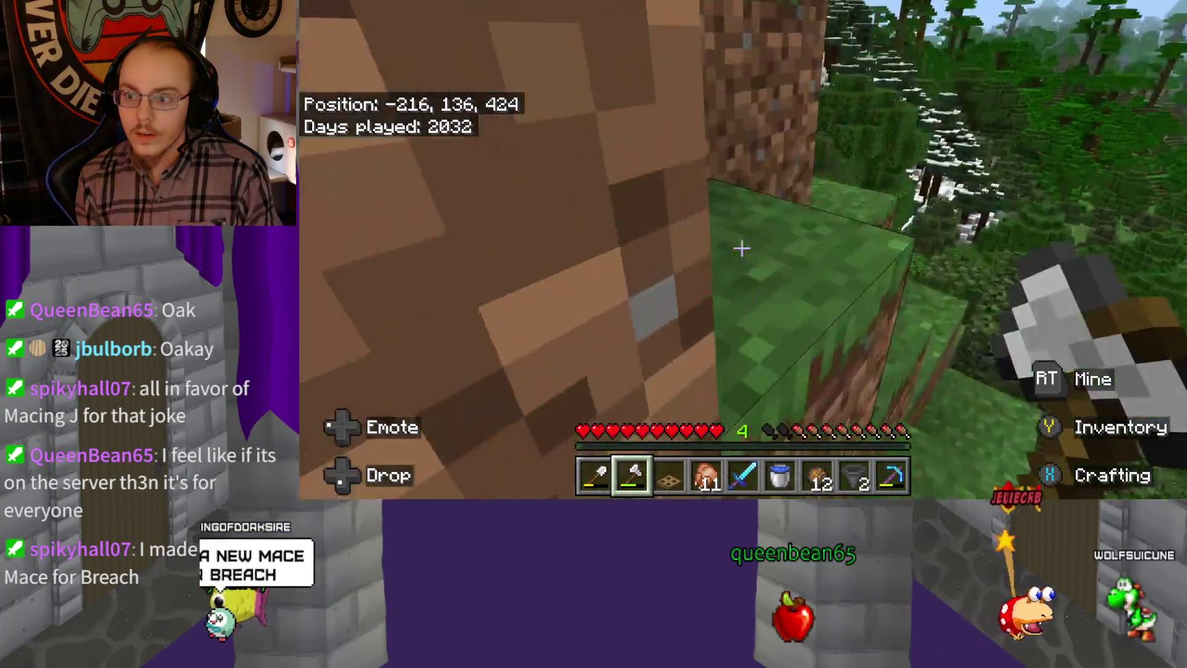
pyautogui.press('w')
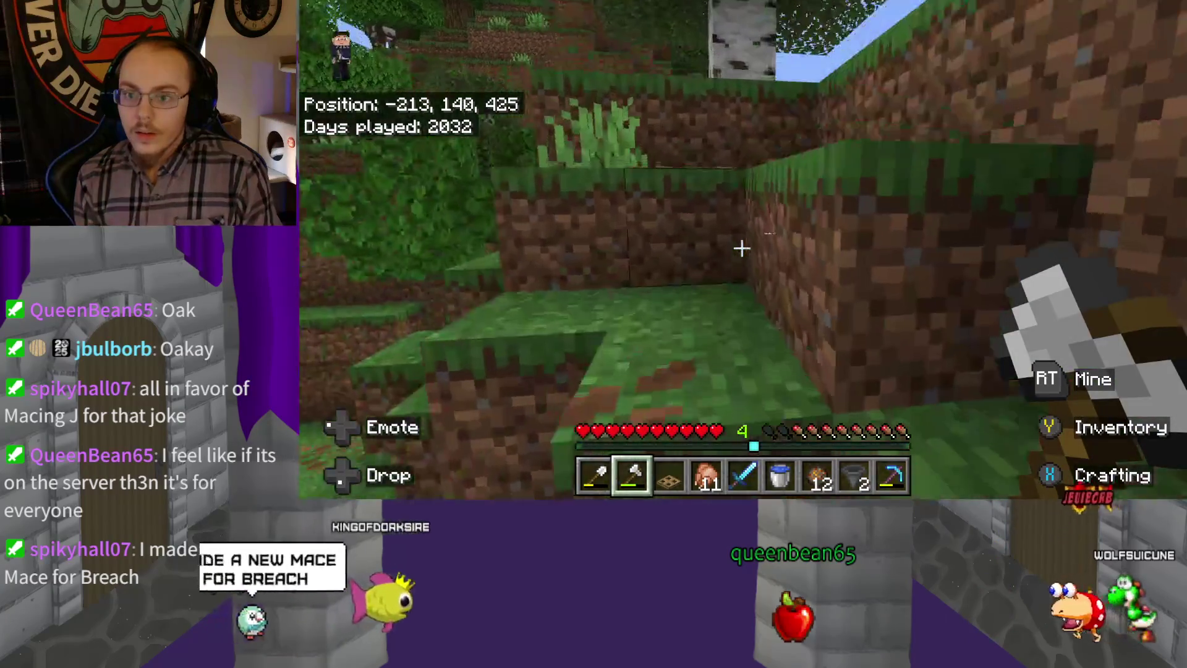
pyautogui.press('w')
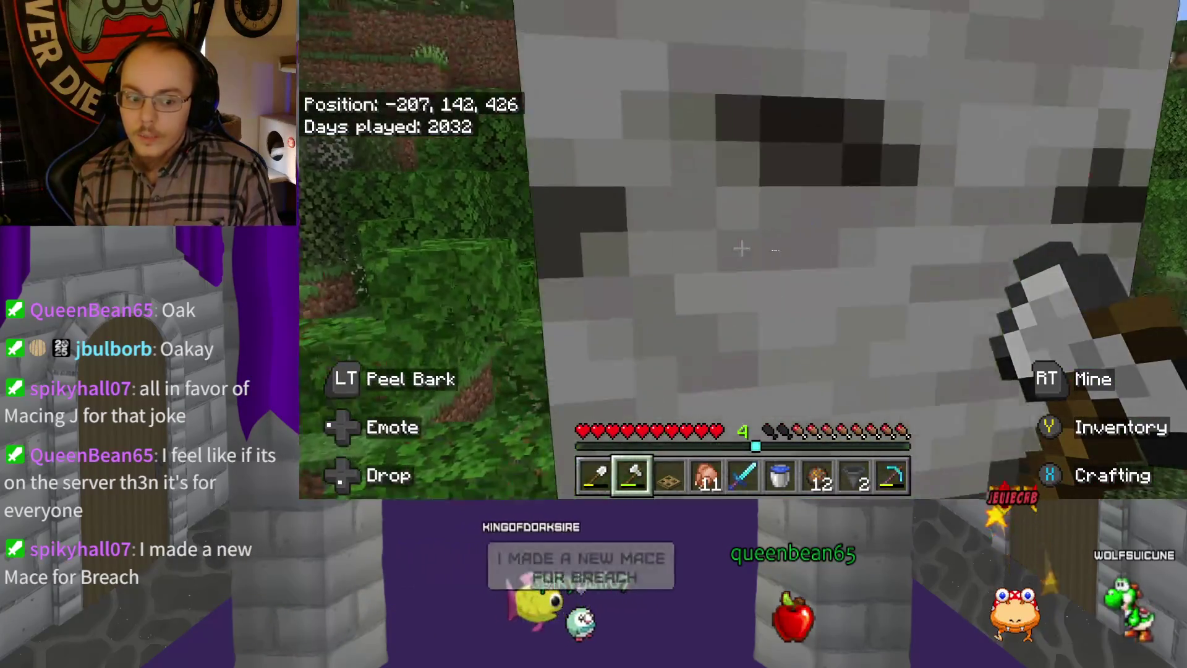
pyautogui.press('w')
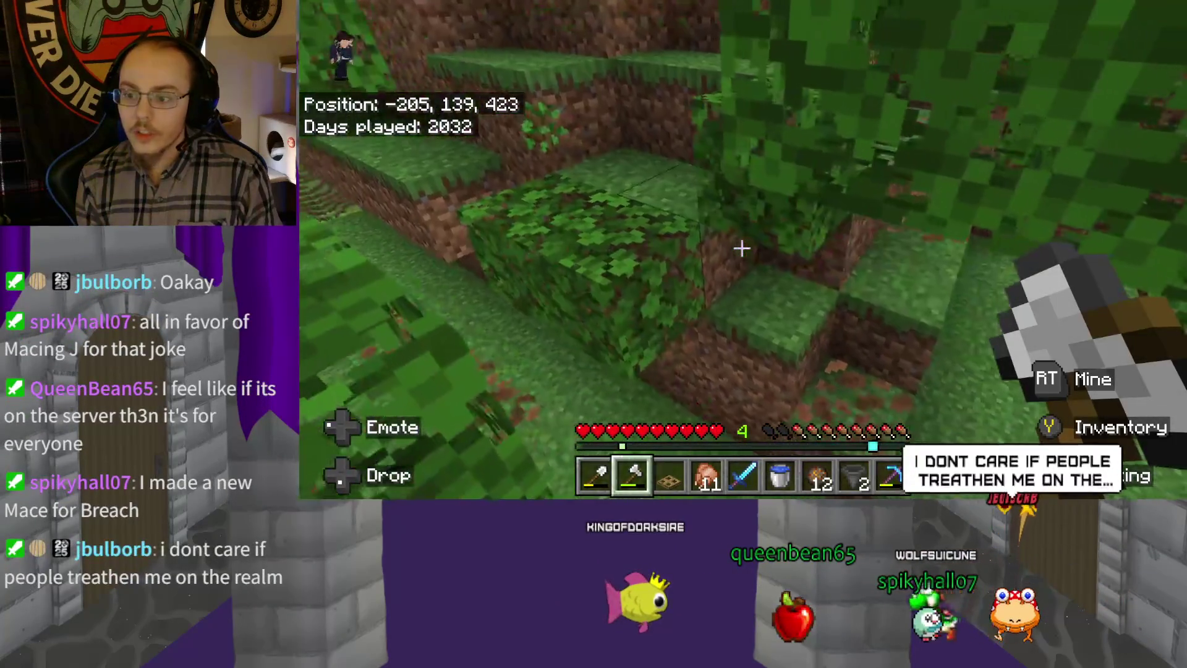
# Walk on through the birch trees toward the tree-covered hillside near -197, 138, 422
pyautogui.press('w')
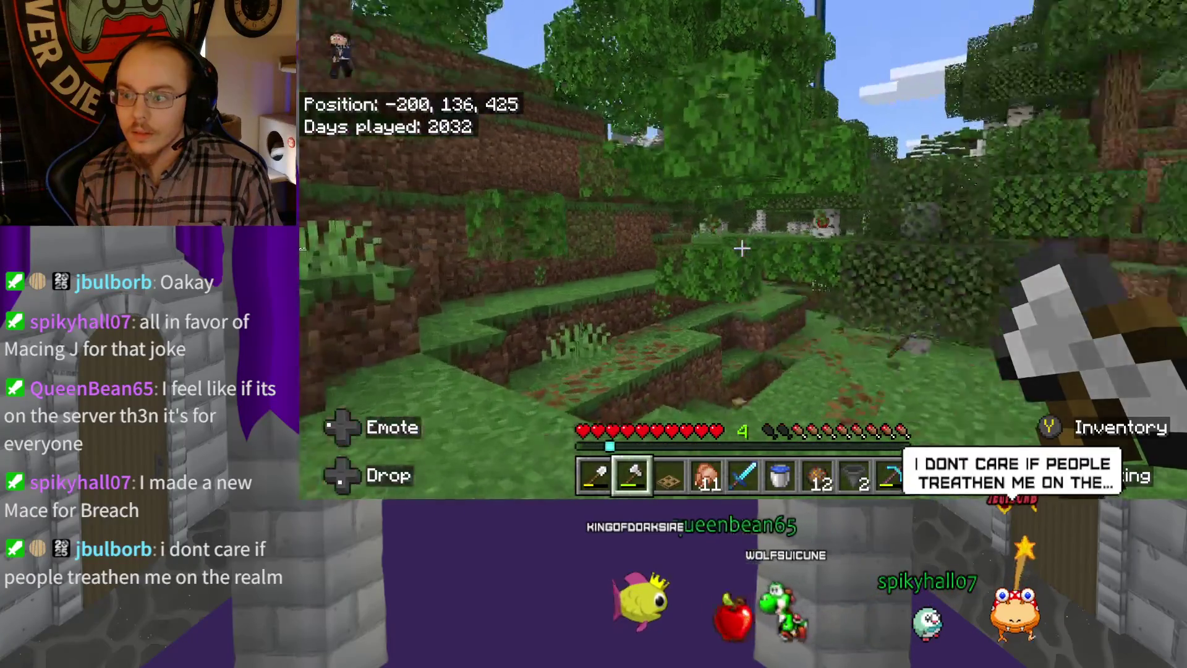
pyautogui.press('w')
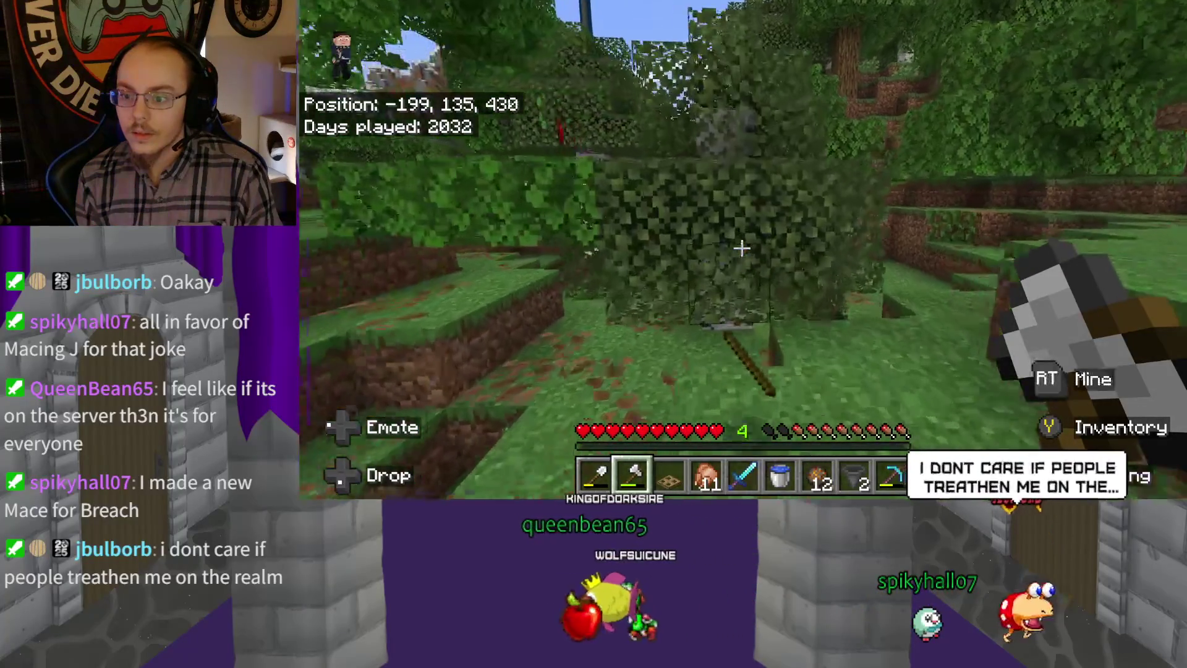
pyautogui.press('w')
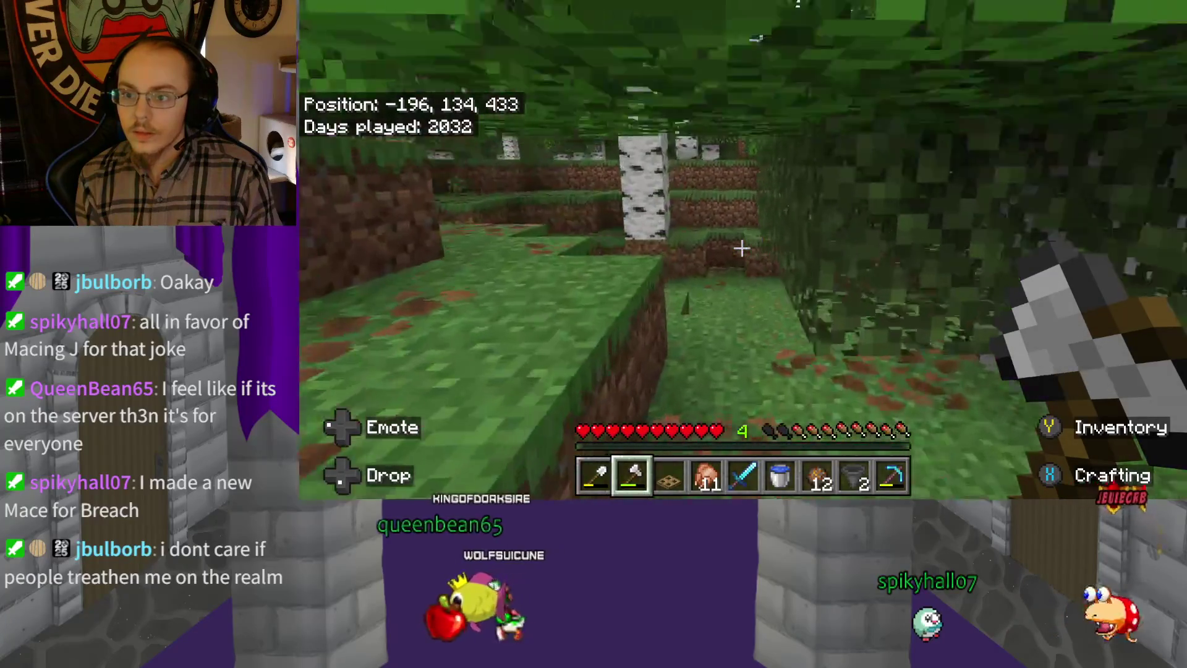
pyautogui.press('w')
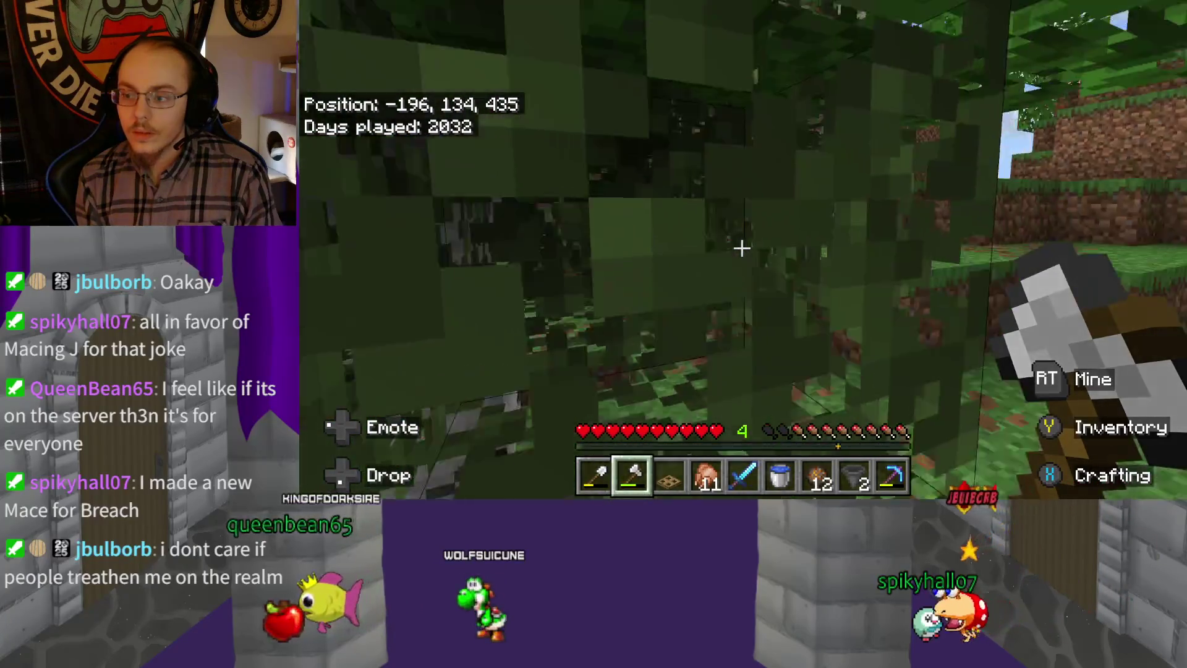
pyautogui.press('w')
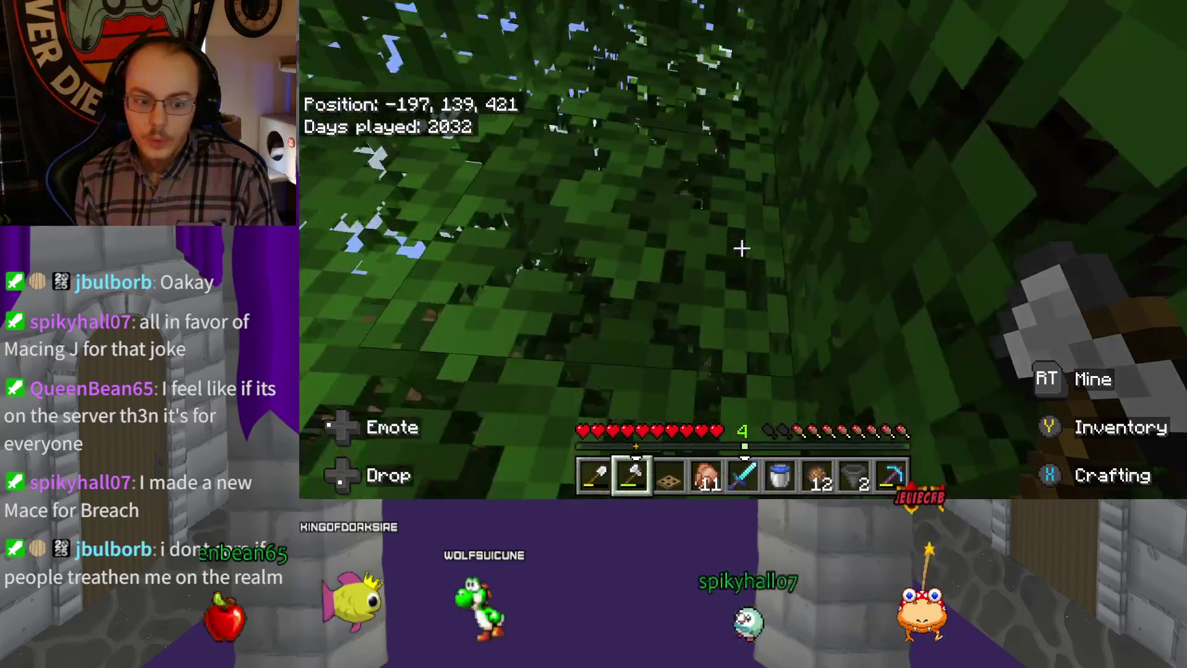
pyautogui.moveTo(742, 248)
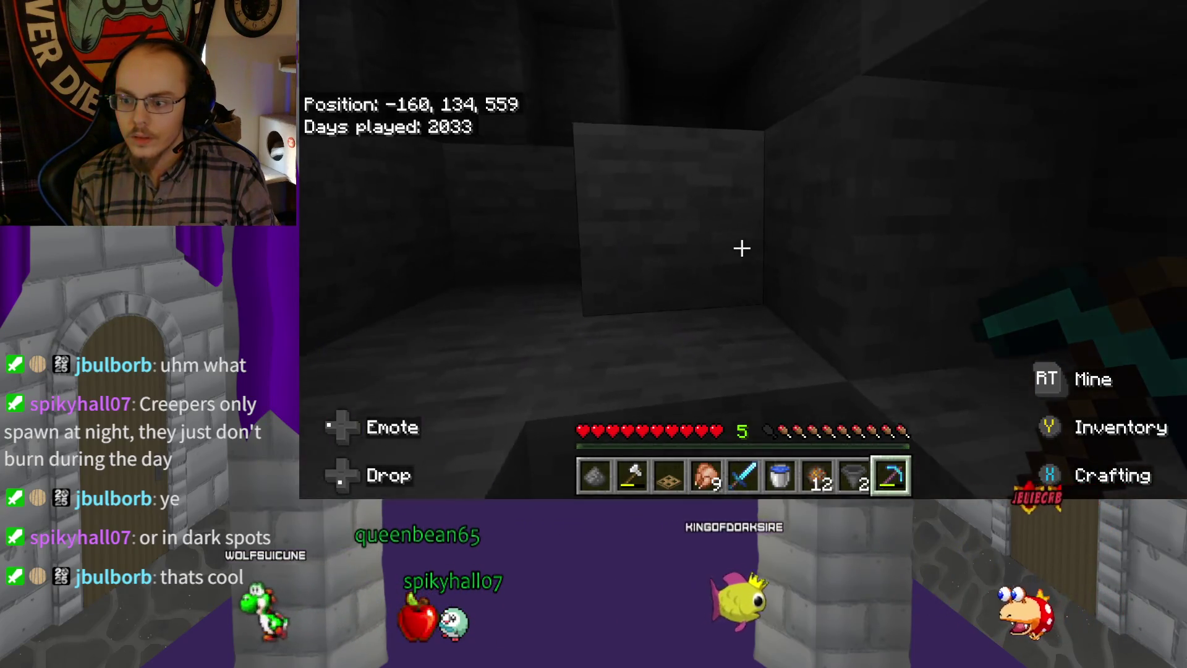
# Check the inventory for the 6 mined stone blocks, then close it and resume play
pyautogui.press('e')
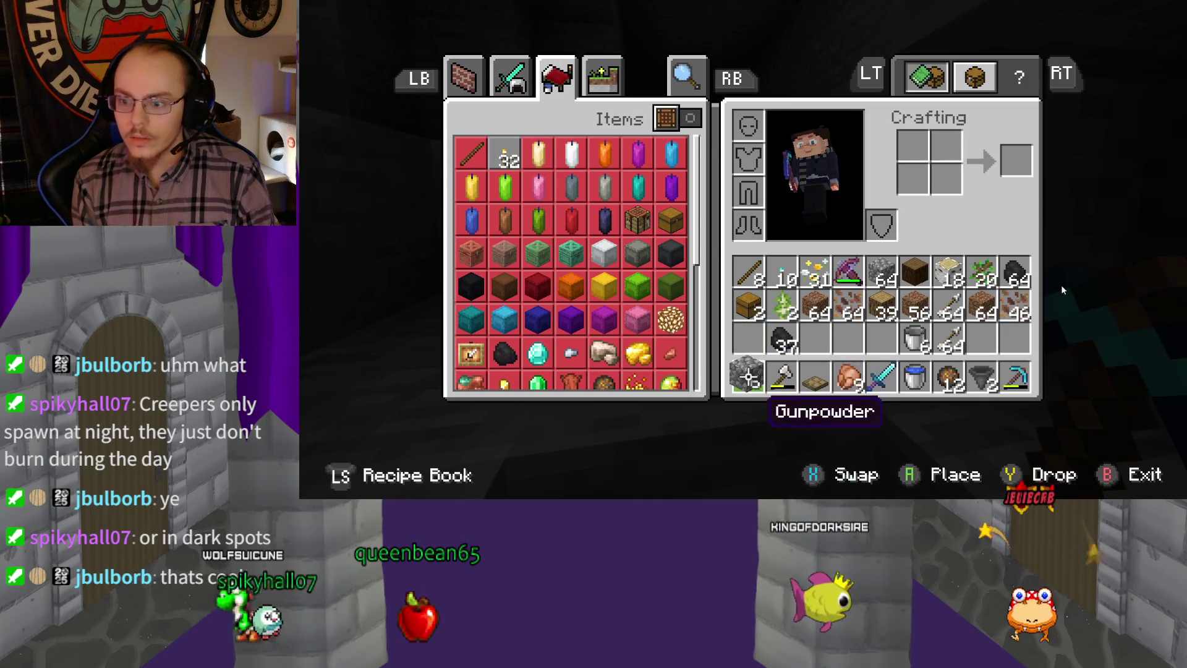
pyautogui.press('e')
pyautogui.scroll(3, 742, 248)
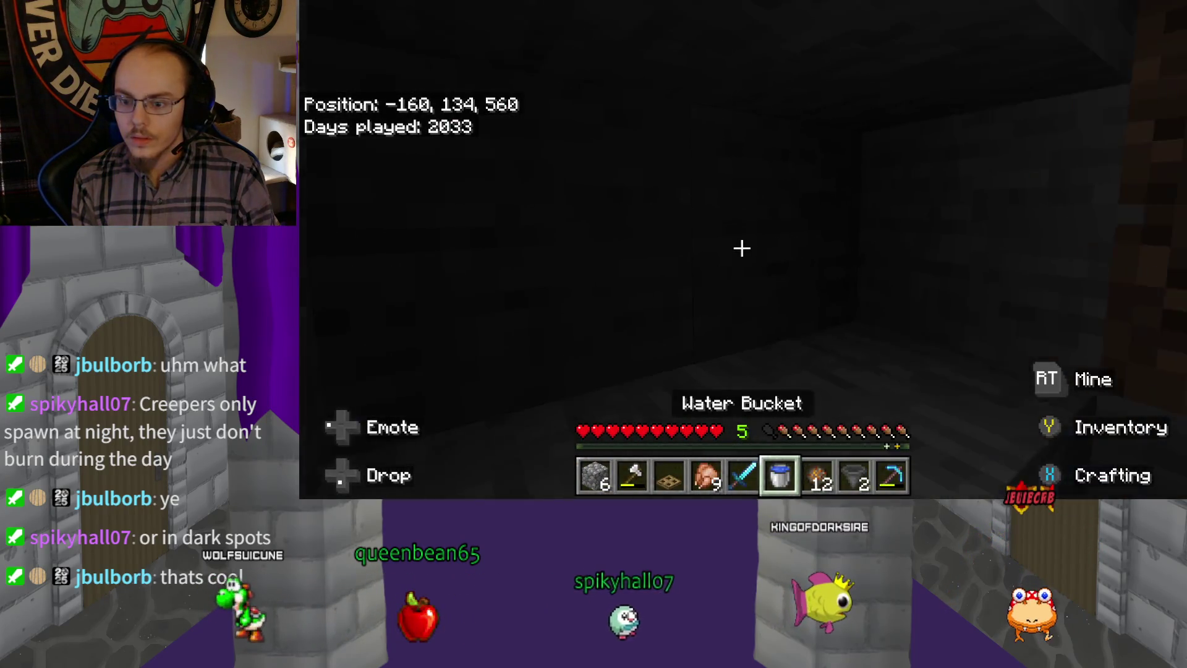
# Equip the diamond pickaxe and walk deeper into the dark tunnel
pyautogui.scroll(5, 742, 248)
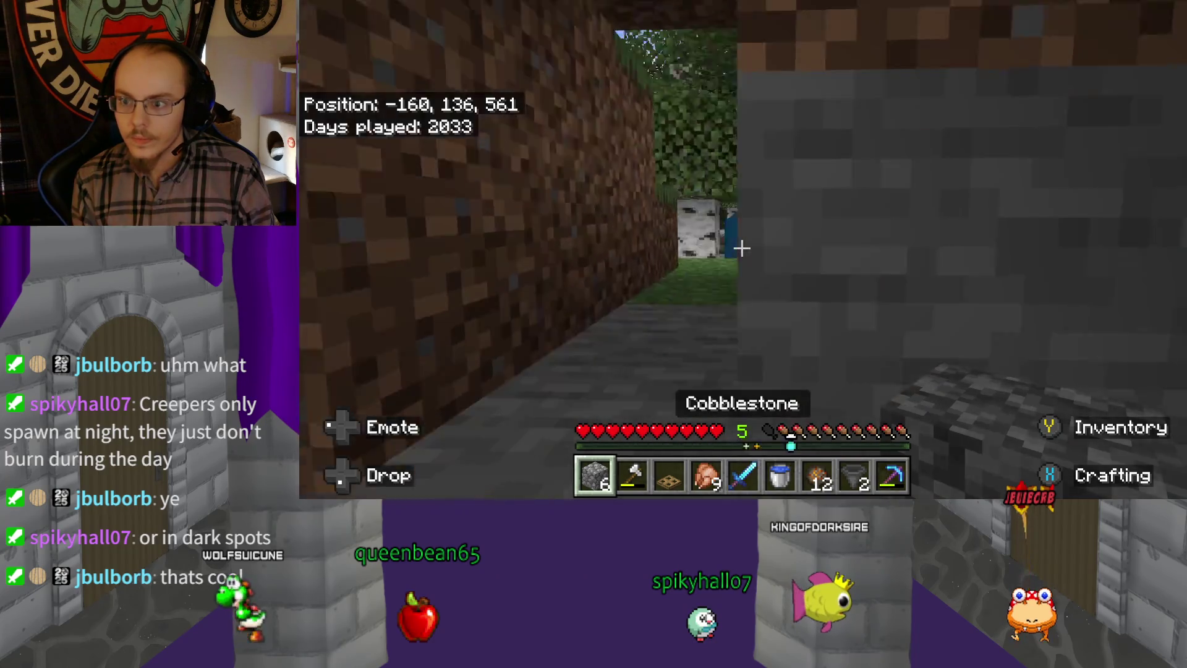
pyautogui.press('w')
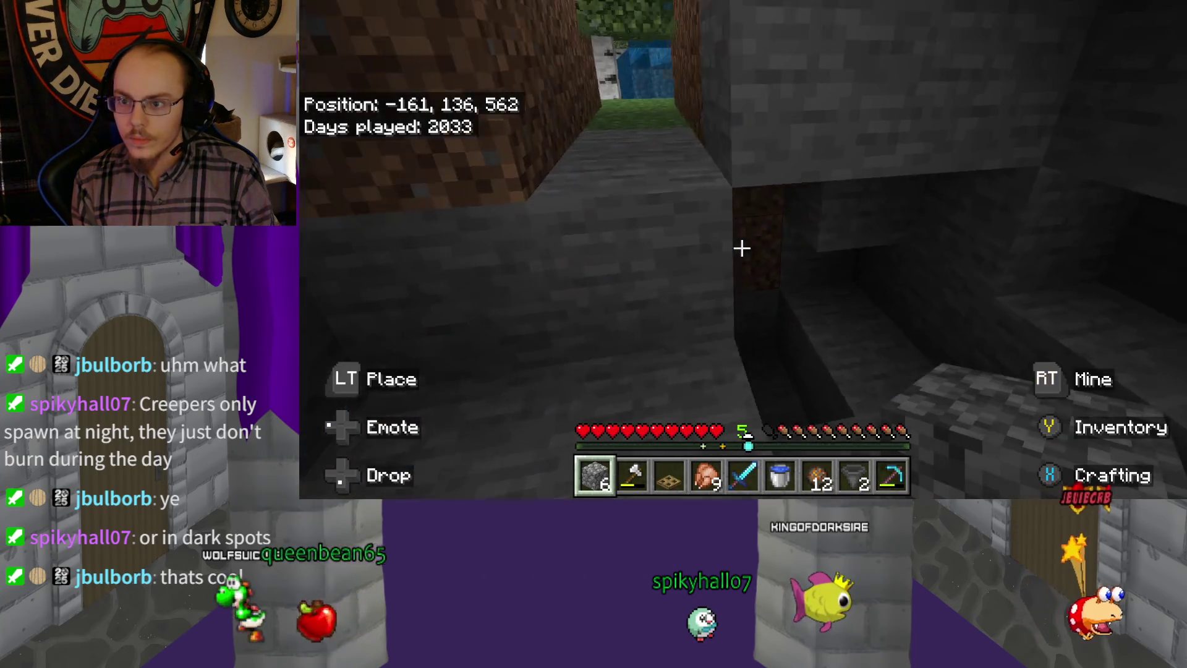
pyautogui.press('w')
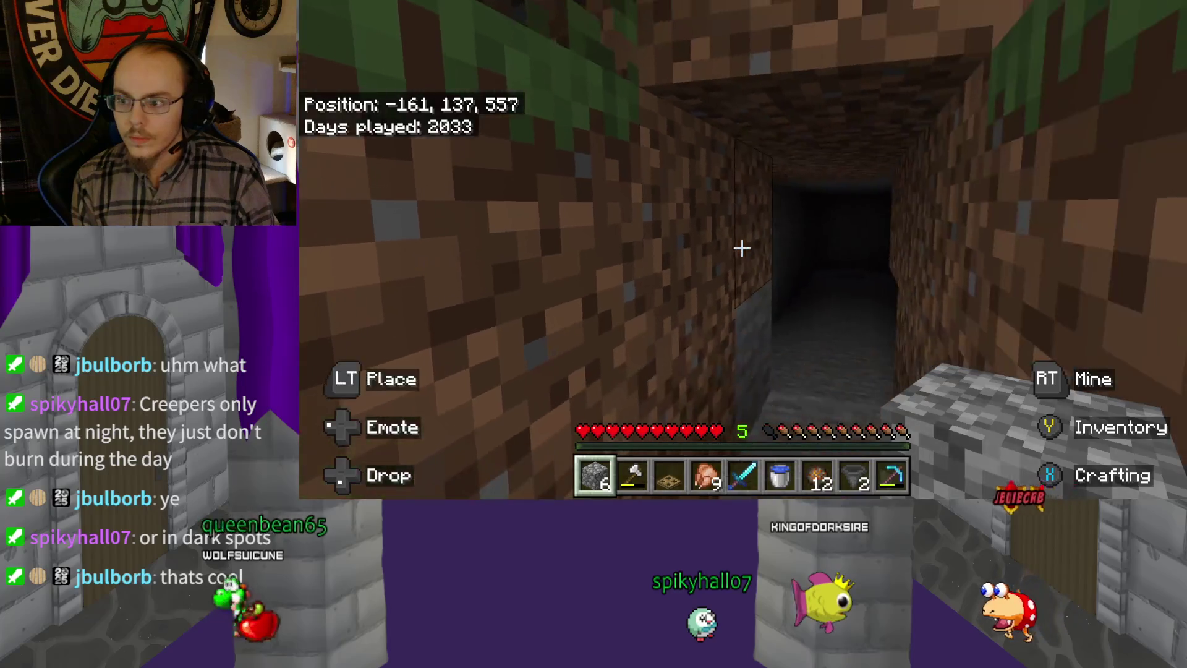
pyautogui.press('w')
pyautogui.scroll(1, 742, 248)
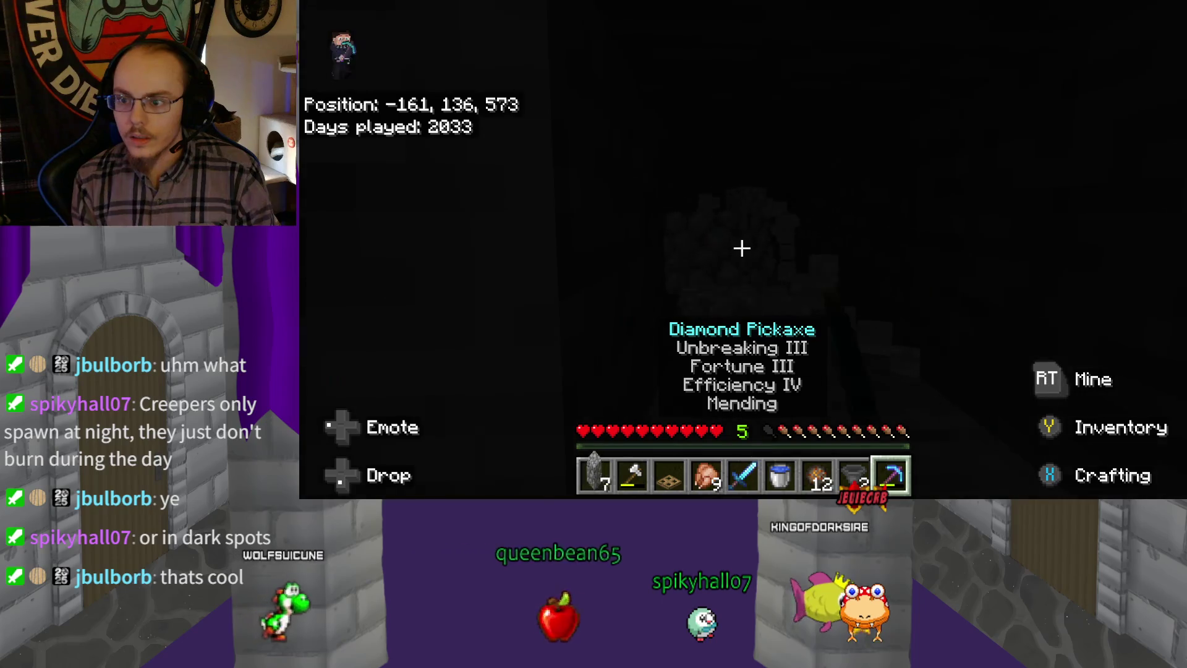
# Mine several blocks forward, reaching 15 cobblestone, then turn back holding cobblestone
pyautogui.press('w')
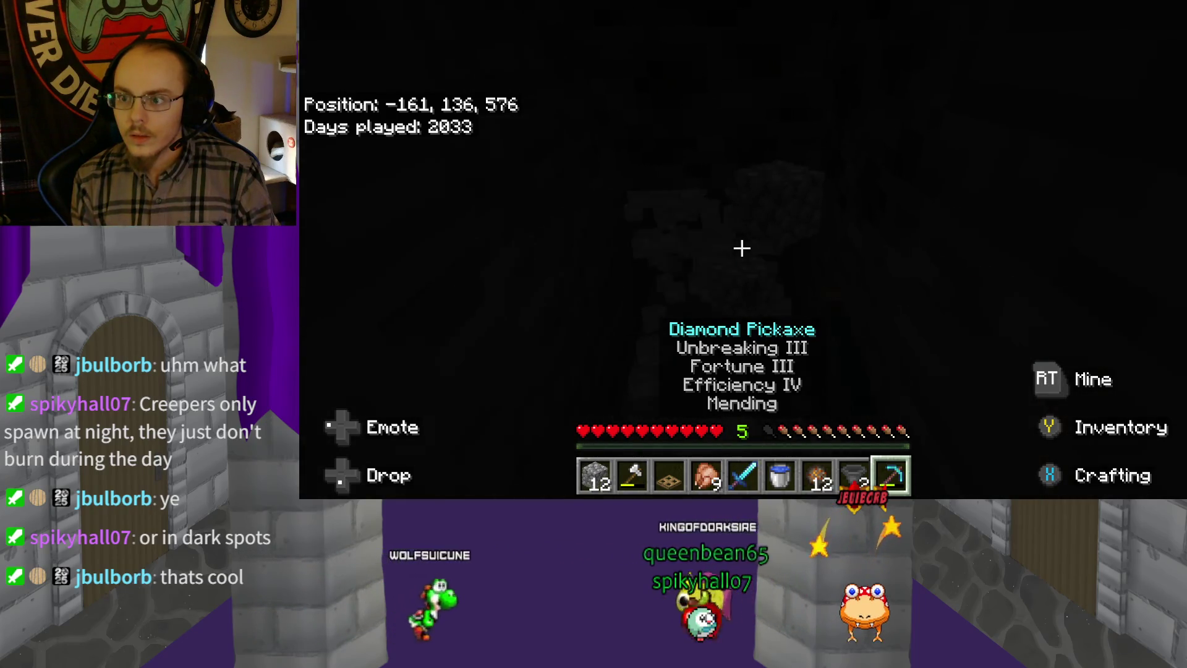
pyautogui.press('w')
pyautogui.click(742, 248)
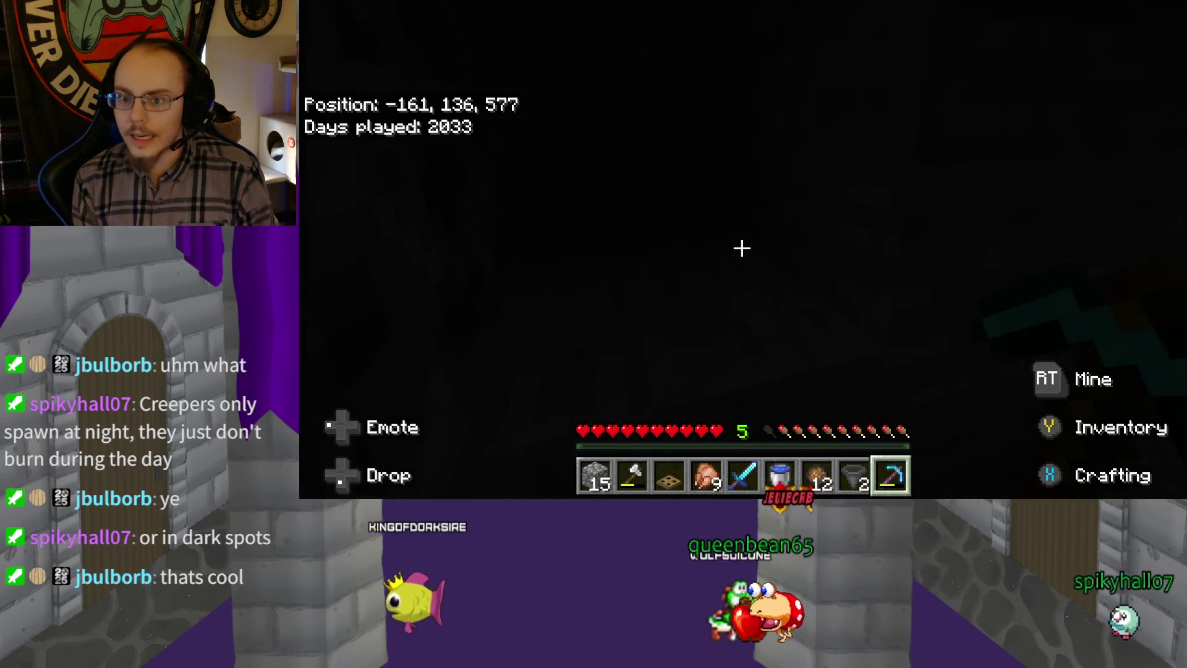
pyautogui.press('w')
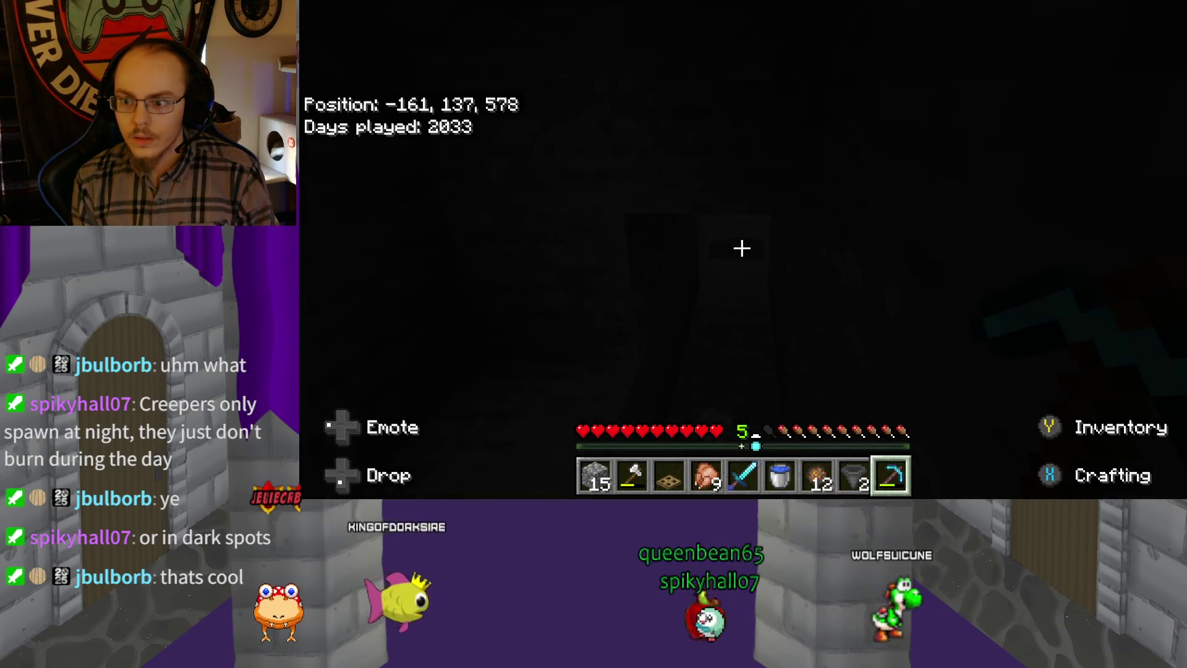
pyautogui.press('w')
pyautogui.press('w')
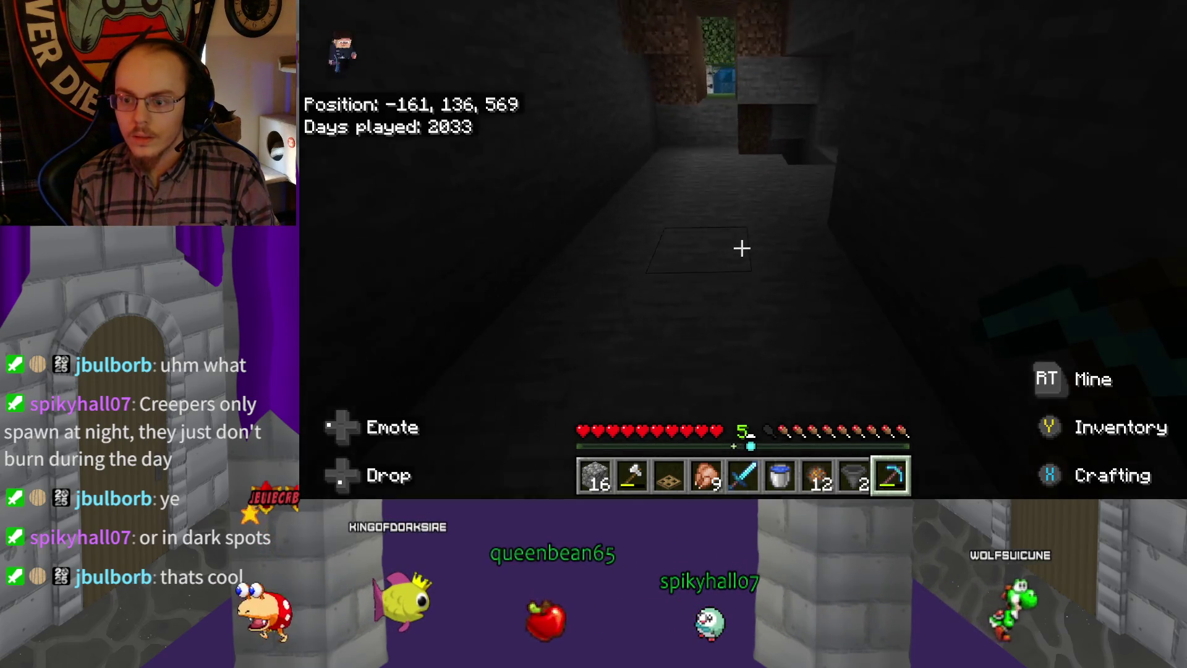
pyautogui.press('1')
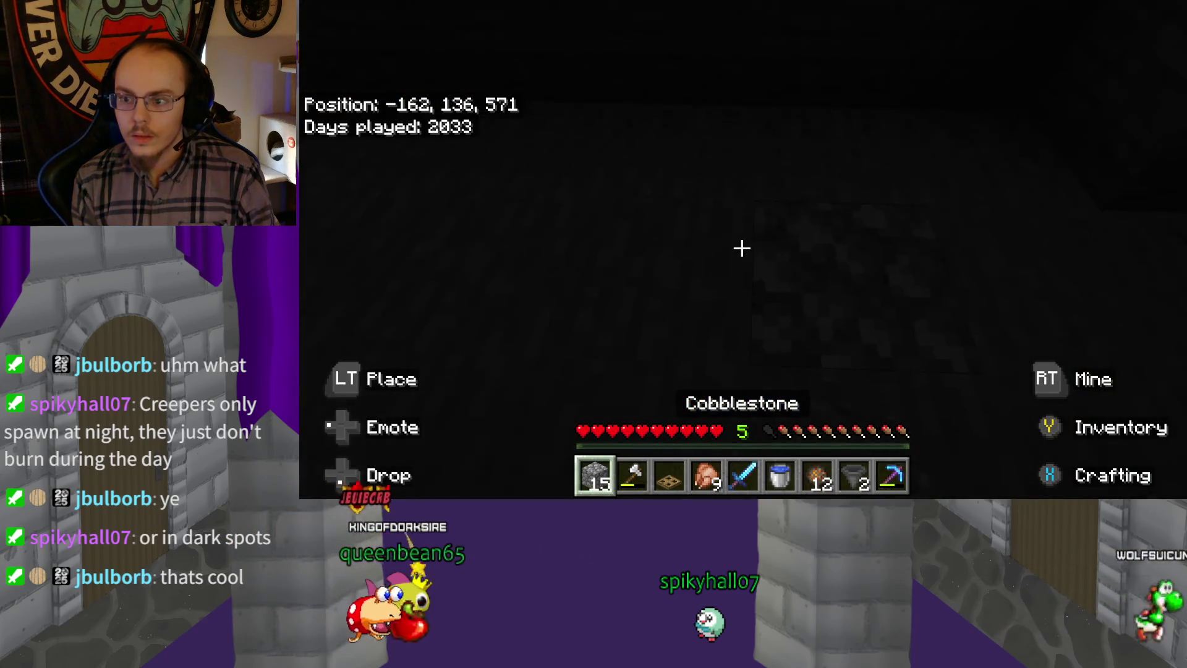
# Leave the tunnel and walk through the birch grove up to the crafting table
pyautogui.press('w')
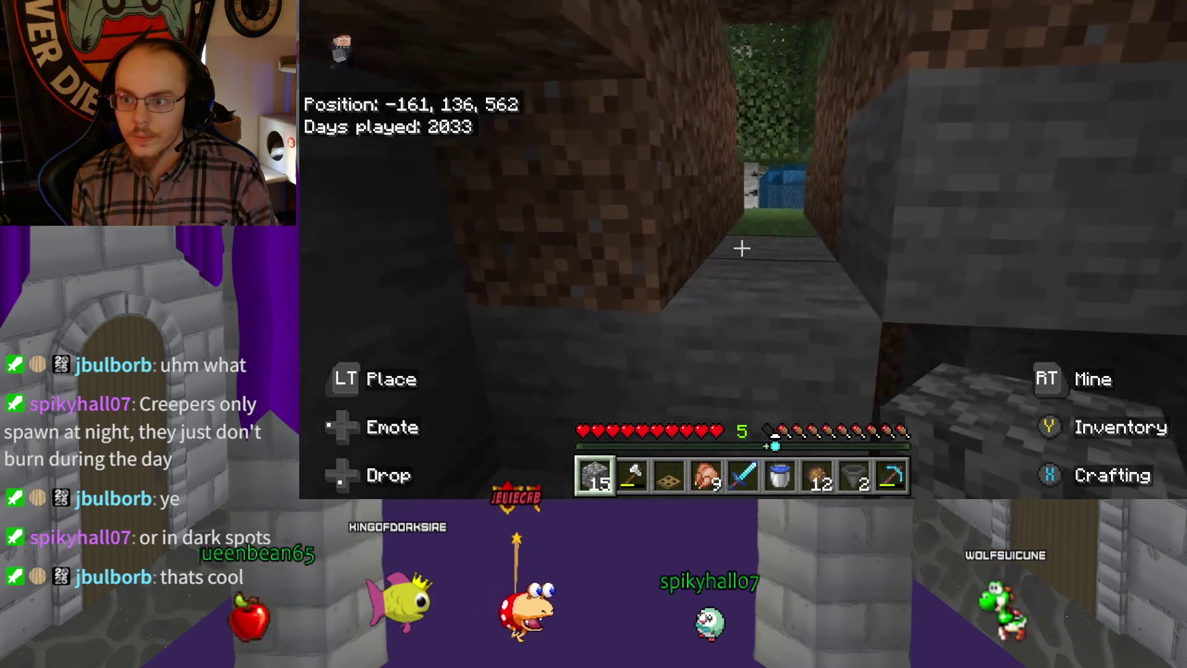
pyautogui.press('w')
pyautogui.press('w')
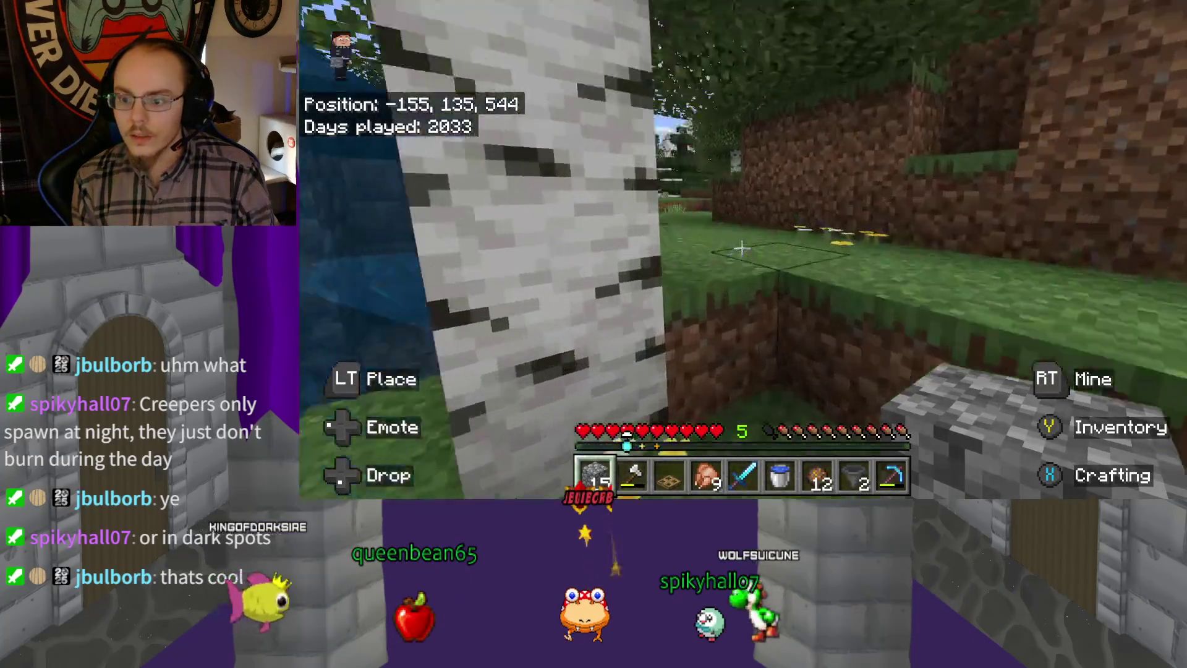
pyautogui.press('w')
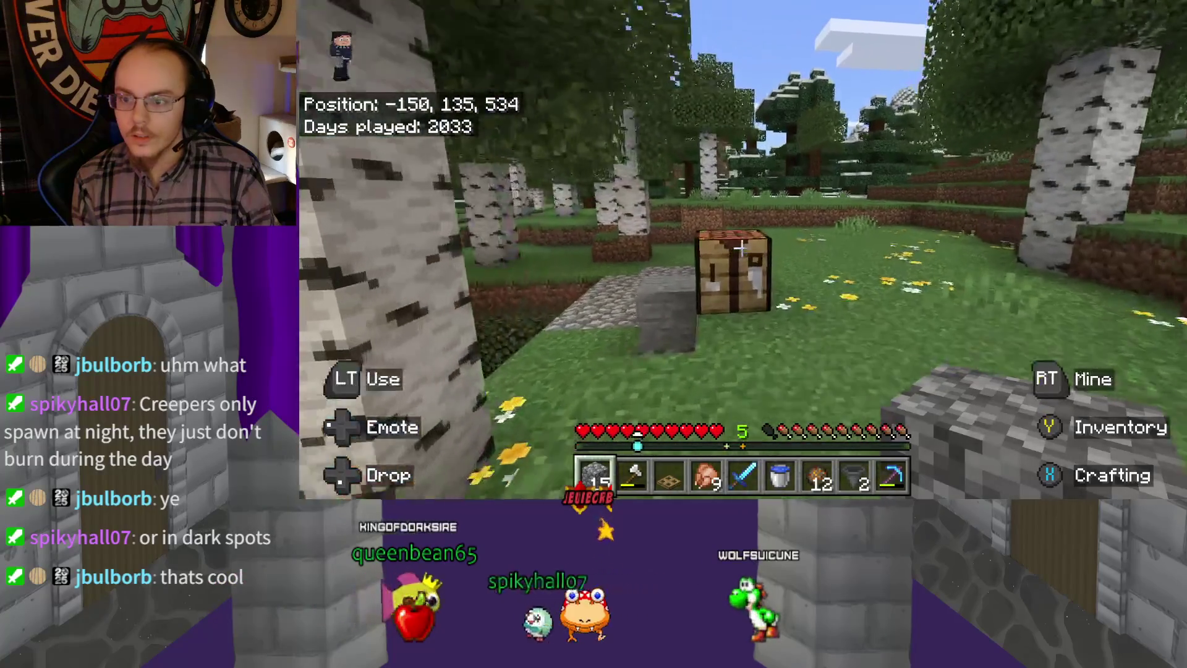
pyautogui.press('w')
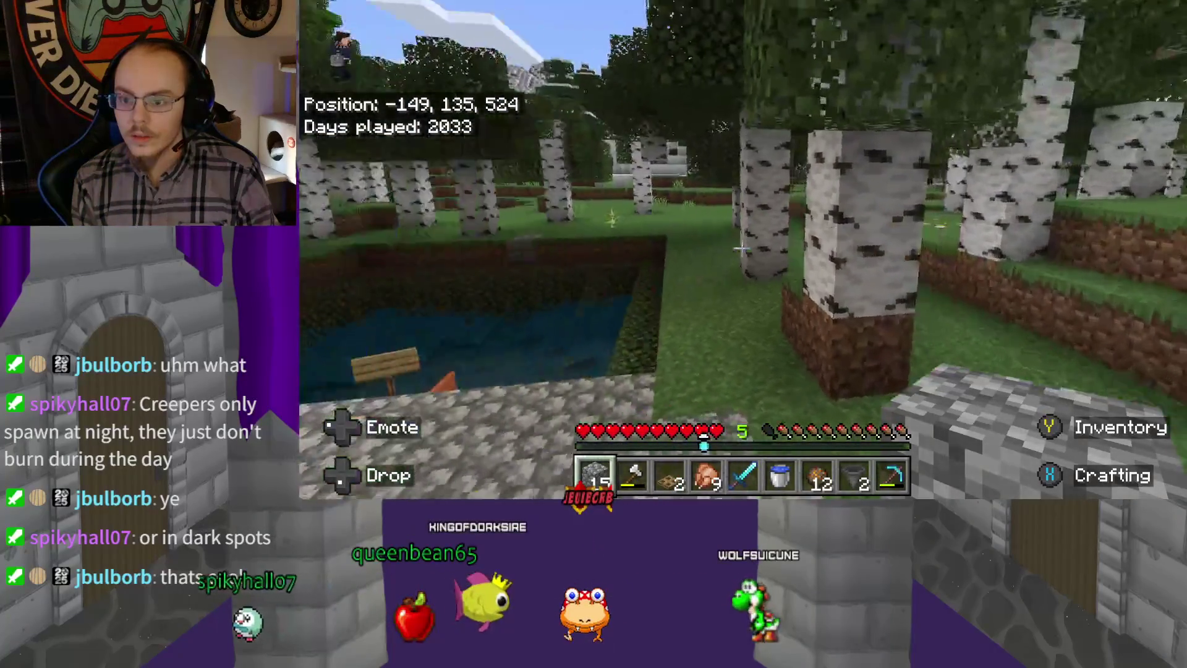
pyautogui.press('w')
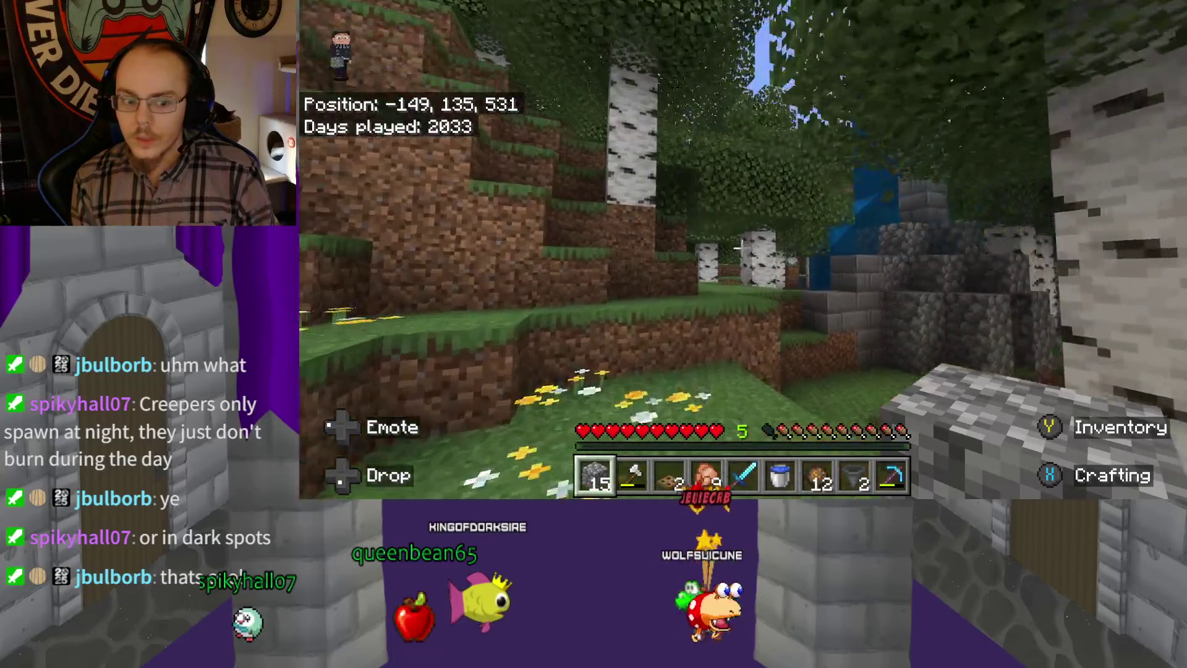
pyautogui.press('w')
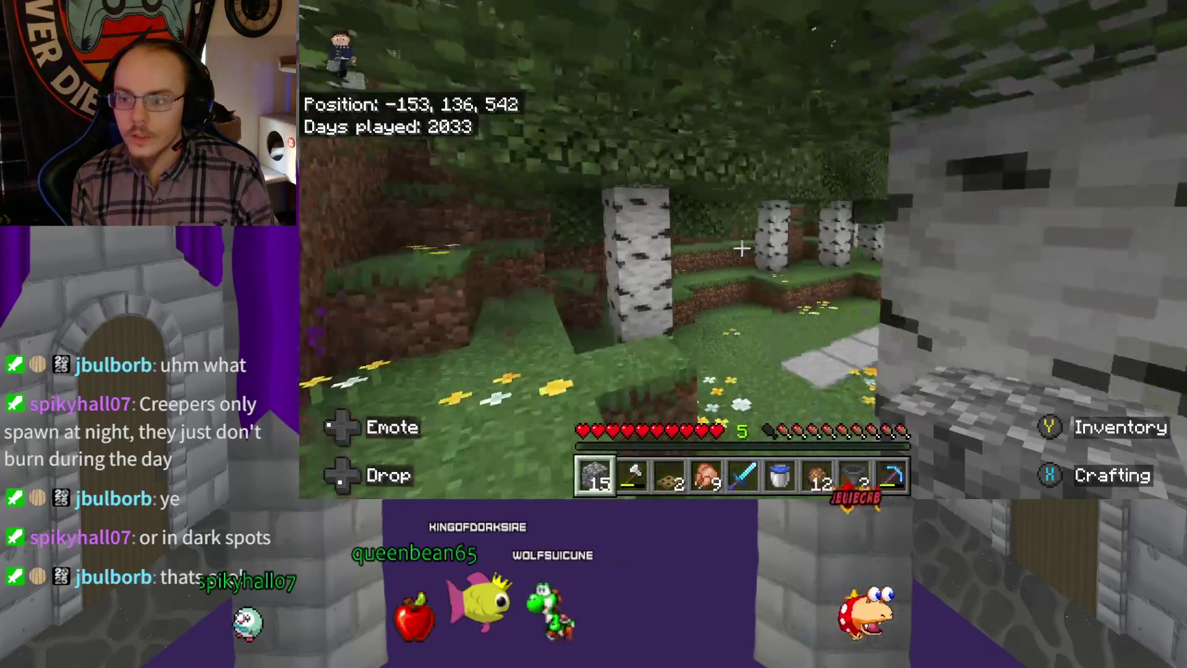
pyautogui.press('w')
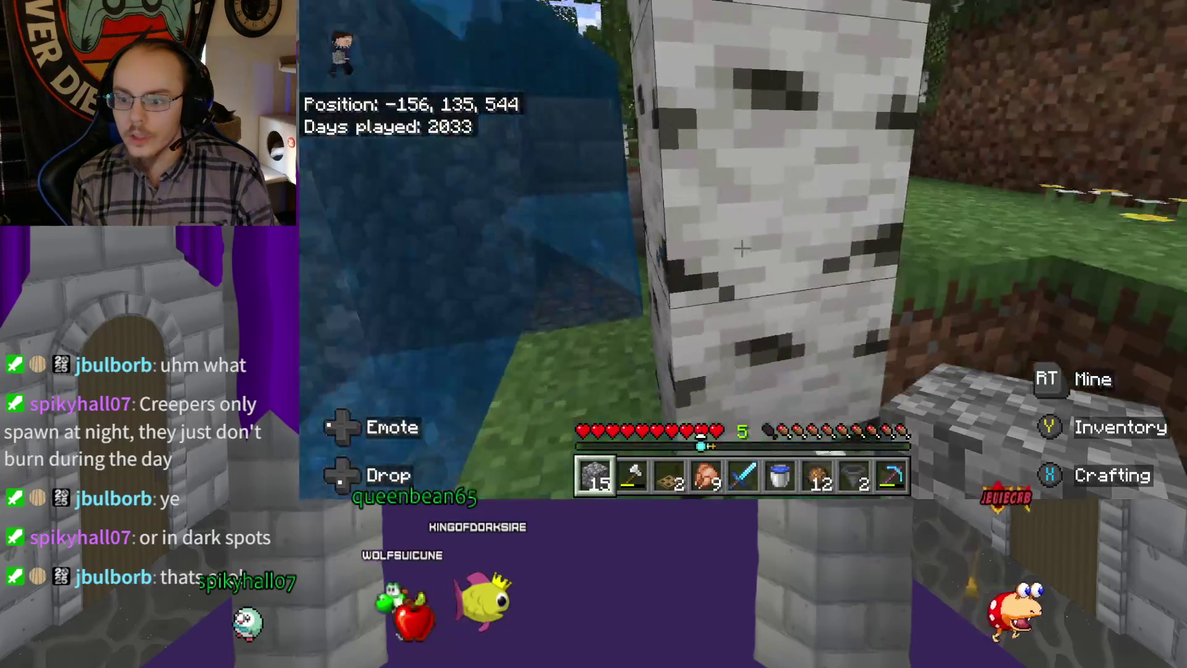
pyautogui.press('w')
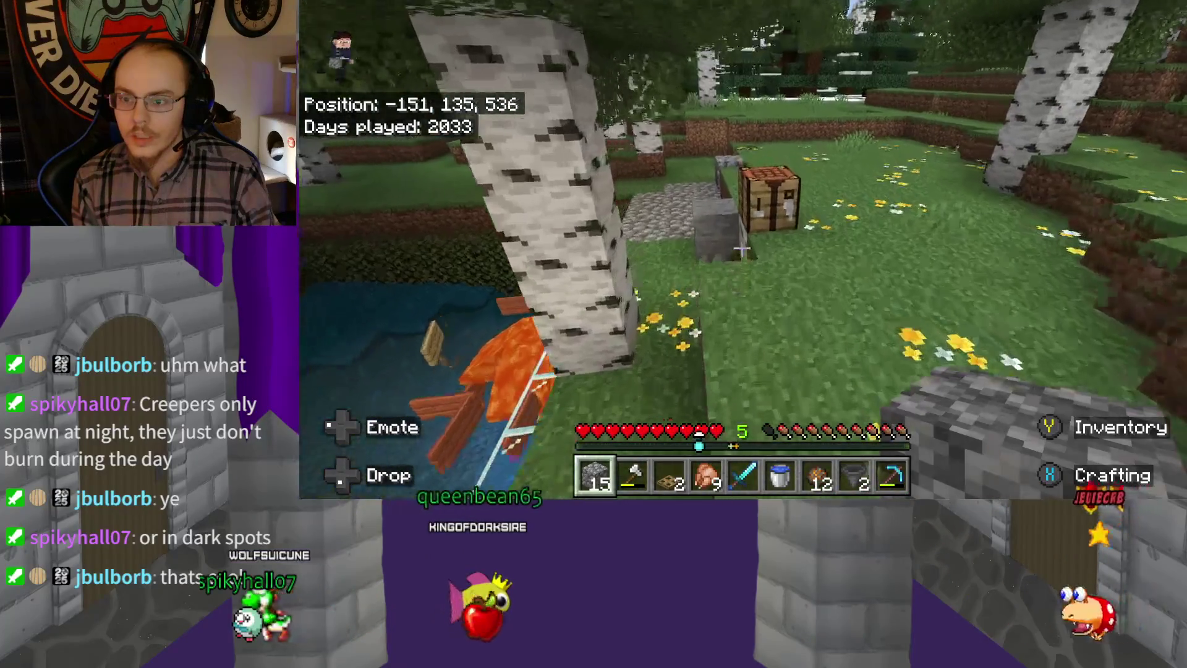
pyautogui.press('w')
pyautogui.press('w')
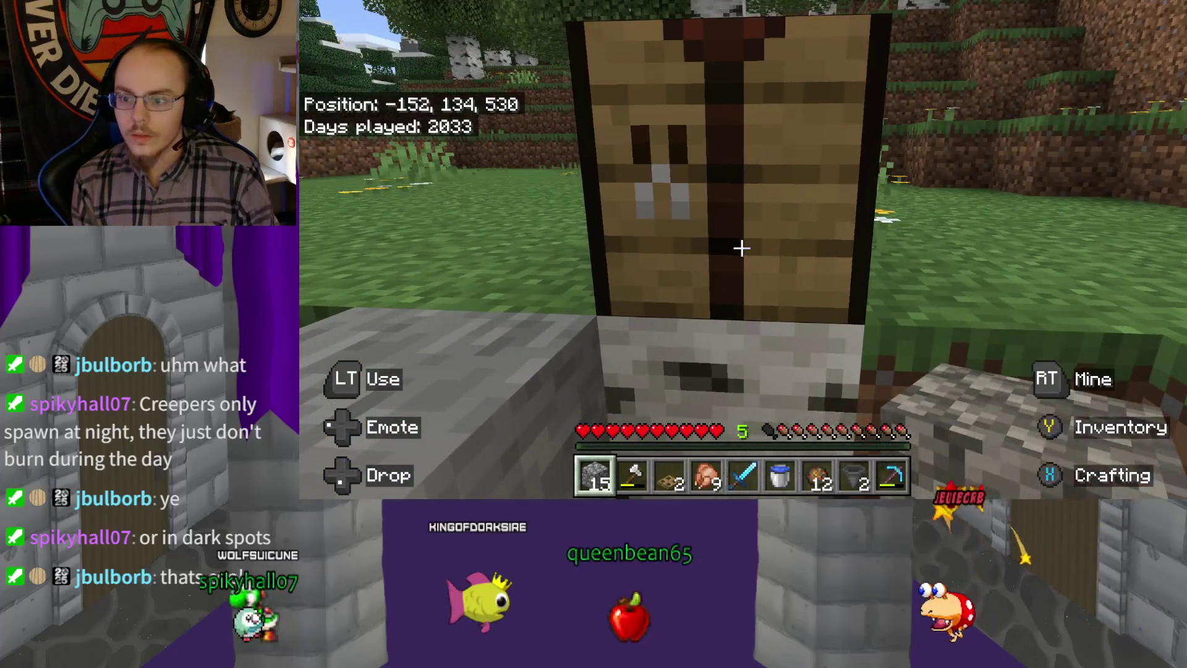
# Craft two chests from planks at the crafting table, then walk toward the birches
pyautogui.rightClick(742, 248)
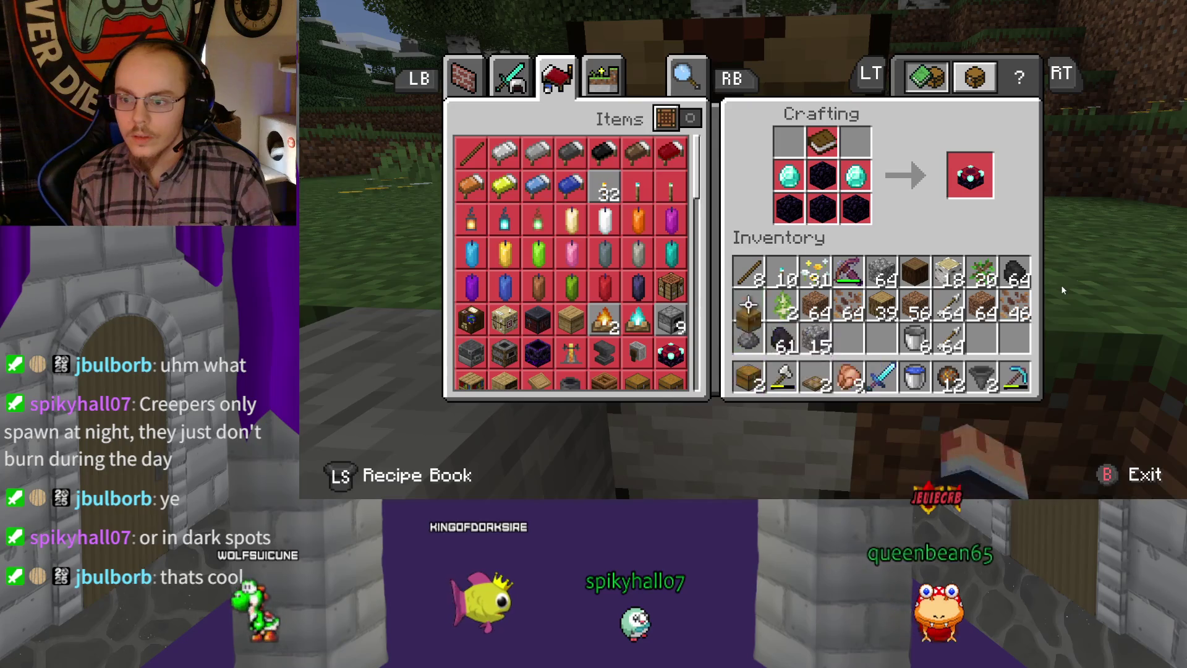
pyautogui.press('Escape')
pyautogui.press('w')
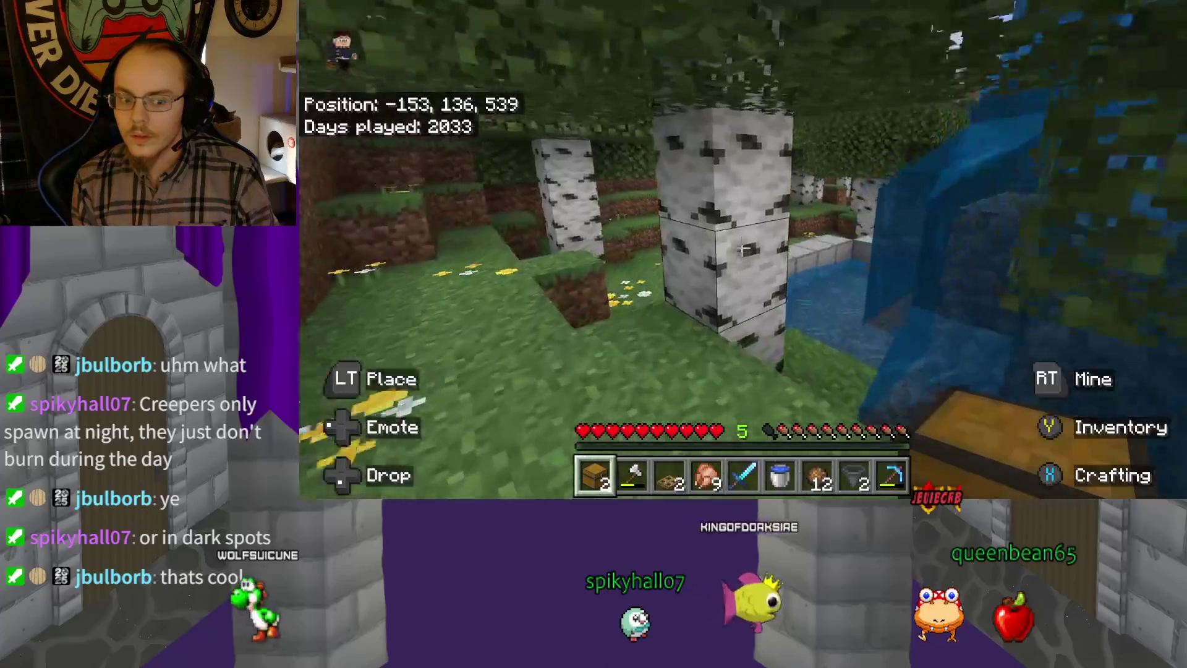
# Walk past the water to the grass spot beside the stone block
pyautogui.press('w')
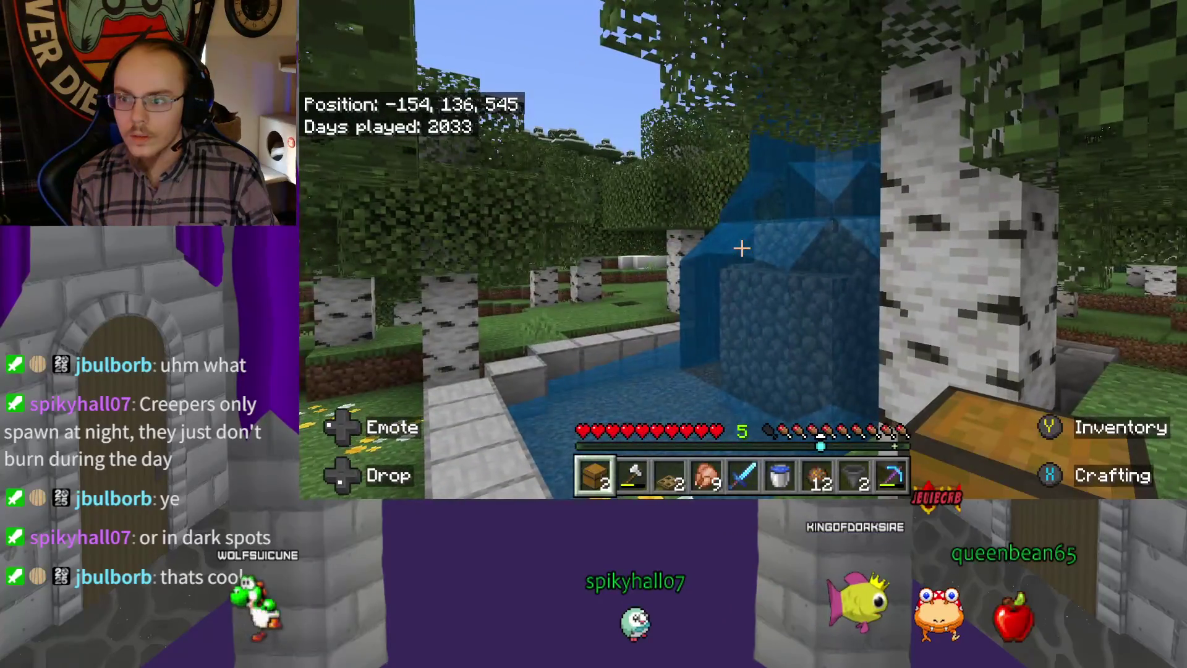
pyautogui.press('w')
pyautogui.press('w')
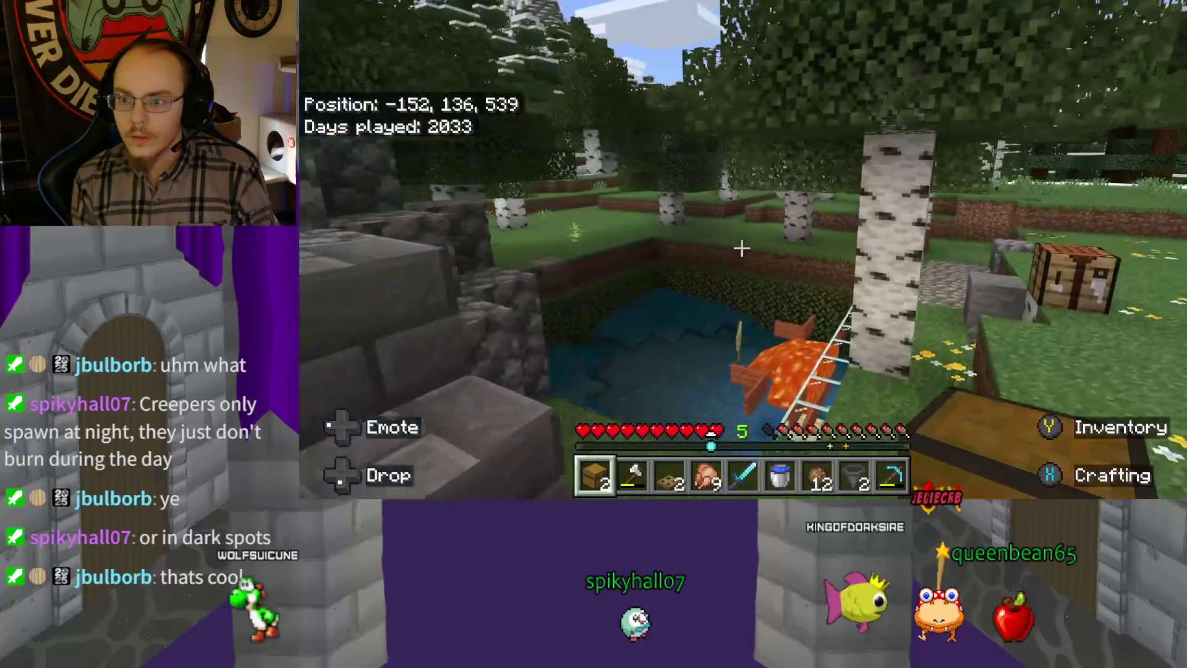
pyautogui.press('w')
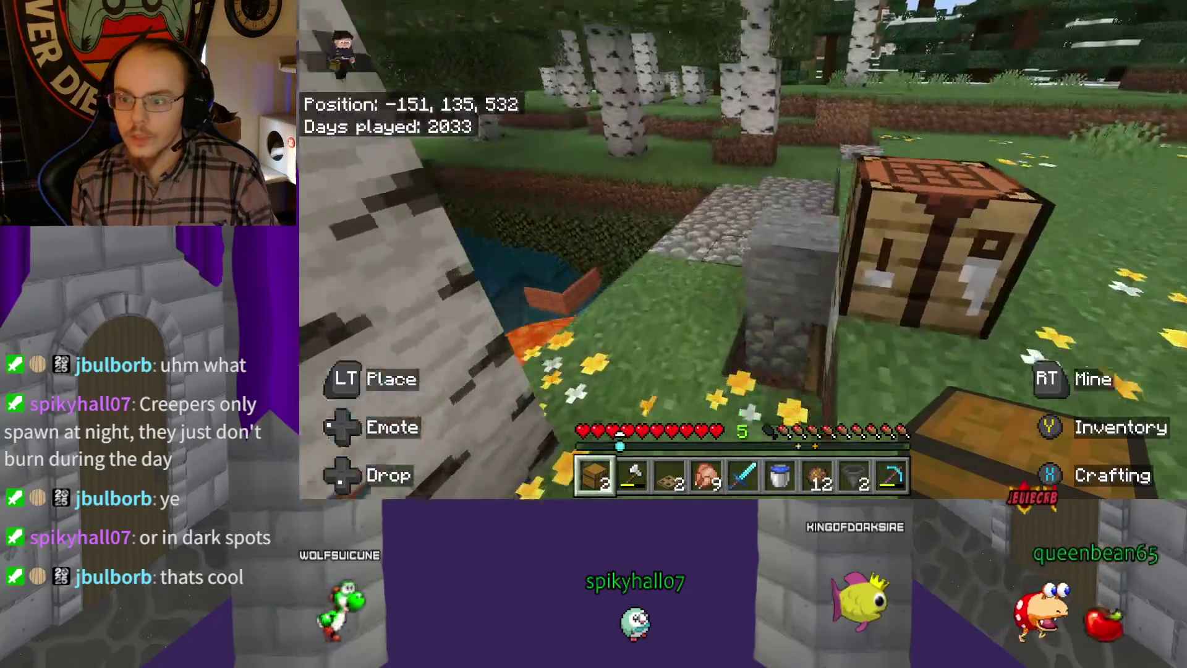
pyautogui.press('w')
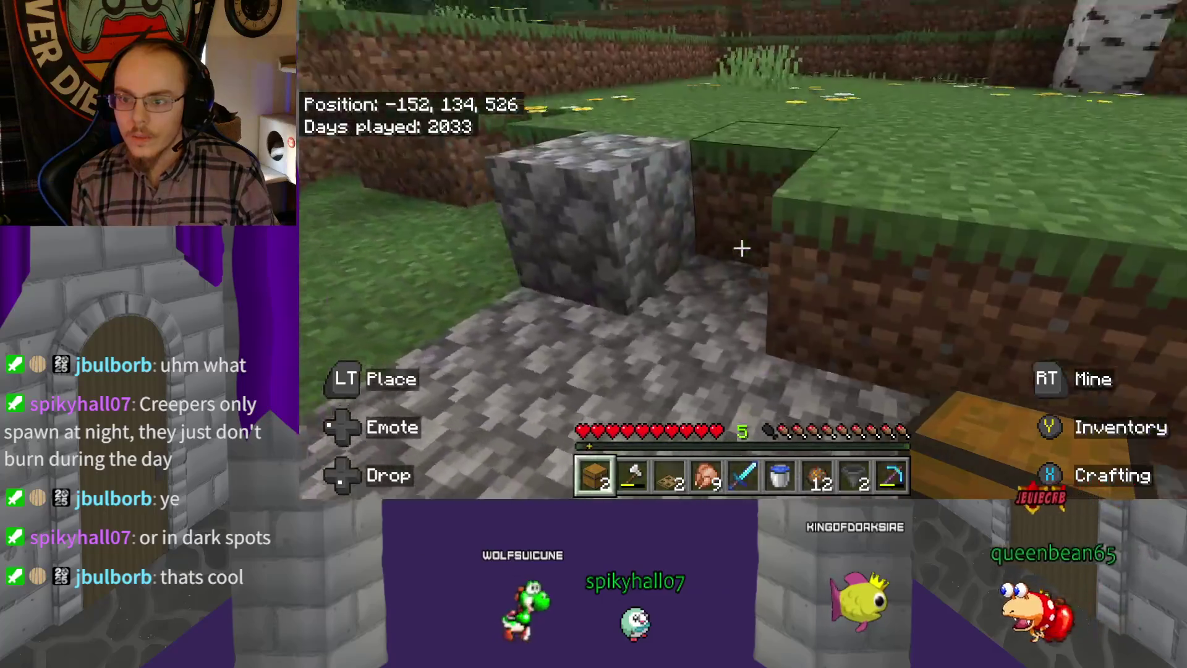
pyautogui.press('w')
# Place a chest on the grass, open it empty, then break it with the iron axe
pyautogui.rightClick(742, 248)
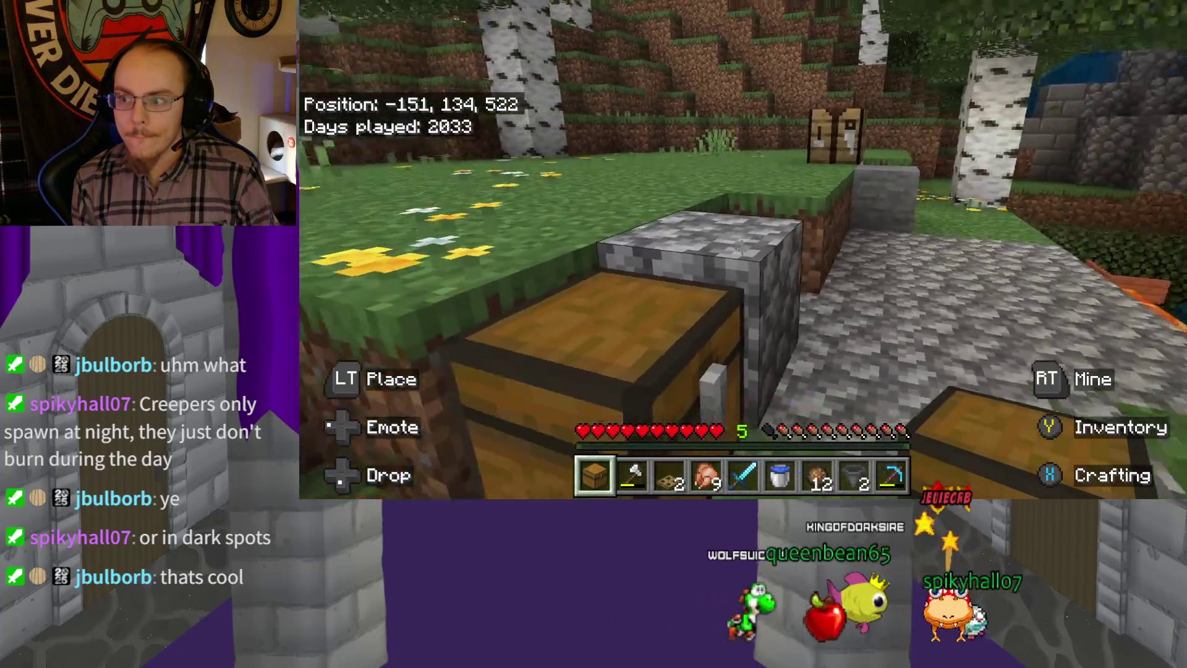
pyautogui.rightClick(742, 248)
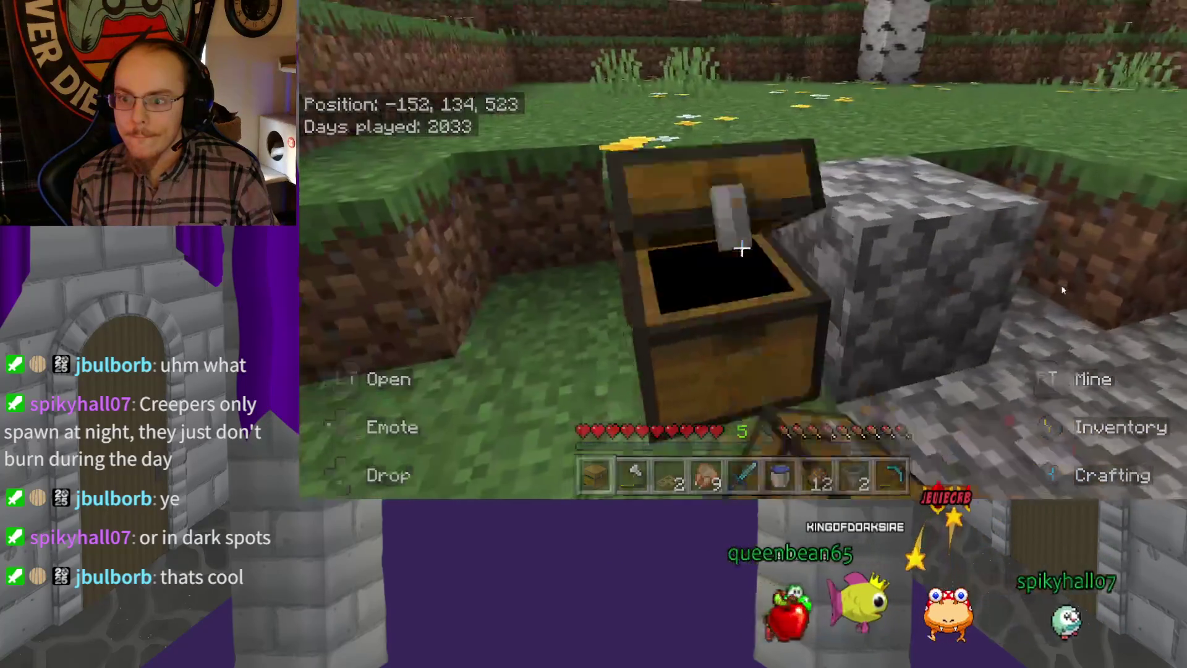
pyautogui.press('Escape')
pyautogui.scroll(-1, 742, 248)
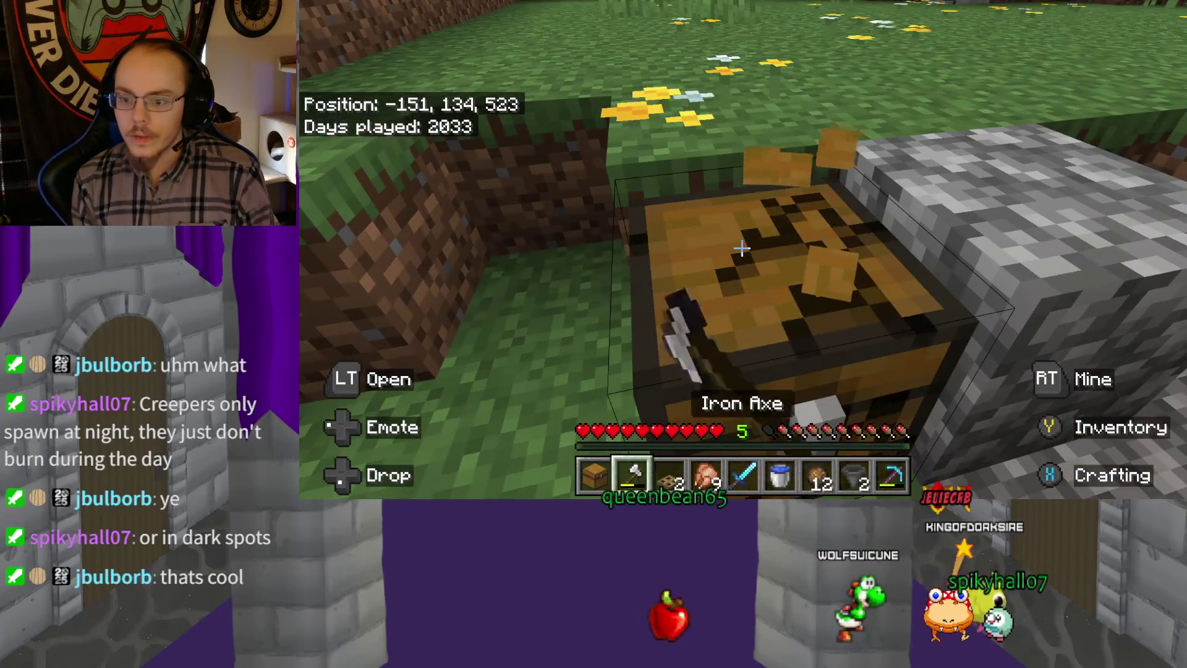
pyautogui.press('w')
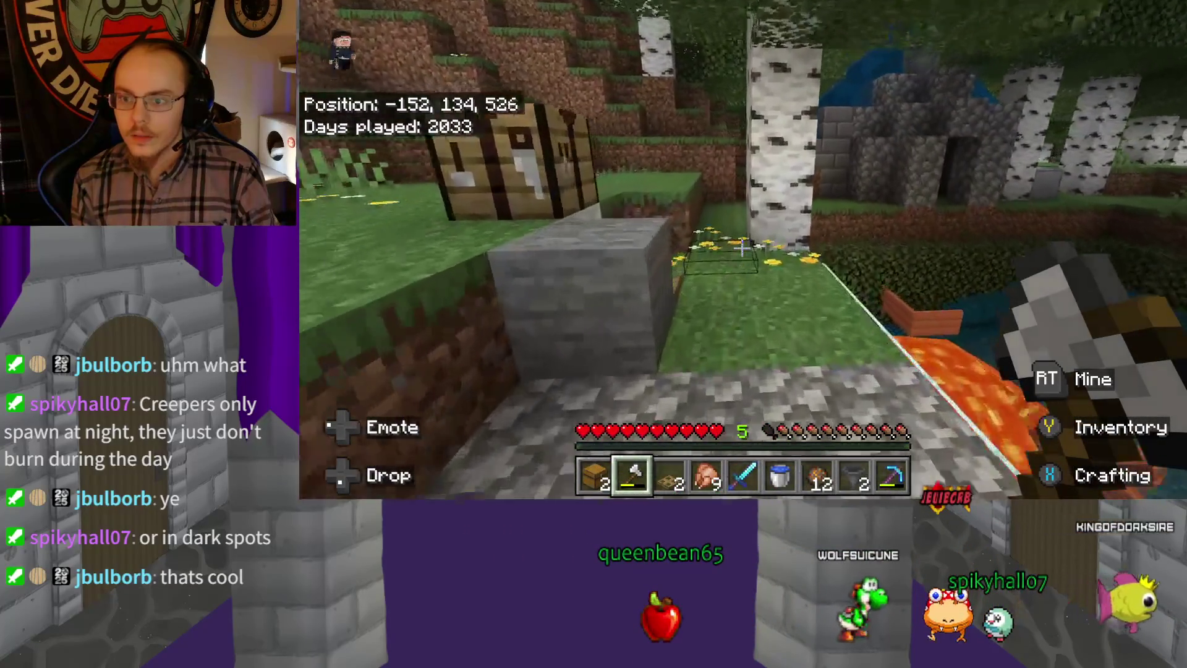
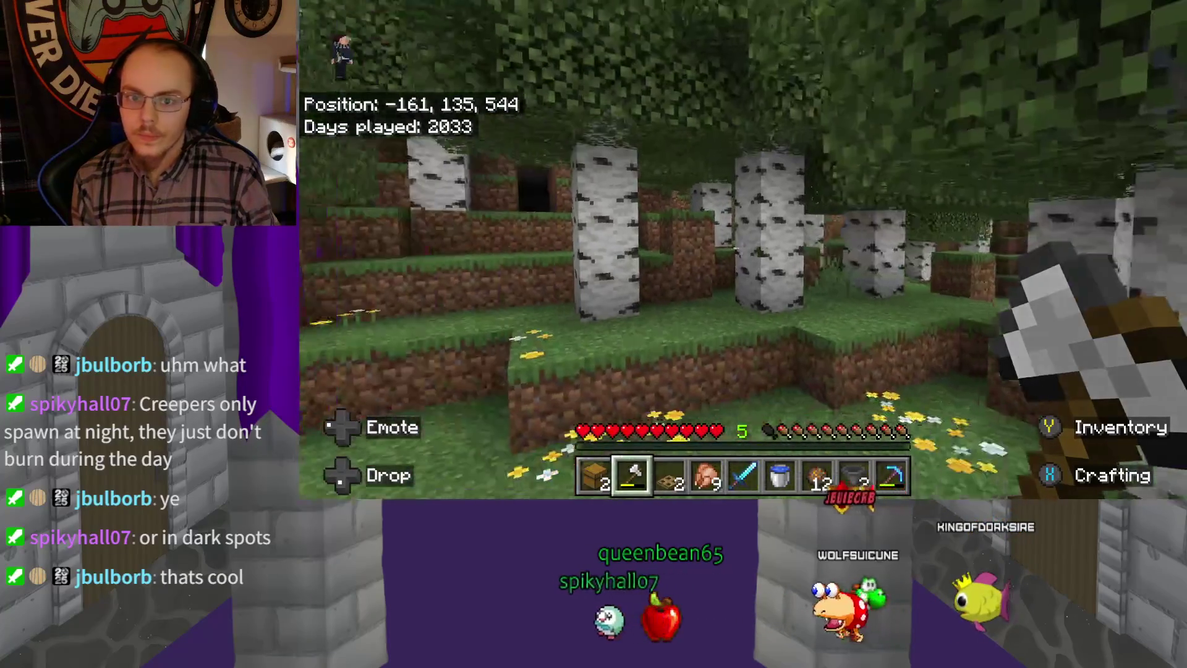
# Walk back to base and place the spare chest beside the existing one to form a large chest
pyautogui.press('w')
pyautogui.press('w')
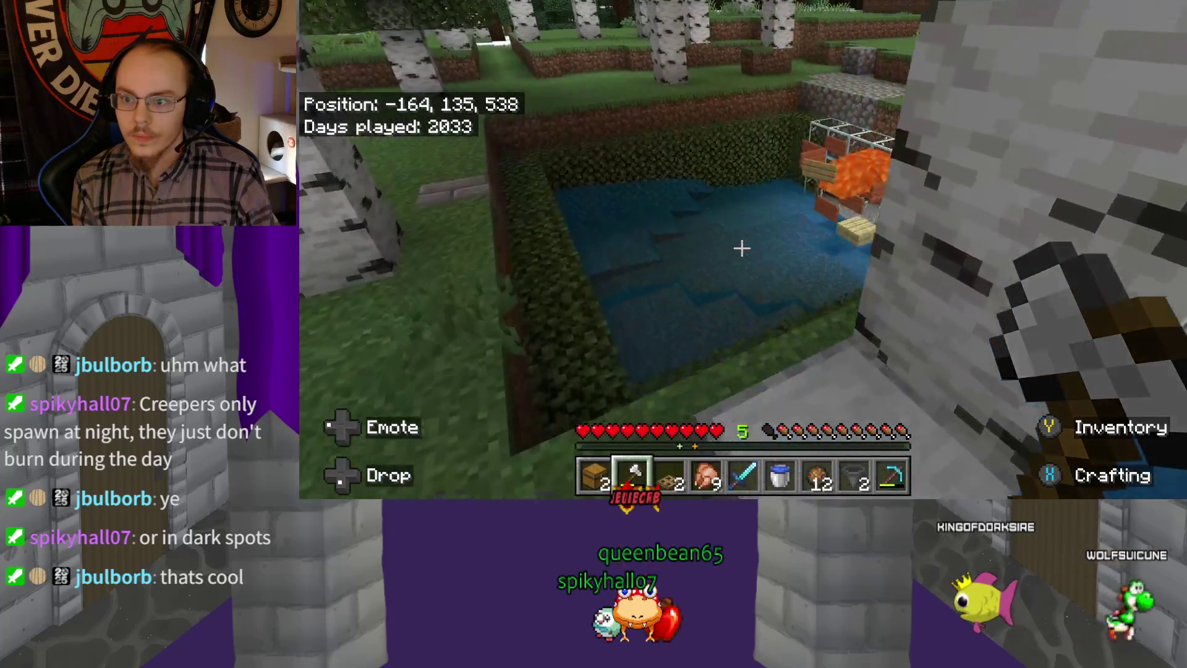
pyautogui.press('w')
pyautogui.press('1')
pyautogui.press('w')
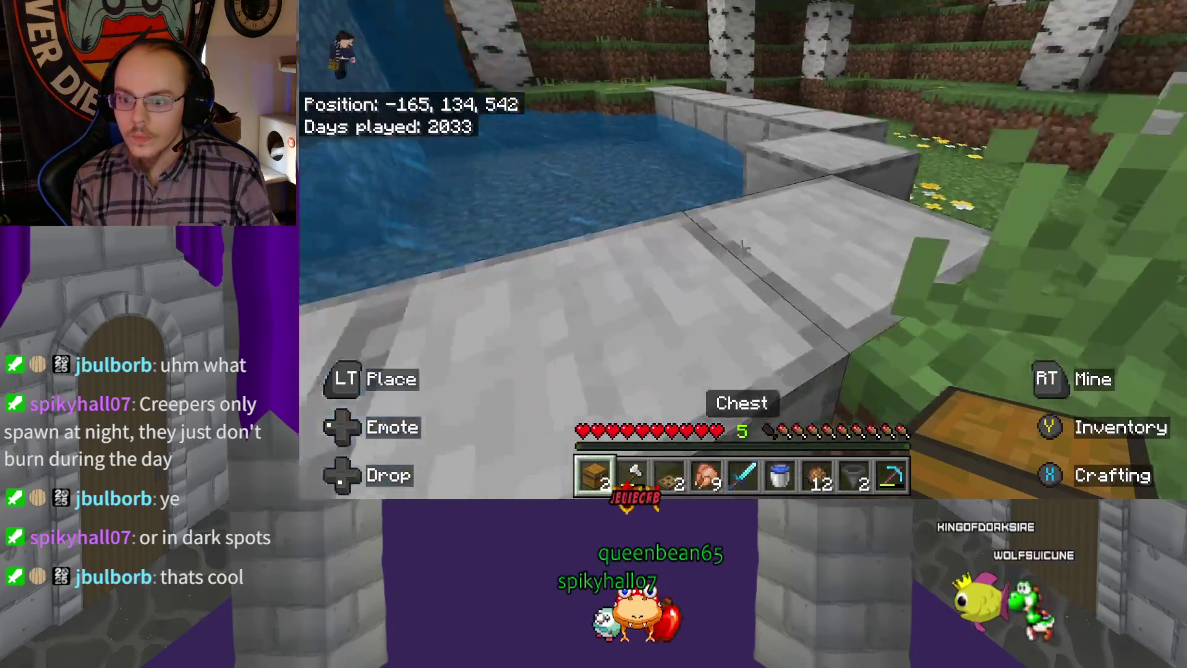
pyautogui.press('w')
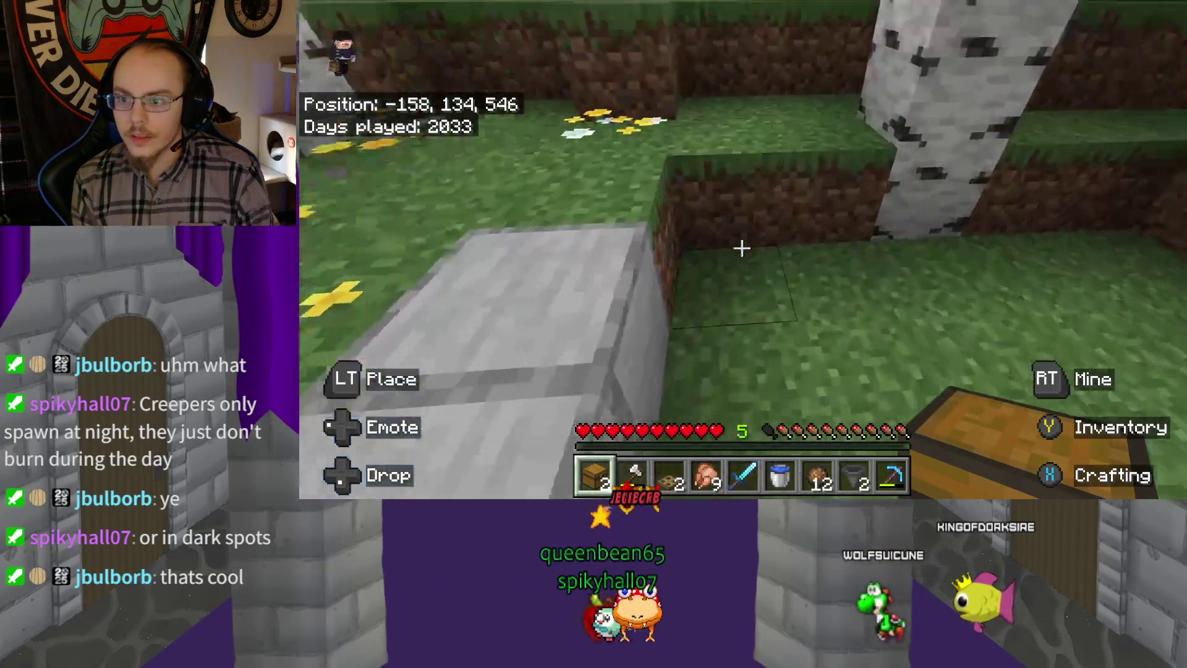
pyautogui.rightClick(742, 248)
pyautogui.rightClick(742, 248)
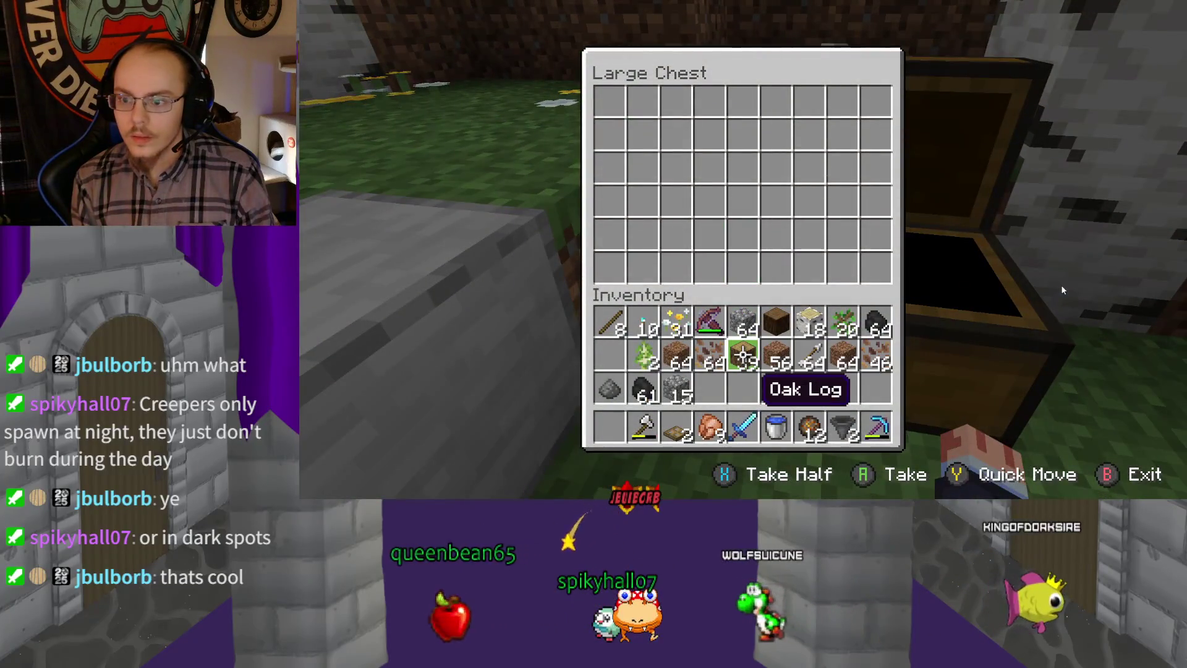
pyautogui.press('Escape')
# Collect the old crafting table with the iron axe and place it beside the large chest
pyautogui.press('2')
pyautogui.press('w')
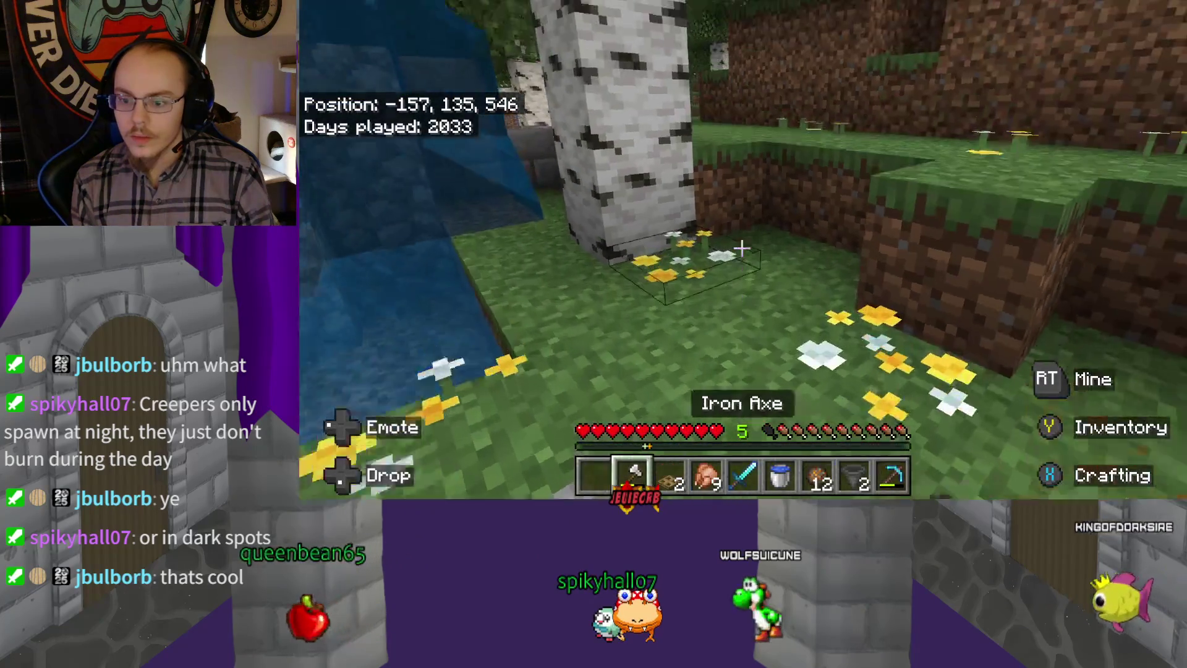
pyautogui.press('w')
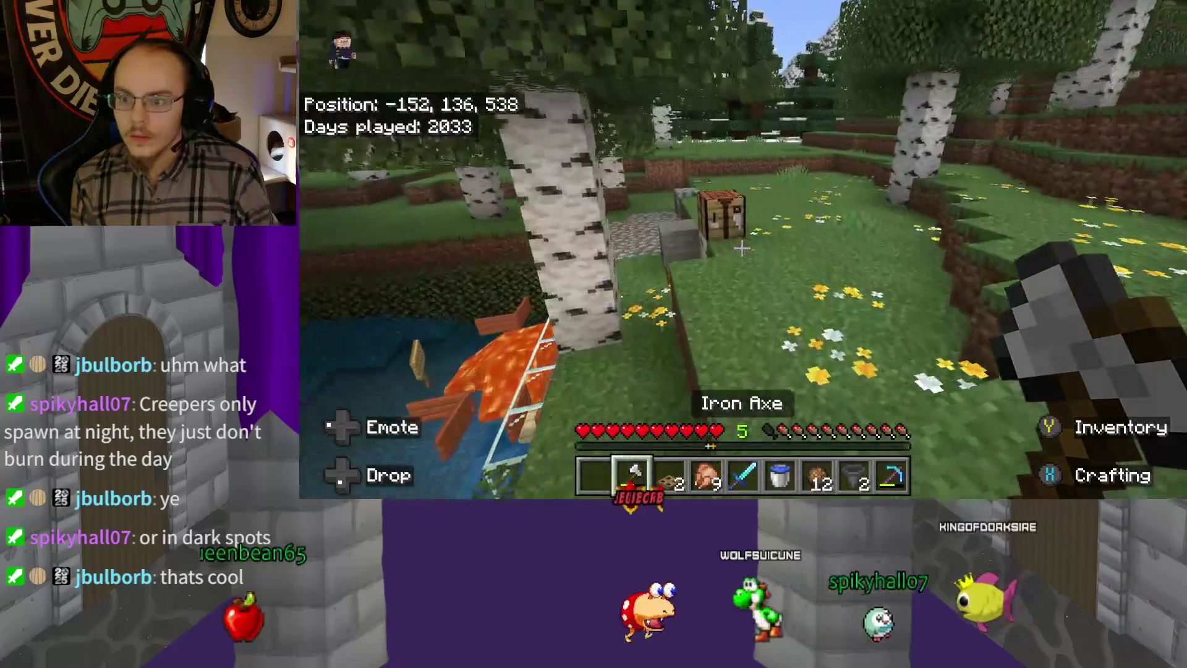
pyautogui.press('w')
pyautogui.press('w')
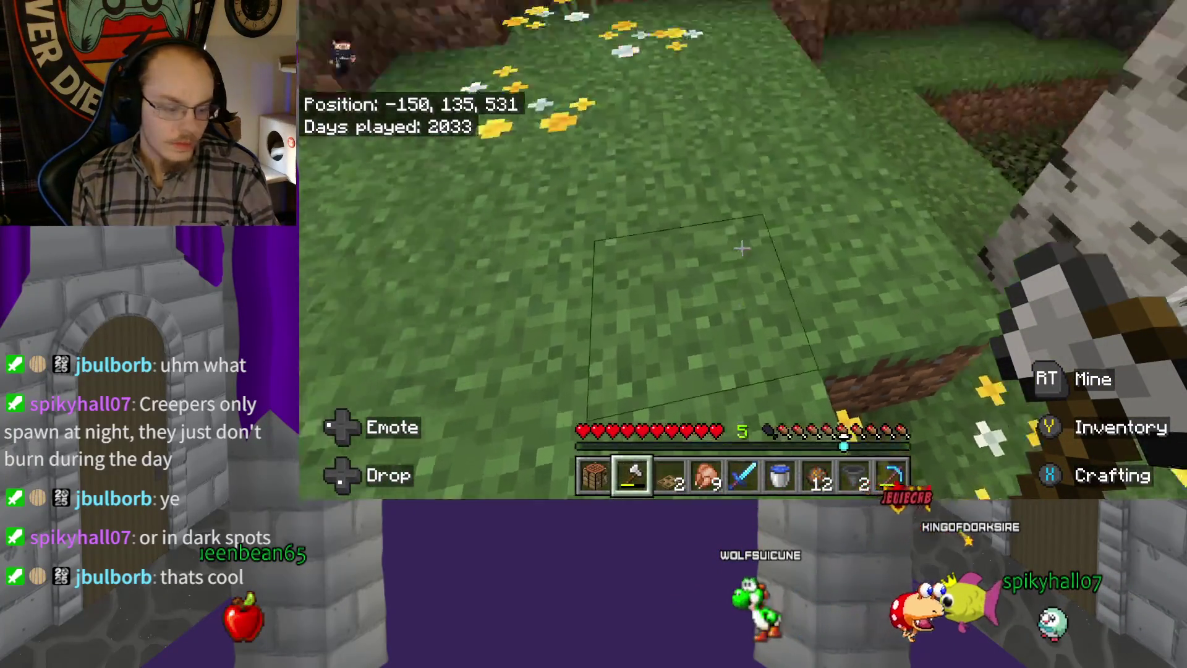
pyautogui.press('1')
pyautogui.press('w')
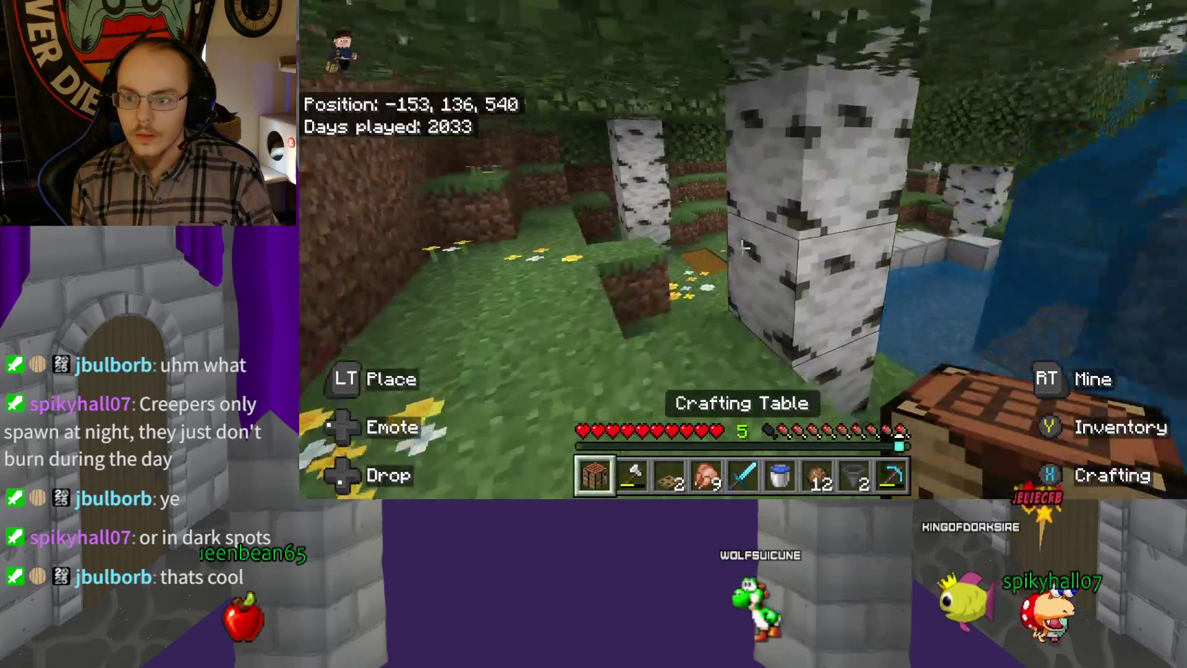
pyautogui.press('w')
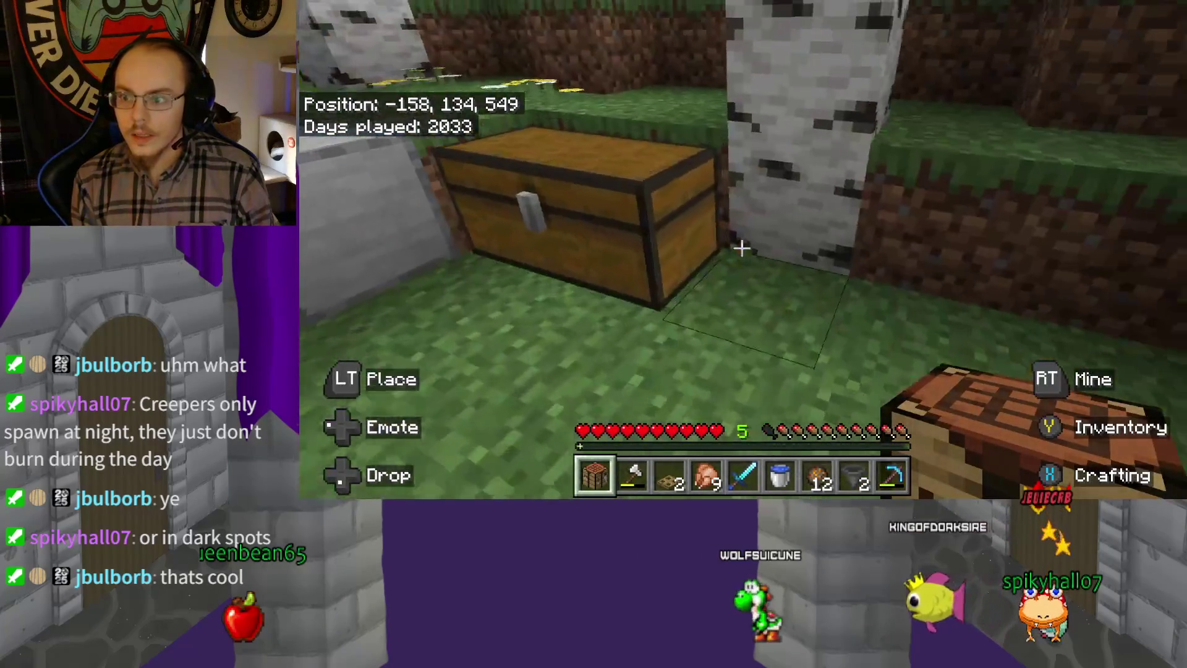
pyautogui.rightClick(742, 248)
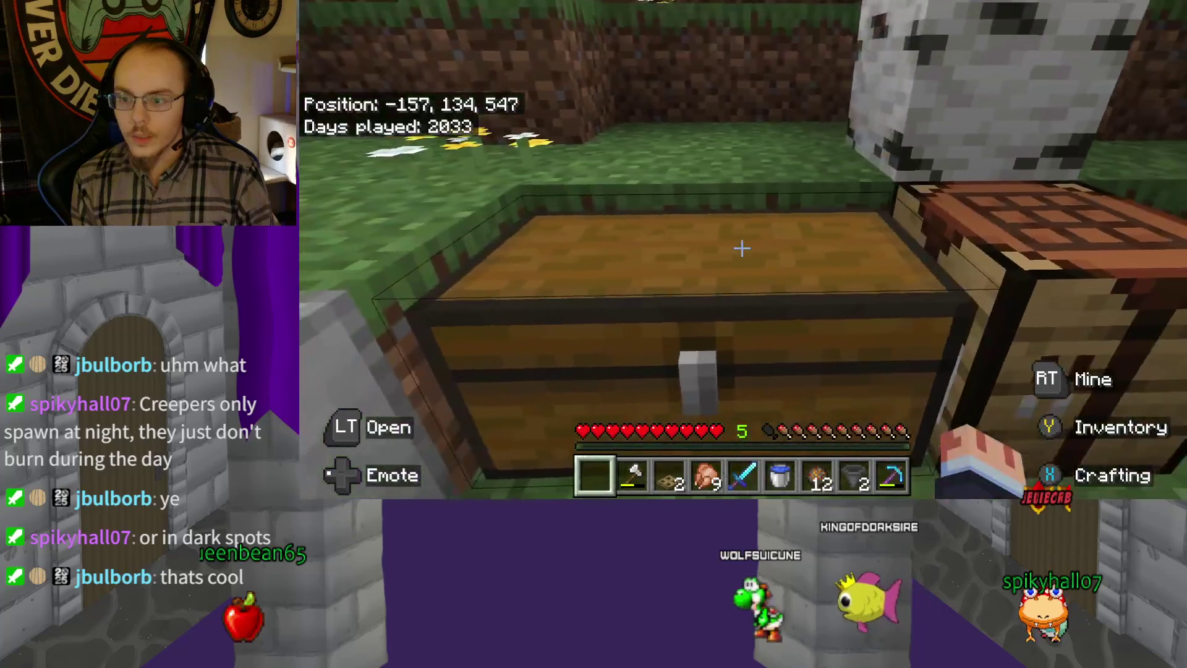
pyautogui.rightClick(742, 247)
pyautogui.press('Escape')
# At the crafting table, craft the birch logs into stacks of birch planks and oak logs into oak planks
pyautogui.rightClick(742, 247)
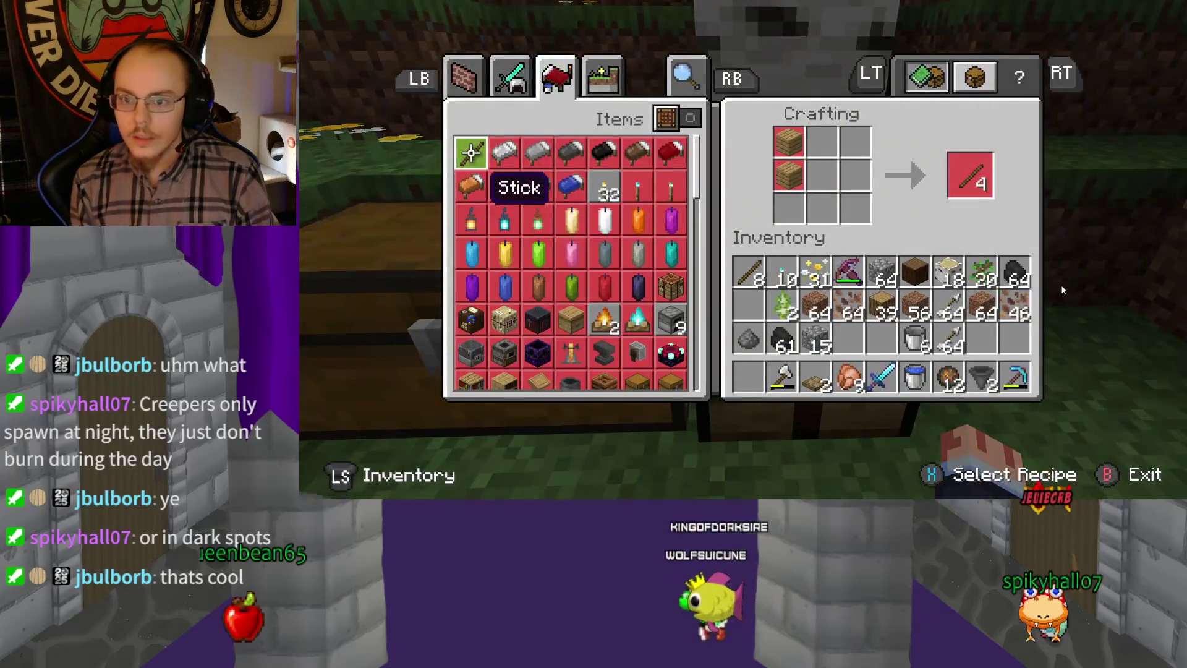
pyautogui.press('Up')
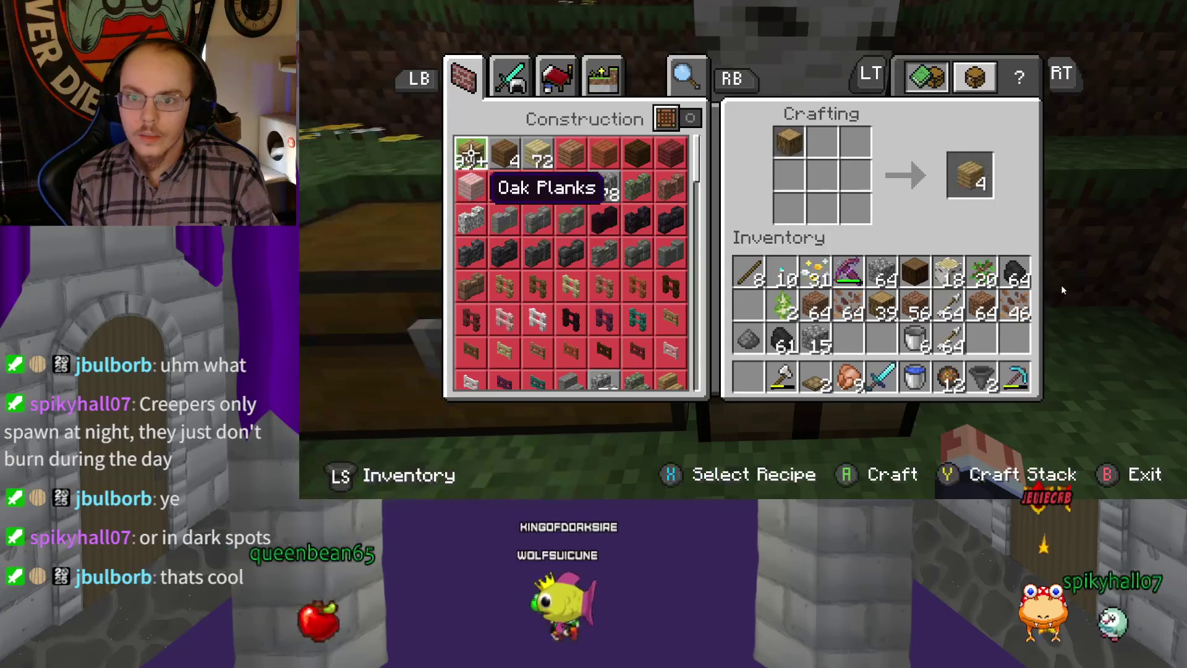
pyautogui.press('Right')
pyautogui.press('Right')
pyautogui.press('y')
pyautogui.press('y')
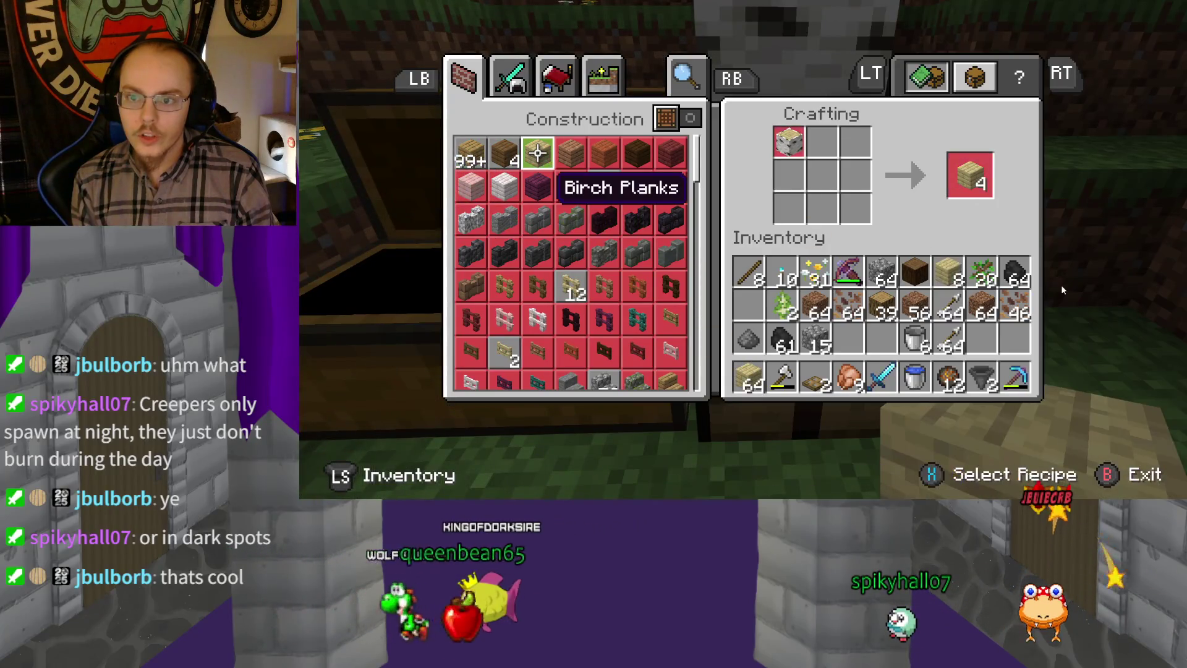
pyautogui.press('Left')
pyautogui.press('Left')
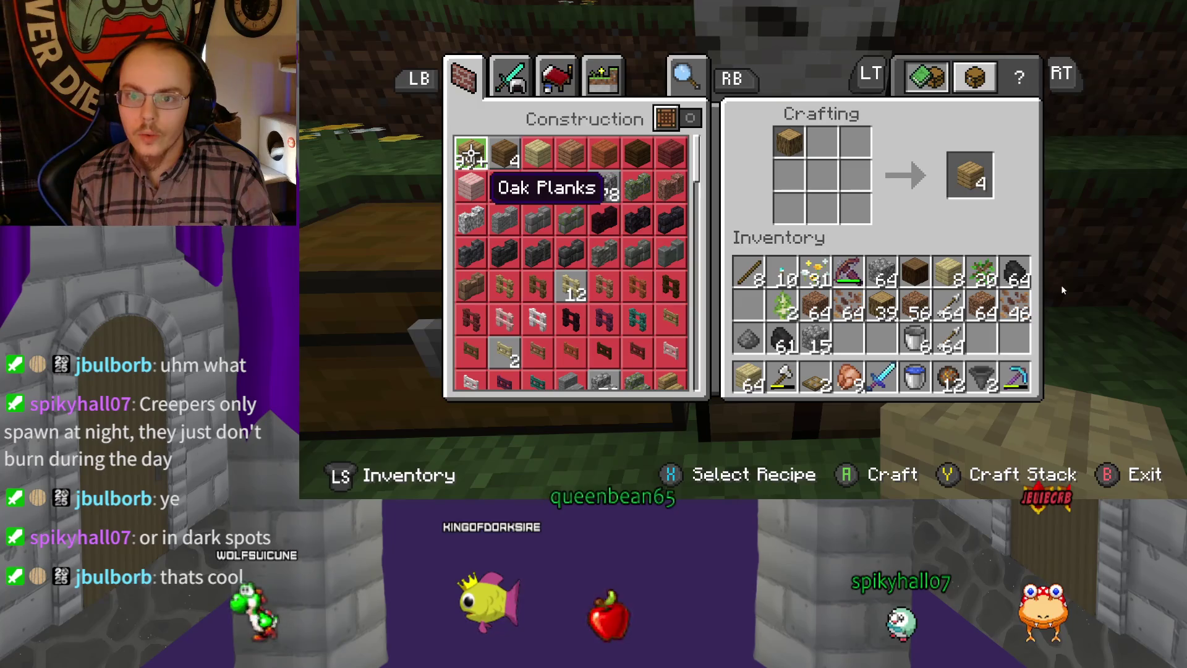
pyautogui.press('y')
# Find the Oak Trapdoor recipe in Construction and craft oak trapdoors
pyautogui.press('Tab')
pyautogui.press('Tab')
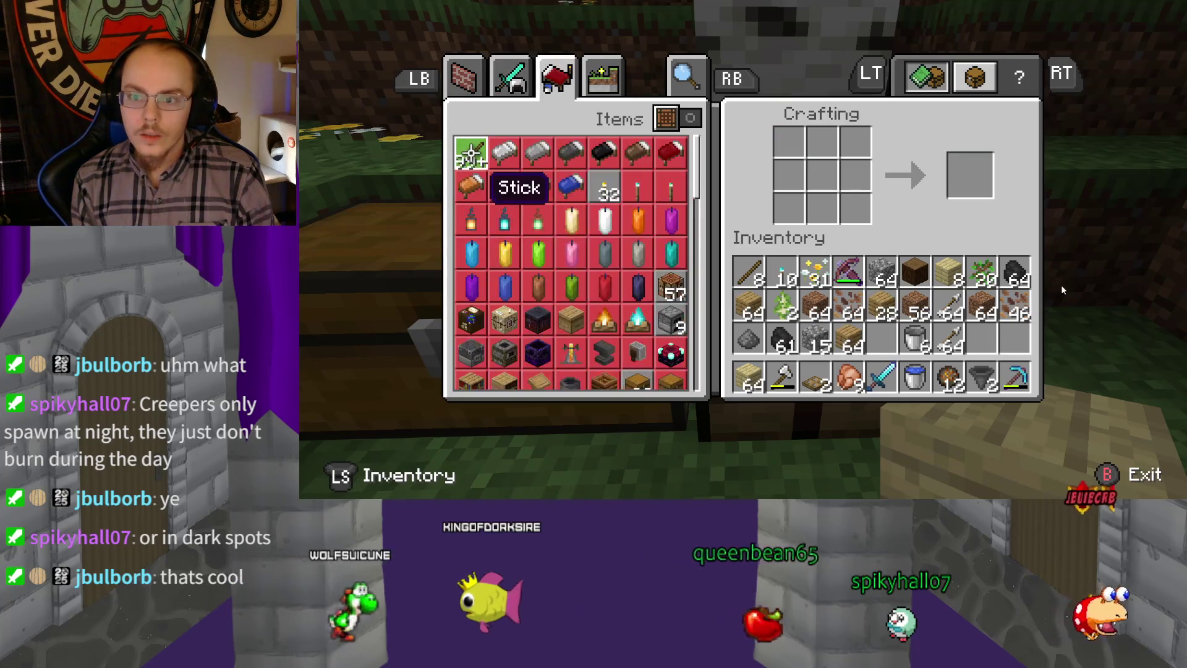
pyautogui.press('Down')
pyautogui.press('Down')
pyautogui.press('Down')
pyautogui.press('Right')
pyautogui.press('Up')
pyautogui.press('Up')
pyautogui.press('Up')
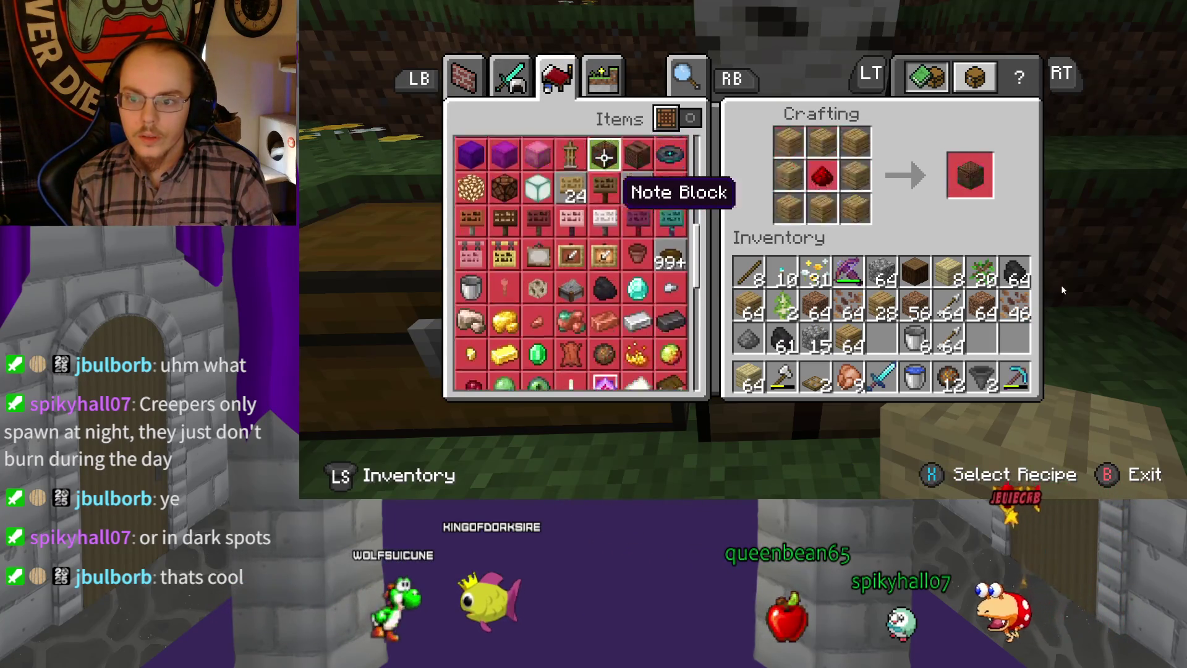
pyautogui.press('Tab')
pyautogui.press('Tab')
pyautogui.press('Down')
pyautogui.press('Down')
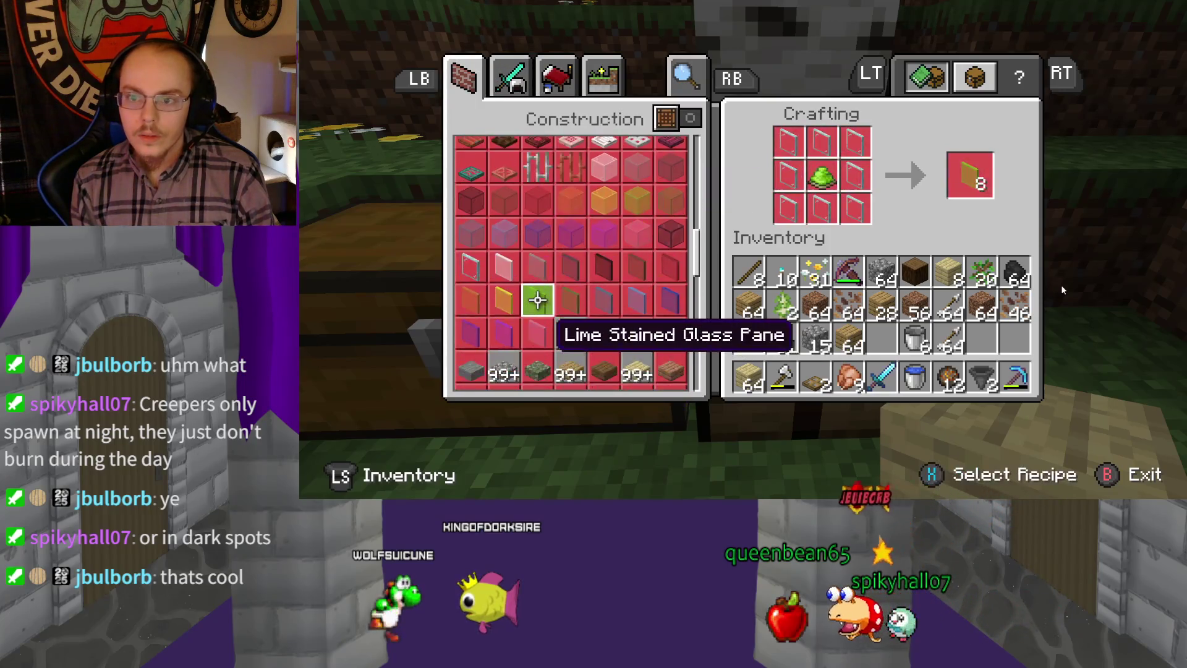
pyautogui.press('Up')
pyautogui.press('Up')
pyautogui.press('Up')
pyautogui.press('Up')
pyautogui.press('Right')
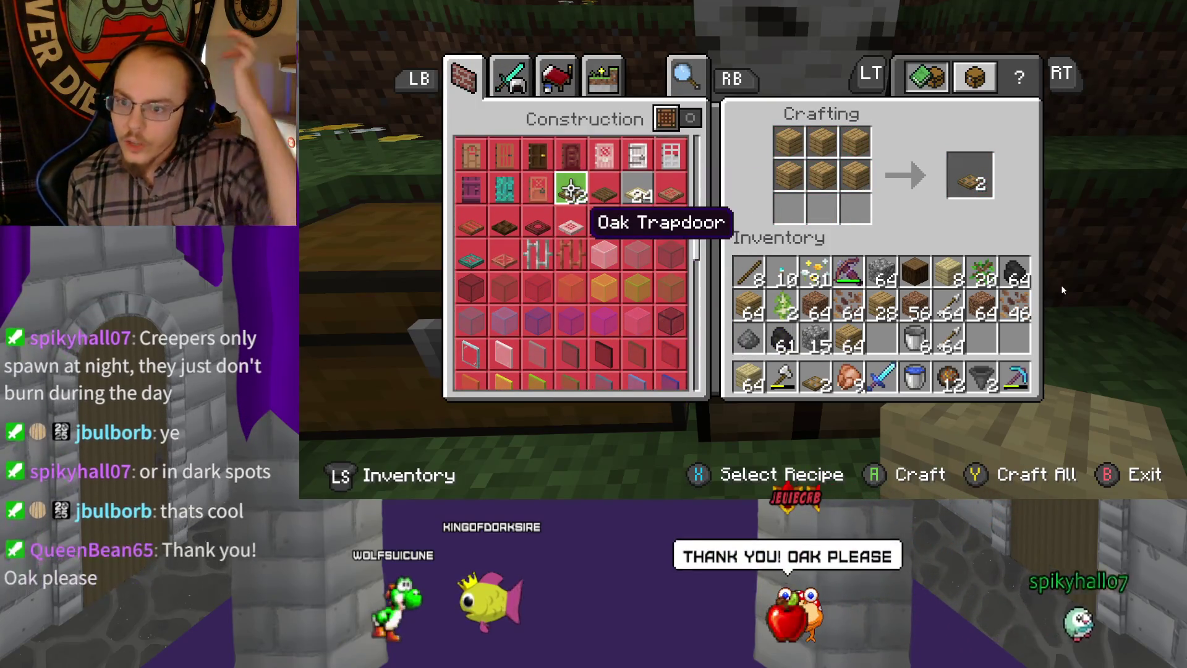
pyautogui.press('Return')
pyautogui.press('Escape')
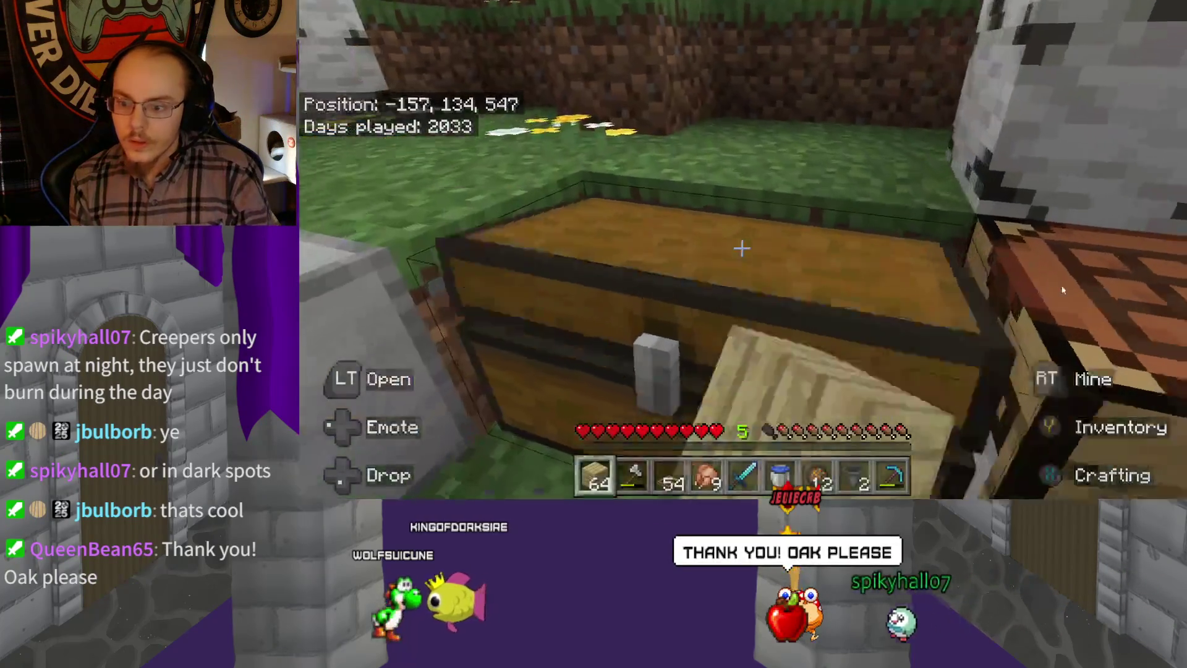
# Store the trapdoors in the large chest and close it
pyautogui.rightClick(742, 248)
pyautogui.press('Down')
pyautogui.press('Right')
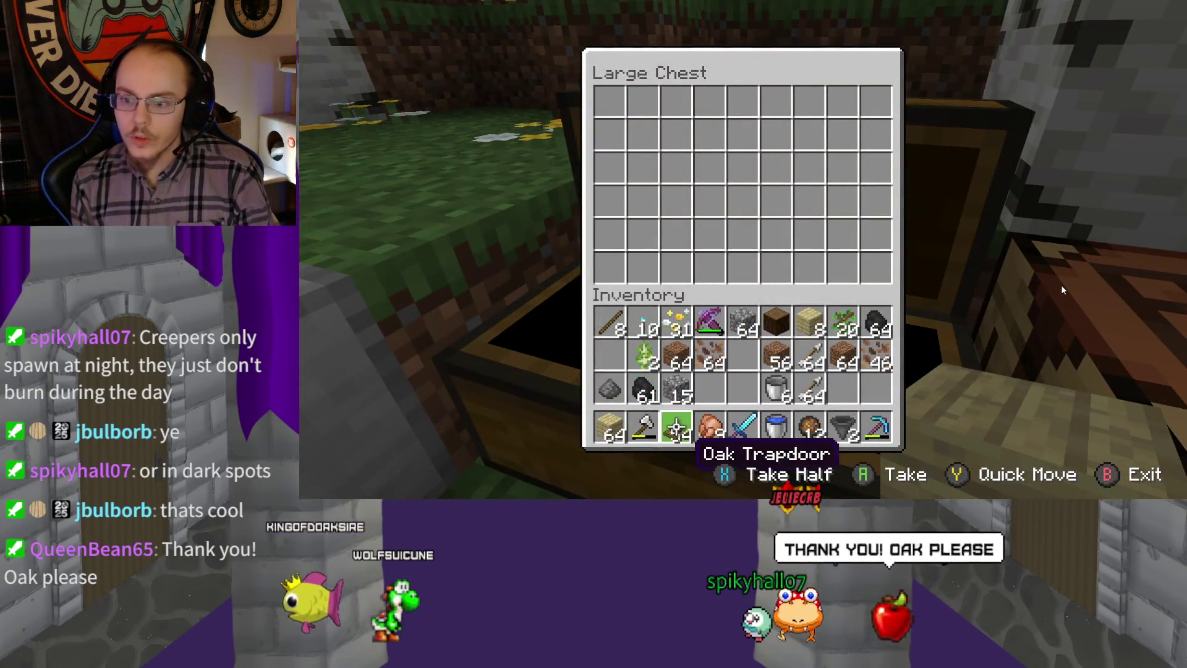
pyautogui.hotkey('shift', 'Return')
pyautogui.press('Escape')
# Craft spruce planks at the crafting table
pyautogui.rightClick(742, 247)
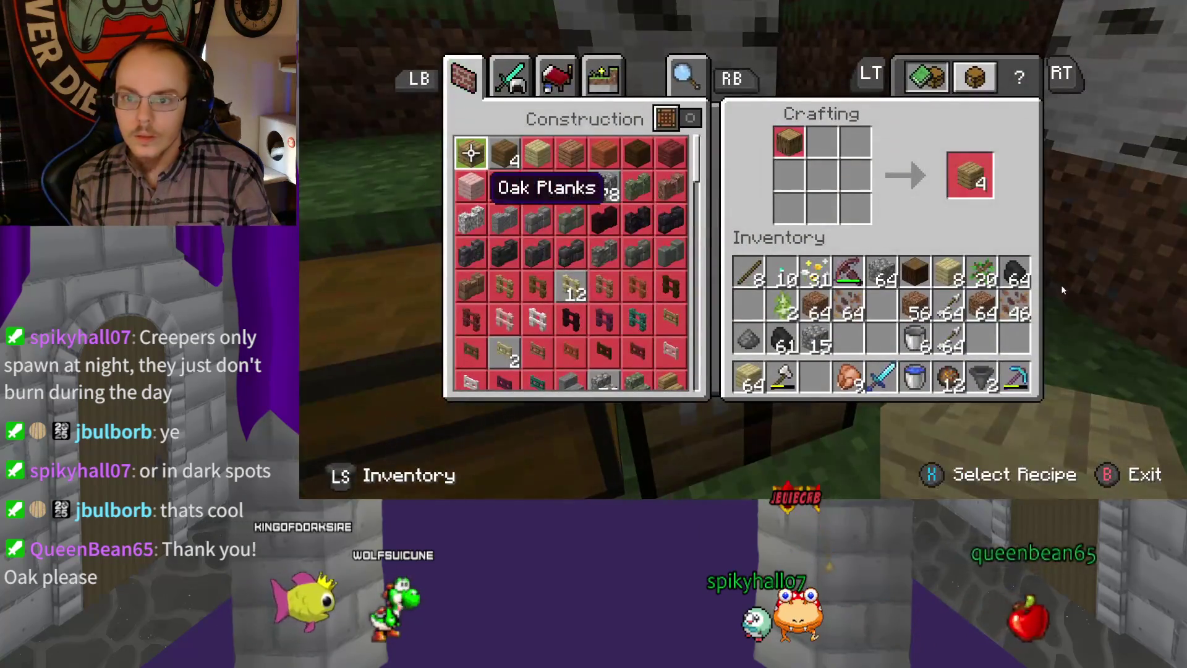
pyautogui.press('Right')
pyautogui.press('Return')
pyautogui.press('Escape')
# Move the birch planks and the dirt stacks from the inventory into the large chest
pyautogui.rightClick(742, 248)
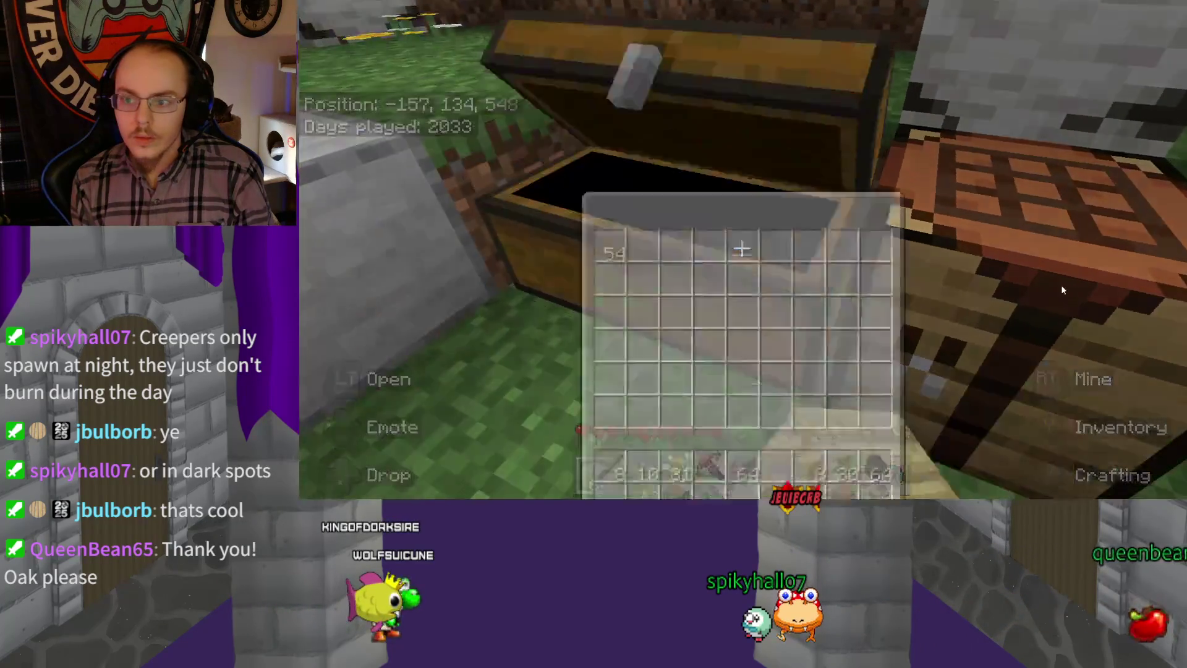
pyautogui.press('Down')
pyautogui.press('Right')
pyautogui.press('Right')
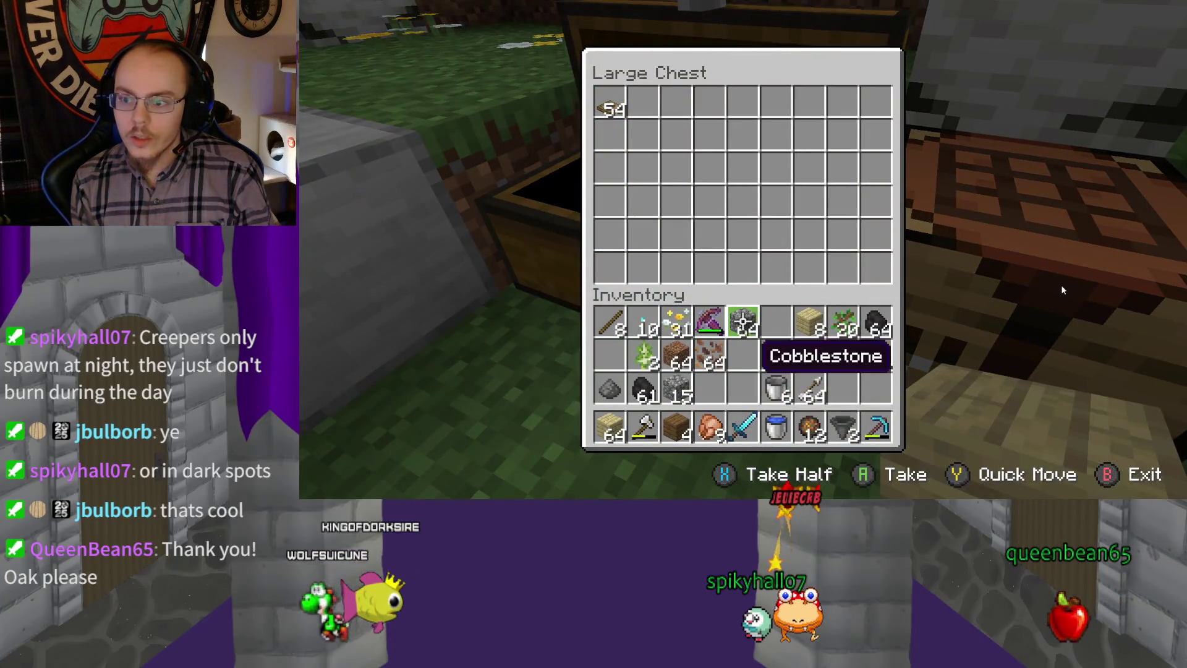
pyautogui.press('Right')
pyautogui.press('Right')
pyautogui.hotkey('shift', 'Return')
pyautogui.press('Down')
pyautogui.press('Down')
pyautogui.press('Up')
pyautogui.press('Right')
pyautogui.hotkey('shift', 'Return')
pyautogui.press('Left')
pyautogui.press('Left')
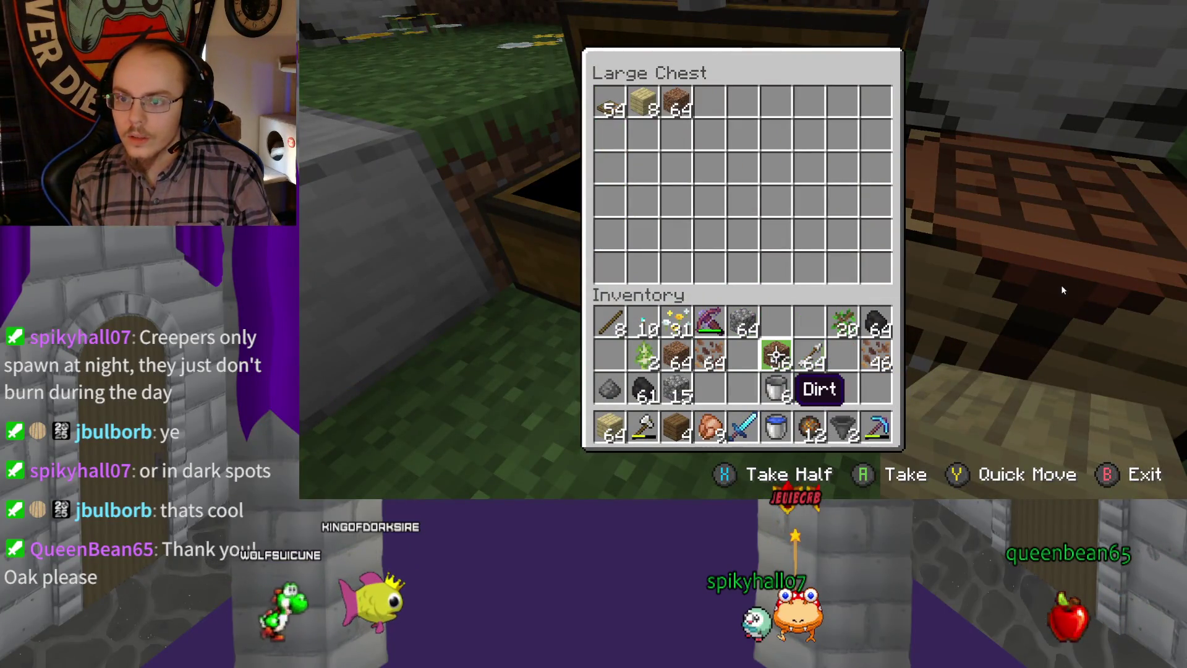
# Carry a dirt stack down the chest and start filling its bottom row
pyautogui.press('Up')
pyautogui.press('Up')
pyautogui.press('Up')
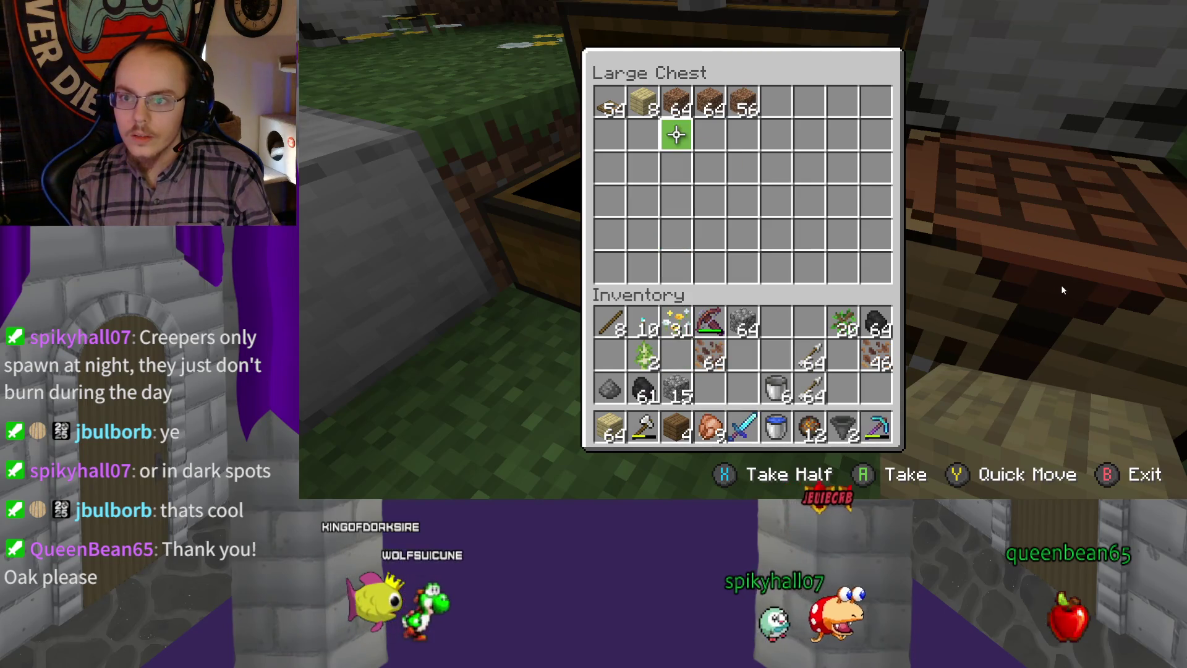
pyautogui.press('Up')
pyautogui.press('Up')
pyautogui.press('Return')
pyautogui.press('Down')
pyautogui.press('Down')
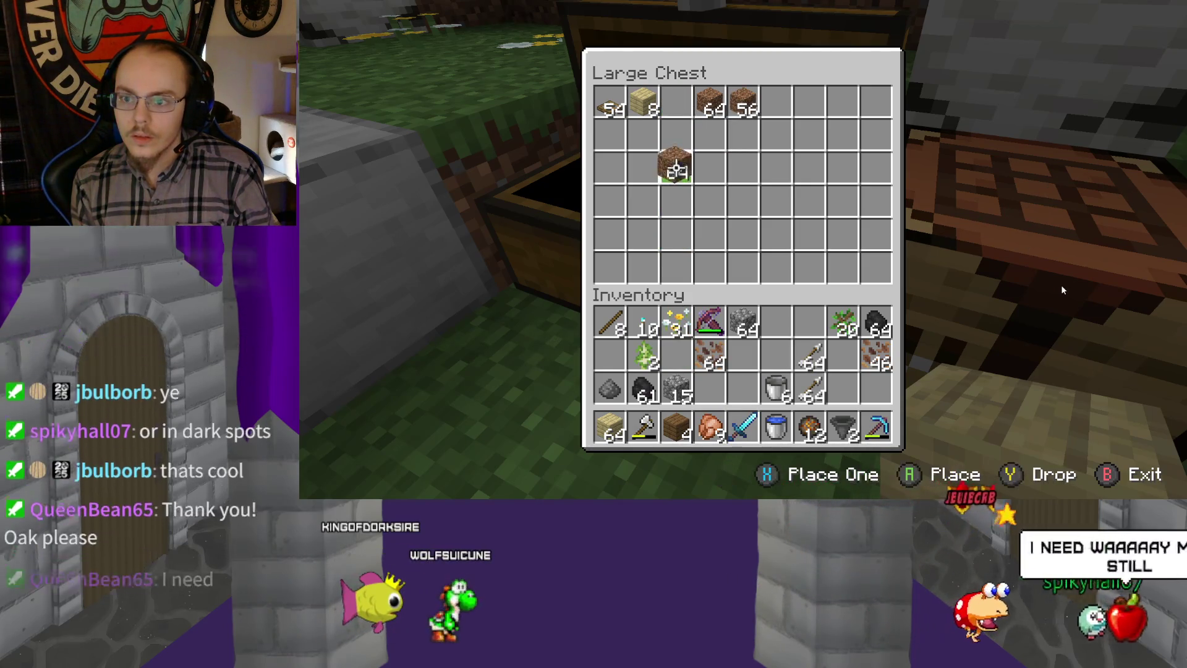
pyautogui.press('Down')
pyautogui.press('Down')
pyautogui.press('Down')
pyautogui.press('Left')
pyautogui.press('Left')
pyautogui.press('Return')
pyautogui.press('Right')
pyautogui.press('Right')
pyautogui.press('Right')
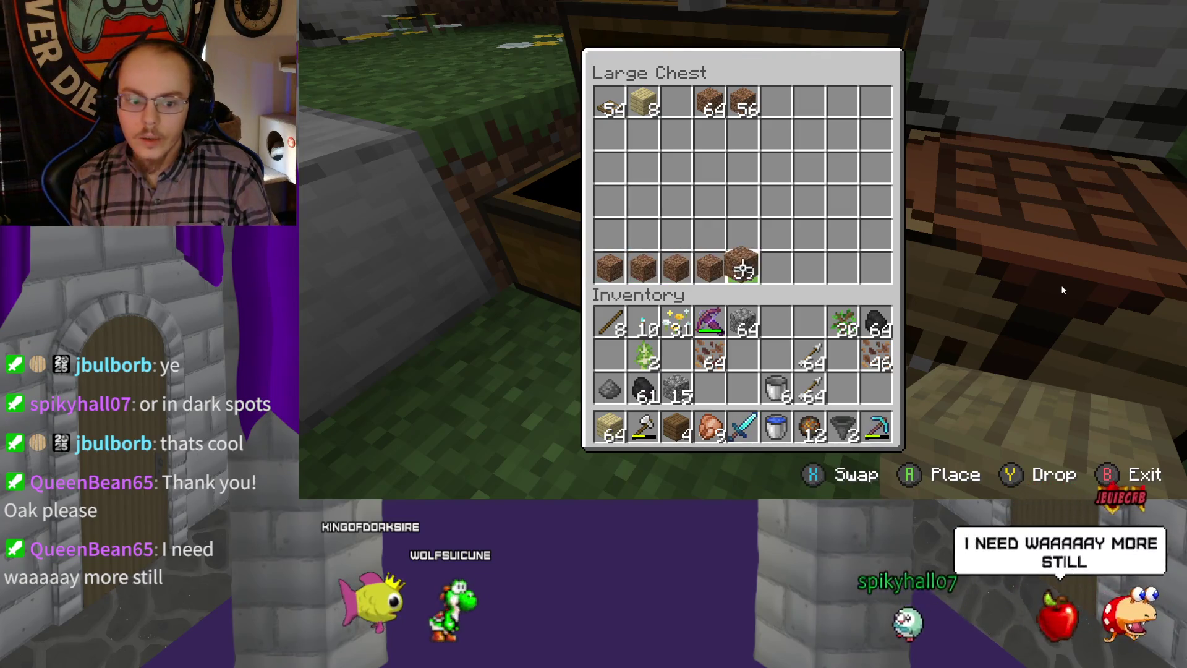
pyautogui.press('Return')
# Place dirt stacks along the bottom row, merging in the top-row dirt
pyautogui.press('Left')
pyautogui.press('Left')
pyautogui.press('Up')
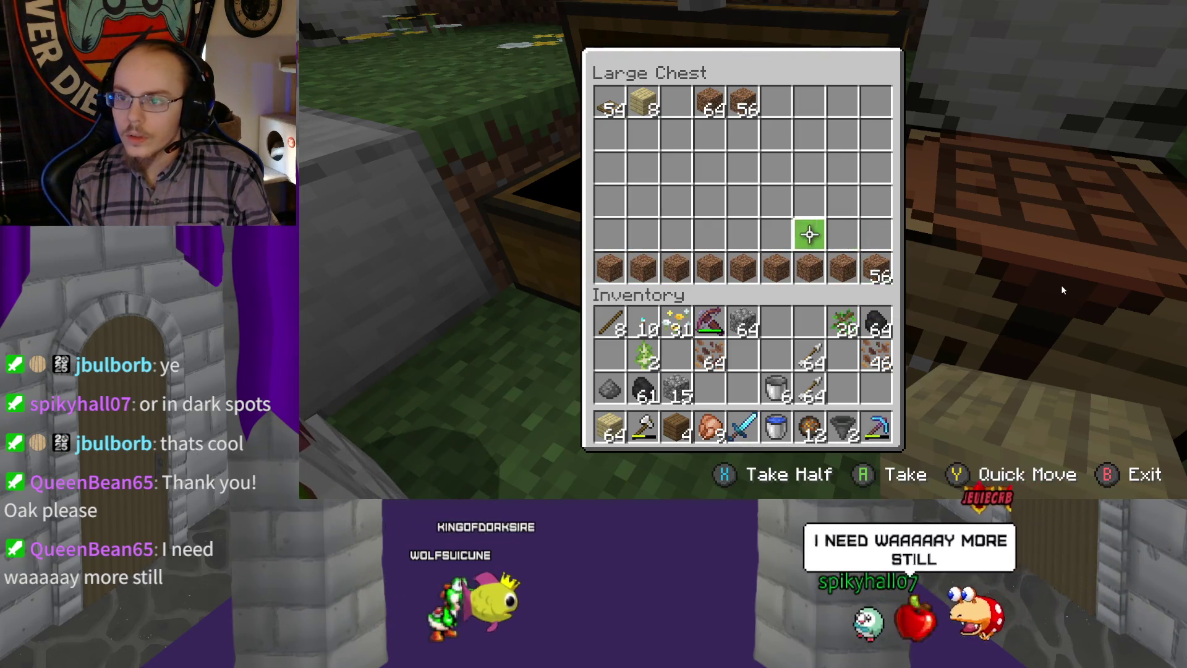
pyautogui.press('Left')
pyautogui.press('Up')
pyautogui.press('Left')
pyautogui.press('Up')
pyautogui.press('Up')
pyautogui.press('Up')
pyautogui.press('Return')
pyautogui.press('Down')
pyautogui.press('Down')
pyautogui.press('Down')
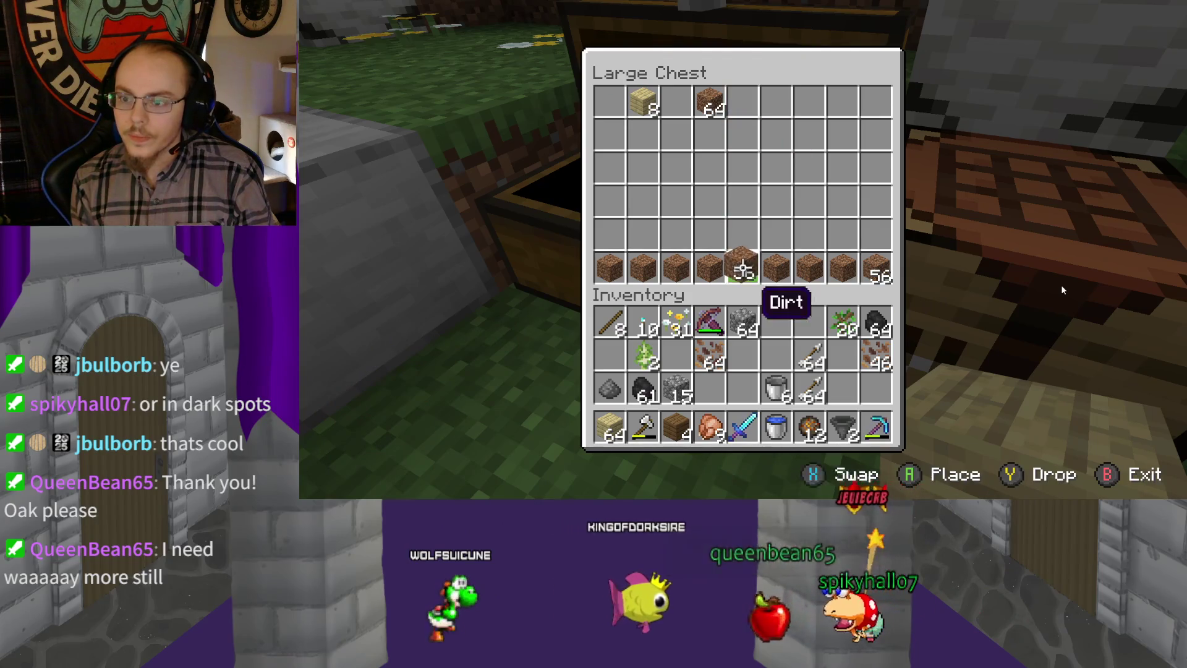
pyautogui.press('Return')
pyautogui.press('Up')
pyautogui.press('Left')
pyautogui.press('Left')
# Move the 64 dirt from the top row into the bottom row and take the inventory dirt
pyautogui.press('Up')
pyautogui.press('Return')
pyautogui.press('Down')
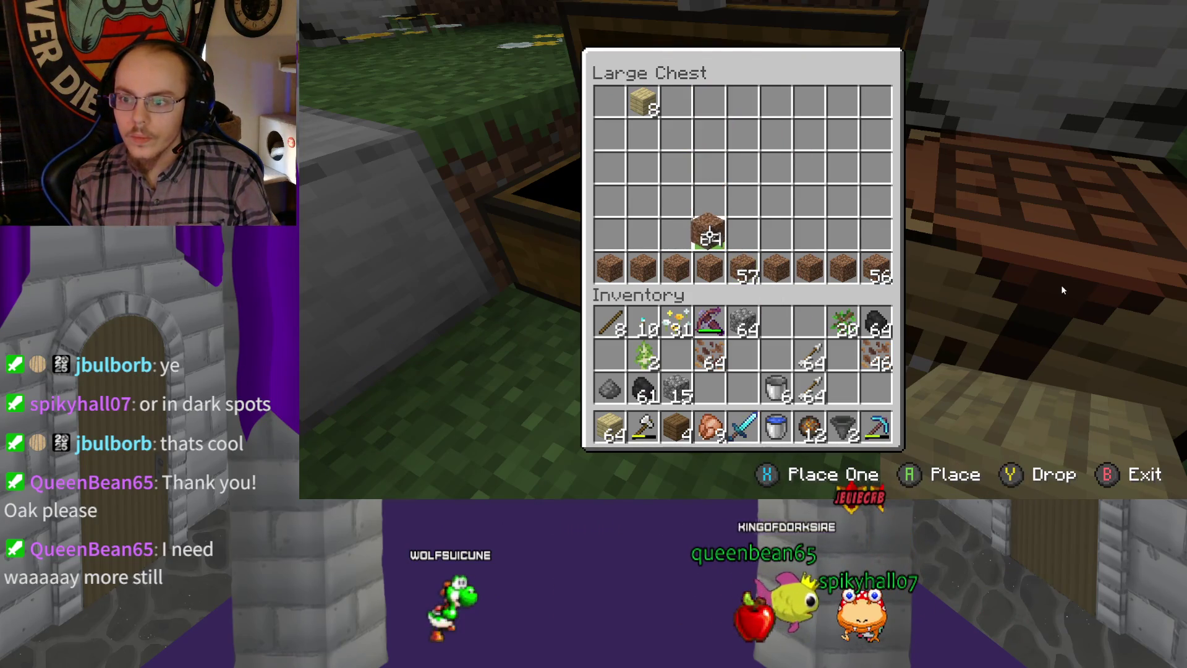
pyautogui.press('Down')
pyautogui.press('Down')
pyautogui.press('Up')
pyautogui.press('Return')
pyautogui.press('Left')
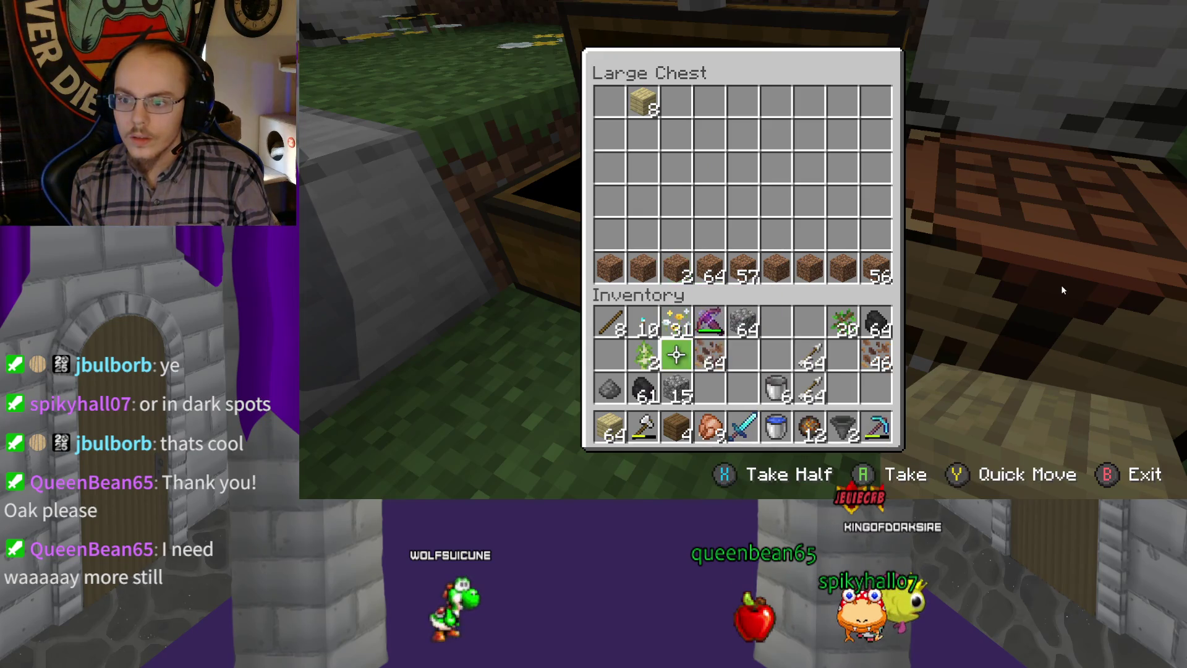
pyautogui.press('Right')
pyautogui.press('Return')
pyautogui.press('Up')
pyautogui.press('Up')
pyautogui.press('Left')
pyautogui.press('Left')
# Spread the carried dirt stack across the chest's fifth row
pyautogui.press('x')
pyautogui.press('Right')
pyautogui.press('x')
pyautogui.press('Right')
pyautogui.press('x')
pyautogui.press('Right')
pyautogui.press('x')
pyautogui.press('Right')
pyautogui.press('x')
pyautogui.press('Right')
pyautogui.press('x')
pyautogui.press('Right')
pyautogui.press('x')
pyautogui.press('Right')
pyautogui.press('x')
pyautogui.press('Right')
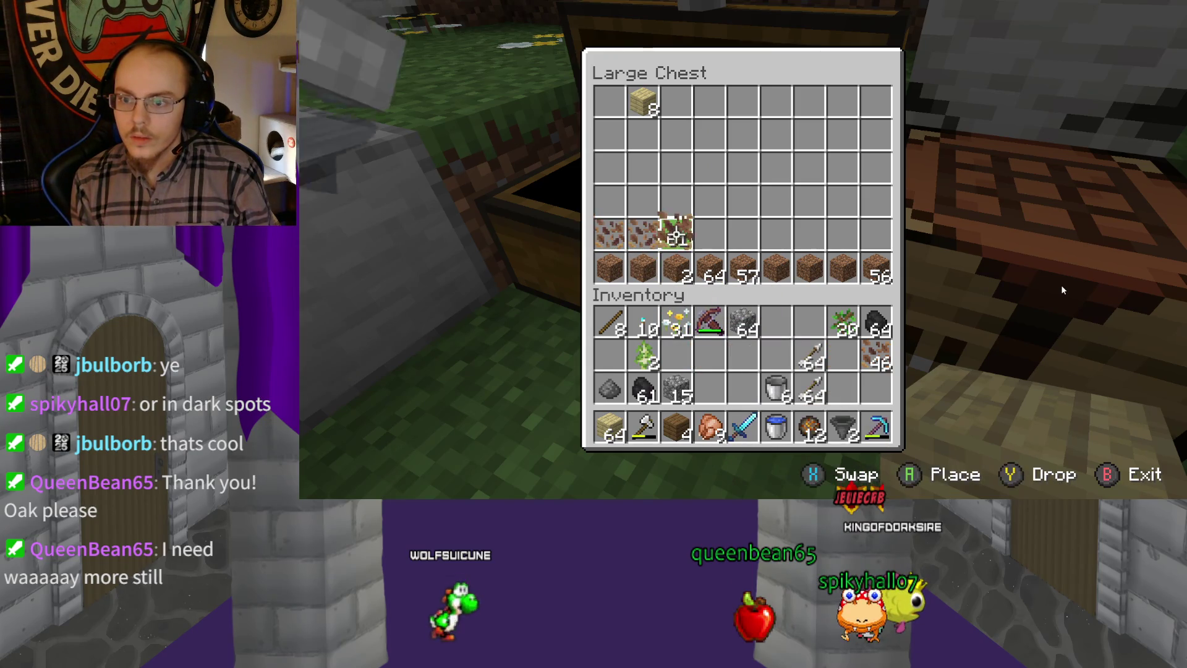
pyautogui.press('Return')
pyautogui.press('Down')
pyautogui.press('Down')
# Move the leftover dirt and saplings into the chest
pyautogui.press('y')
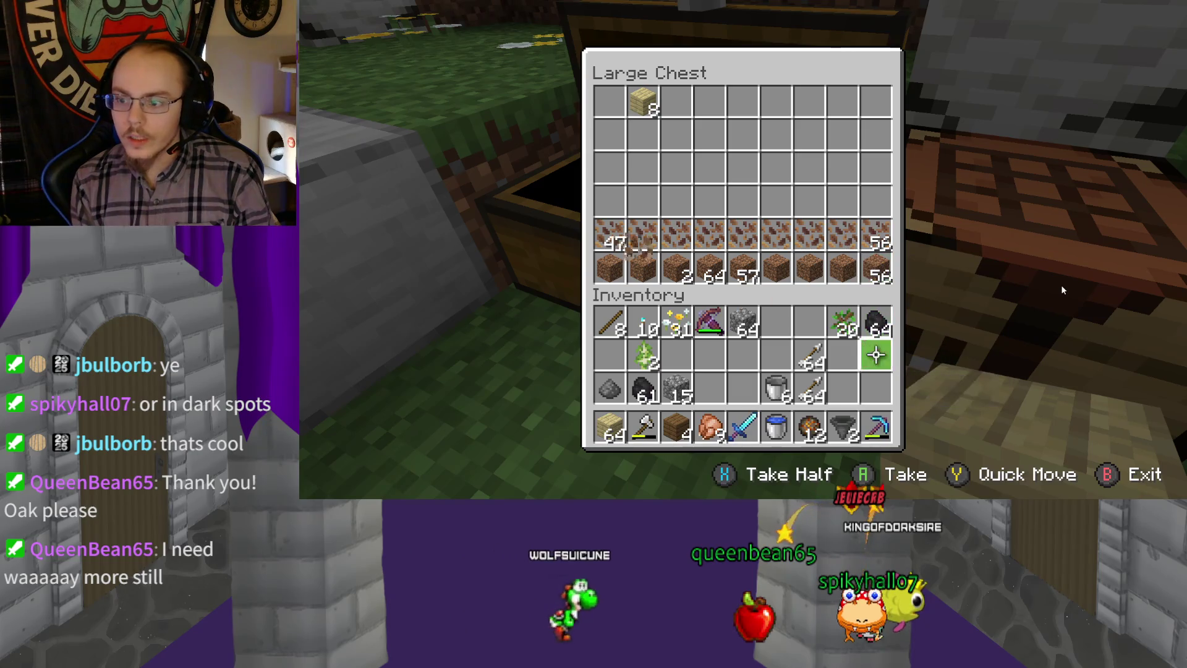
pyautogui.press('Up')
pyautogui.press('Left')
pyautogui.press('Return')
pyautogui.press('Right')
pyautogui.press('Up')
pyautogui.press('Up')
pyautogui.press('Up')
pyautogui.press('Return')
# Spread the oak saplings along the fourth row
pyautogui.press('x')
pyautogui.press('Left')
pyautogui.press('x')
pyautogui.press('Left')
pyautogui.press('x')
pyautogui.press('Left')
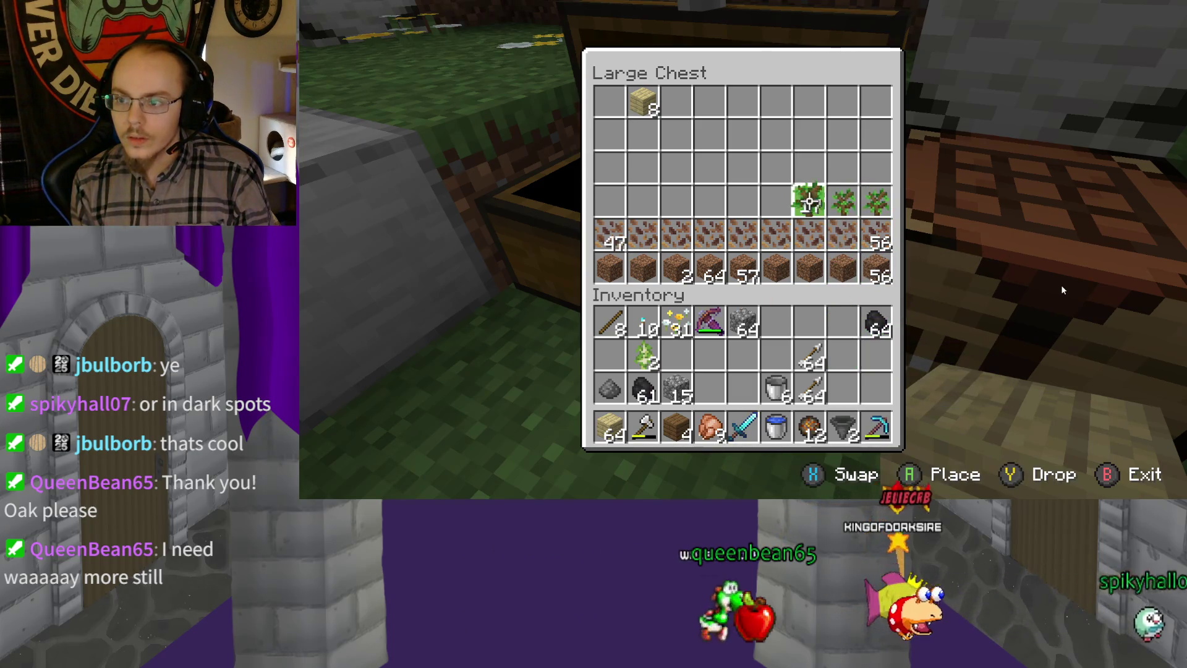
pyautogui.press('Return')
pyautogui.press('Down')
pyautogui.press('Down')
pyautogui.press('Down')
# Spread cobblestone across the fourth row and add the remaining 15 cobblestone
pyautogui.press('Left')
pyautogui.press('Return')
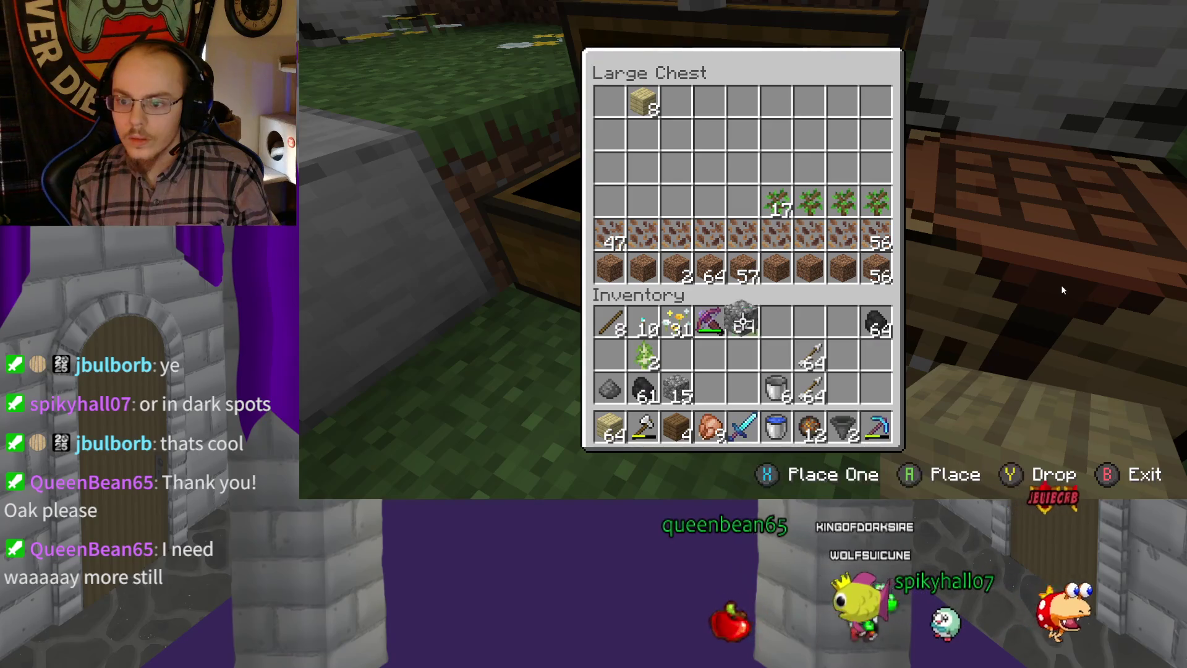
pyautogui.press('Up')
pyautogui.press('Up')
pyautogui.press('Up')
pyautogui.press('x')
pyautogui.press('Left')
pyautogui.press('x')
pyautogui.press('Left')
pyautogui.press('x')
pyautogui.press('Left')
pyautogui.press('x')
pyautogui.press('Left')
pyautogui.press('Return')
pyautogui.press('Down')
pyautogui.press('Down')
pyautogui.press('Down')
pyautogui.press('Down')
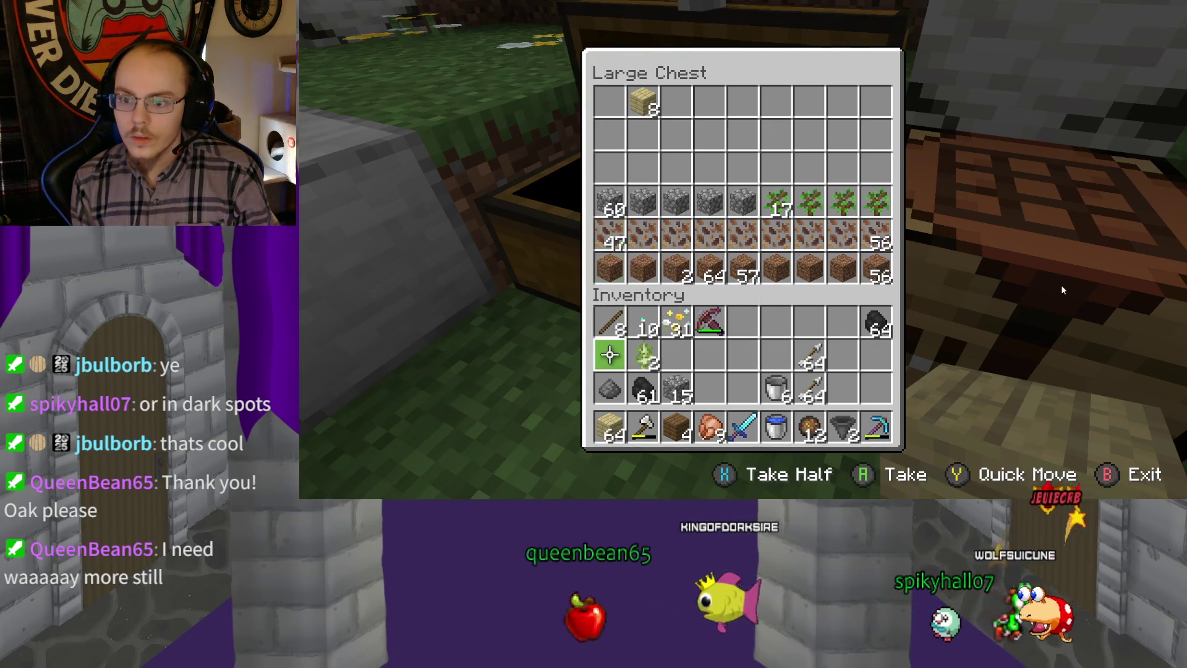
pyautogui.press('Down')
pyautogui.press('Right')
pyautogui.press('Right')
pyautogui.press('y')
pyautogui.press('Down')
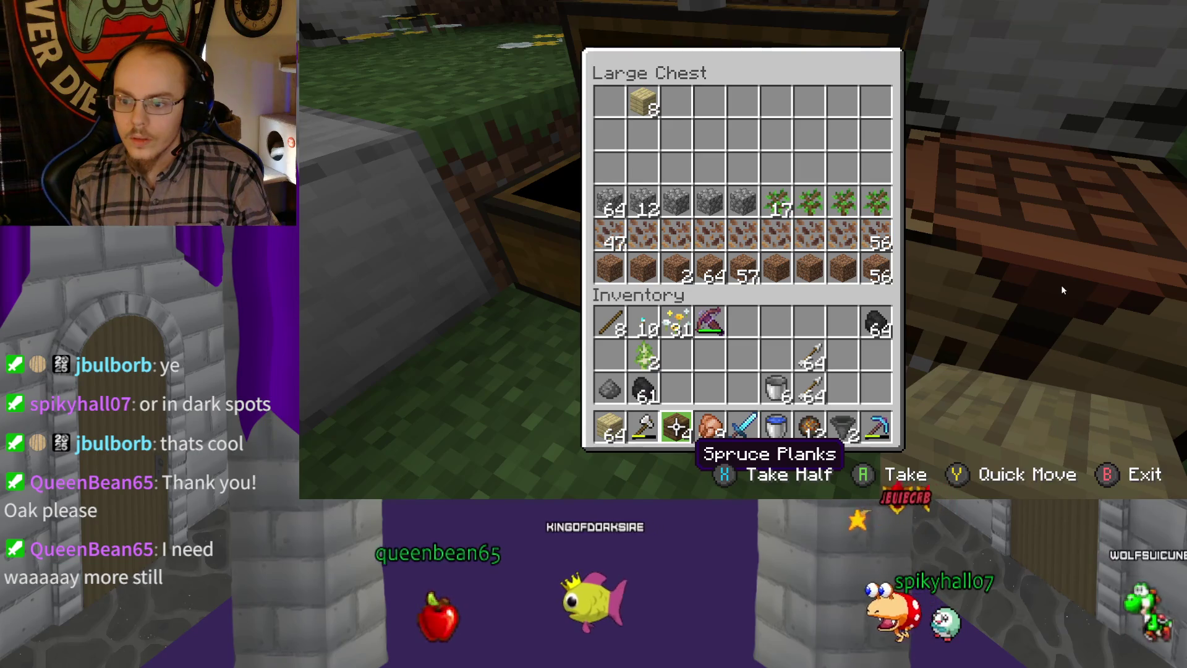
# Take the four logs from the hotbar and place them singly along the third row
pyautogui.press('Return')
pyautogui.press('Up')
pyautogui.press('Up')
pyautogui.press('Up')
pyautogui.press('Up')
pyautogui.press('Up')
pyautogui.press('Up')
pyautogui.press('Left')
pyautogui.press('Left')
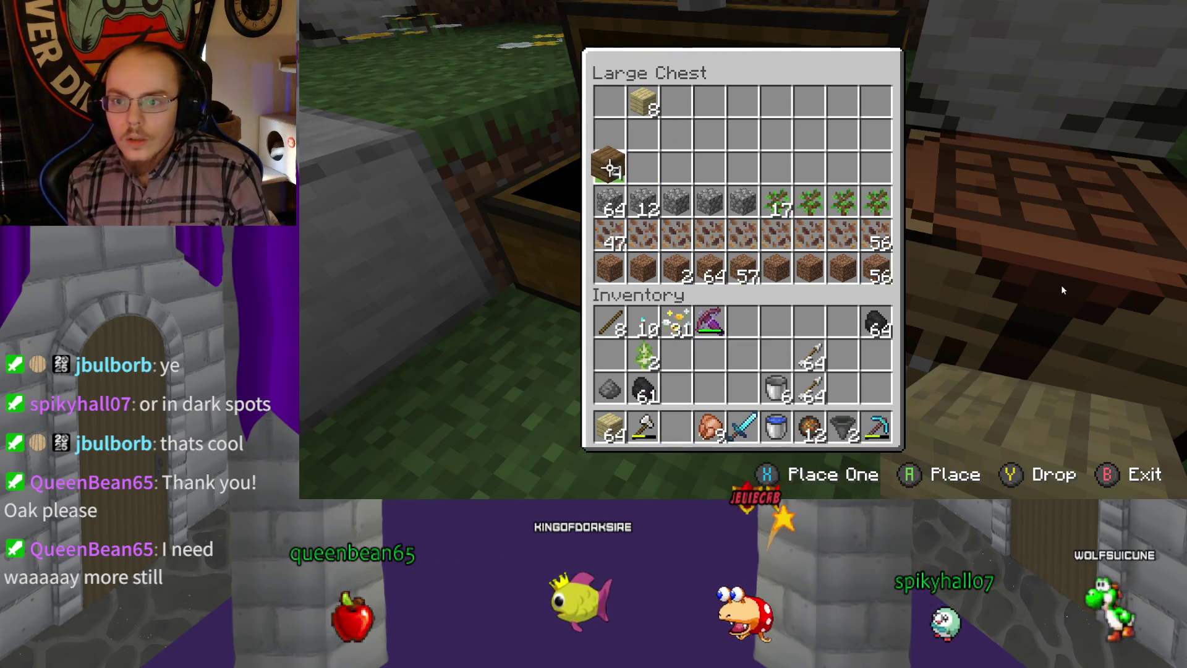
pyautogui.press('x')
pyautogui.press('Right')
pyautogui.press('x')
pyautogui.press('Right')
pyautogui.press('x')
pyautogui.press('Right')
pyautogui.press('Down')
pyautogui.press('Up')
pyautogui.press('x')
pyautogui.press('Down')
pyautogui.press('Down')
pyautogui.press('Down')
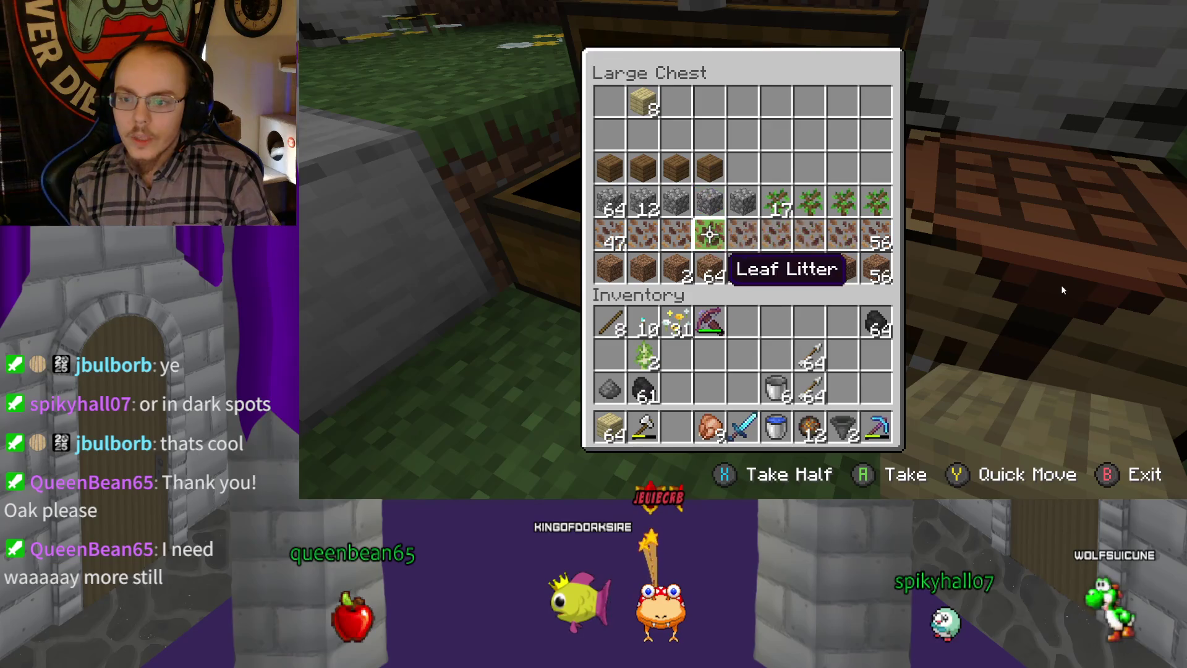
# Pick up the birch planks from the hotbar
pyautogui.press('Down')
pyautogui.press('Left')
pyautogui.press('Return')
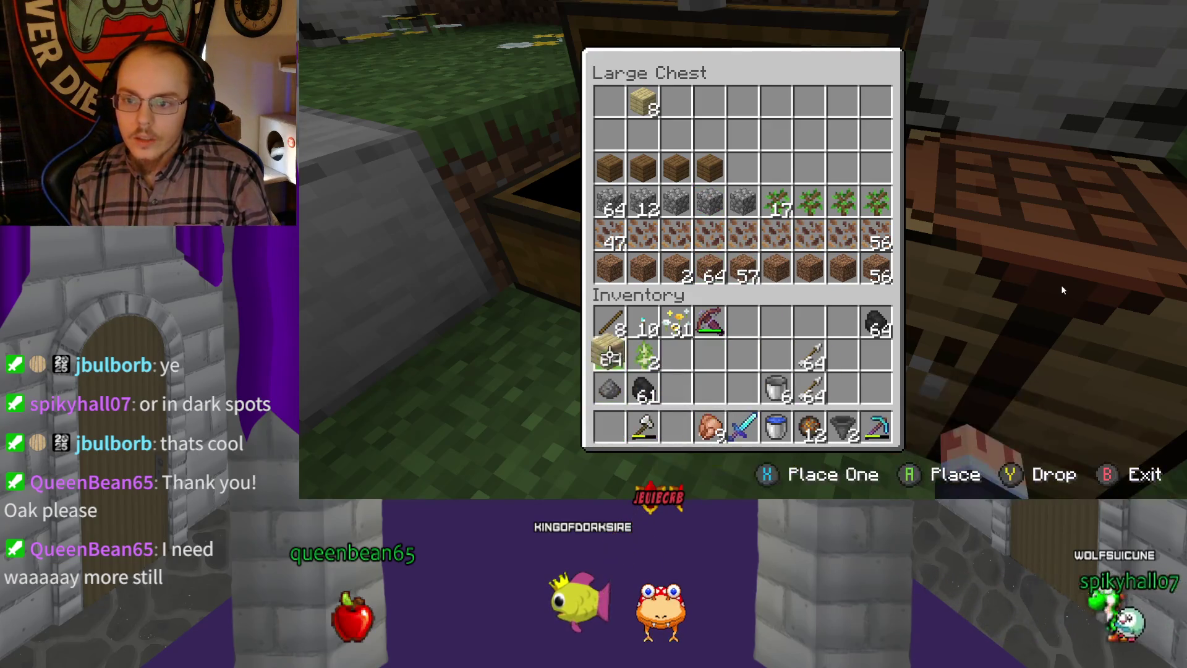
pyautogui.press('Up')
pyautogui.press('Up')
pyautogui.press('Up')
pyautogui.press('Right')
pyautogui.press('Right')
pyautogui.press('Up')
pyautogui.press('Up')
pyautogui.press('Right')
pyautogui.press('Return')
# Spread the birch planks along the third row, including the stray 8 planks
pyautogui.press('Up')
pyautogui.press('Right')
pyautogui.press('x')
pyautogui.press('Right')
pyautogui.press('x')
pyautogui.press('Right')
pyautogui.press('x')
pyautogui.press('Right')
pyautogui.press('x')
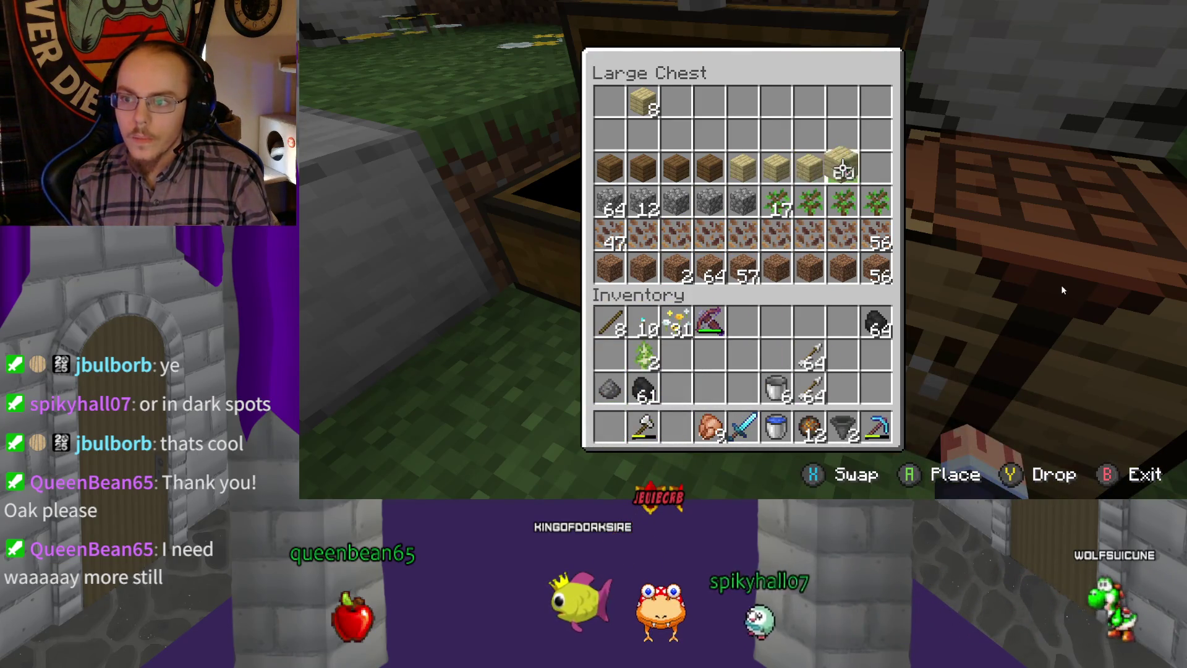
pyautogui.press('Right')
pyautogui.press('Return')
pyautogui.press('Left')
pyautogui.press('Left')
pyautogui.press('Left')
pyautogui.press('Up')
pyautogui.press('Return')
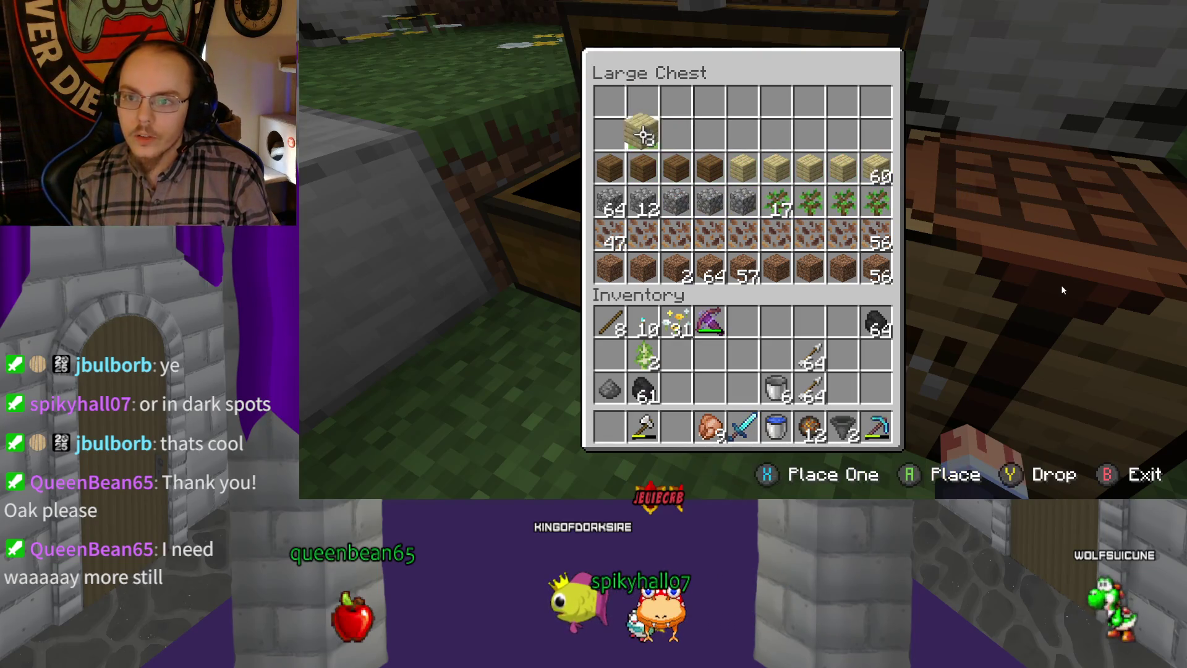
pyautogui.press('Down')
pyautogui.press('Right')
pyautogui.press('Right')
pyautogui.press('Right')
pyautogui.press('Right')
pyautogui.press('Right')
pyautogui.press('Right')
pyautogui.press('Right')
# Reopen the chest, take some birch planks back into the inventory, and close it
pyautogui.press('Escape')
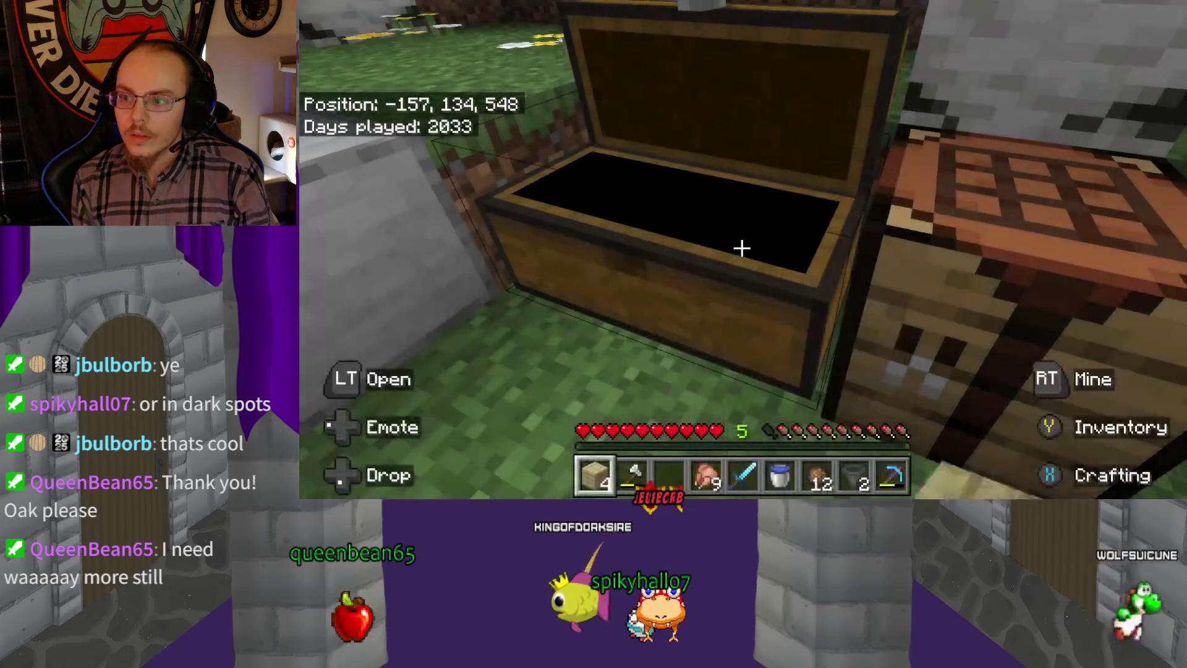
pyautogui.press('Return')
pyautogui.press('Return')
pyautogui.press('Down')
pyautogui.press('Down')
pyautogui.press('Down')
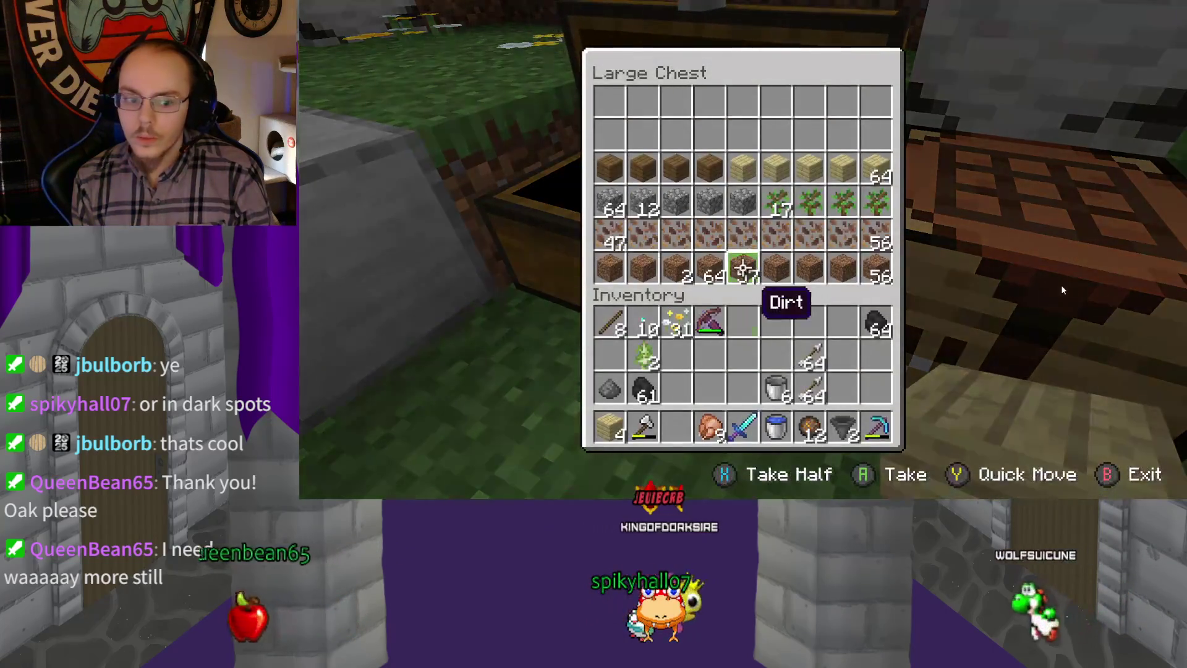
pyautogui.press('Down')
pyautogui.press('Down')
pyautogui.press('Down')
pyautogui.press('Down')
pyautogui.press('Left')
pyautogui.press('Left')
pyautogui.press('Up')
pyautogui.press('Up')
pyautogui.press('Up')
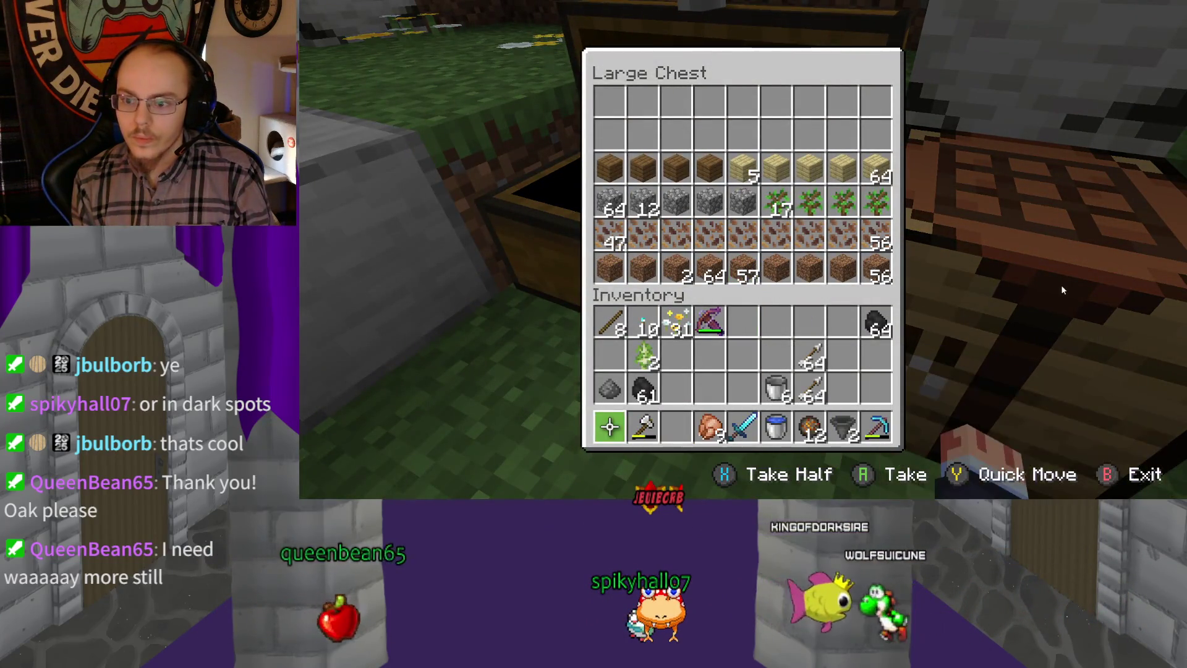
pyautogui.press('Escape')
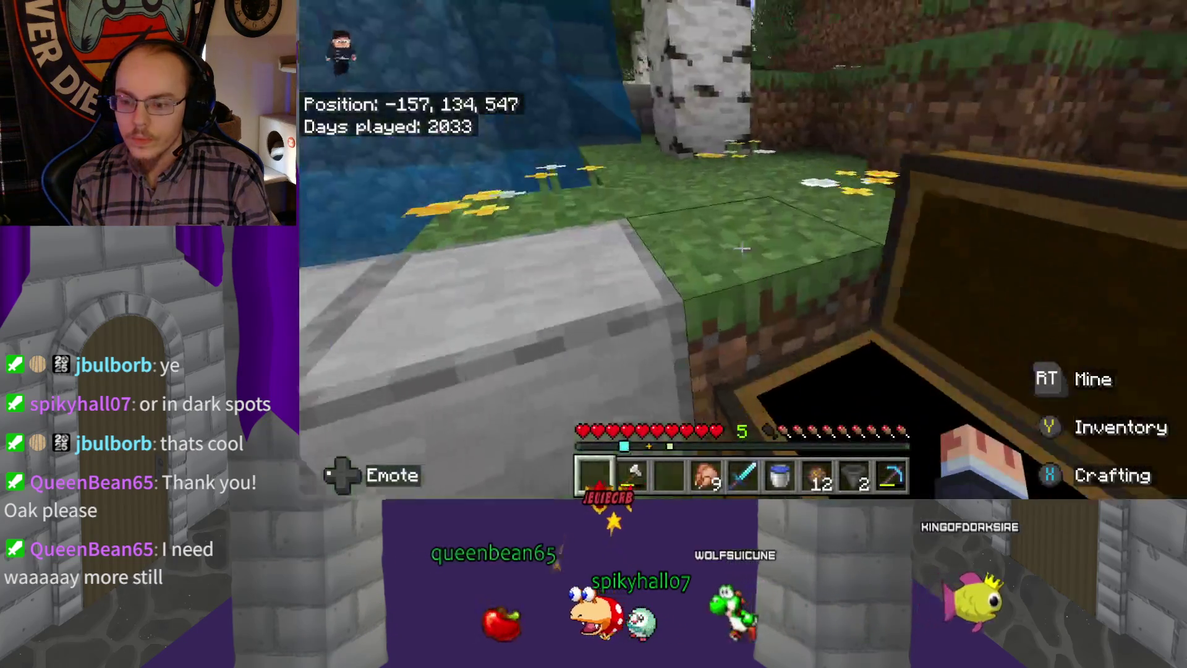
# Walk with the iron axe through the birch forest, grab a sapling, then hold oak saplings
pyautogui.press('2')
pyautogui.press('w')
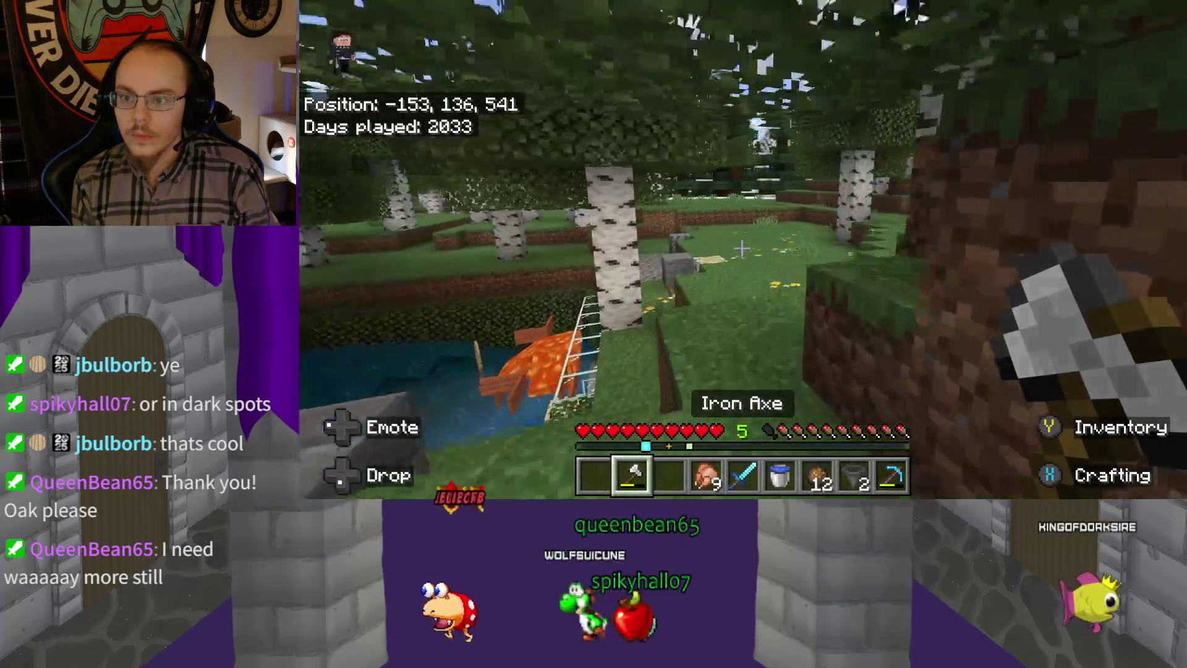
pyautogui.press('w')
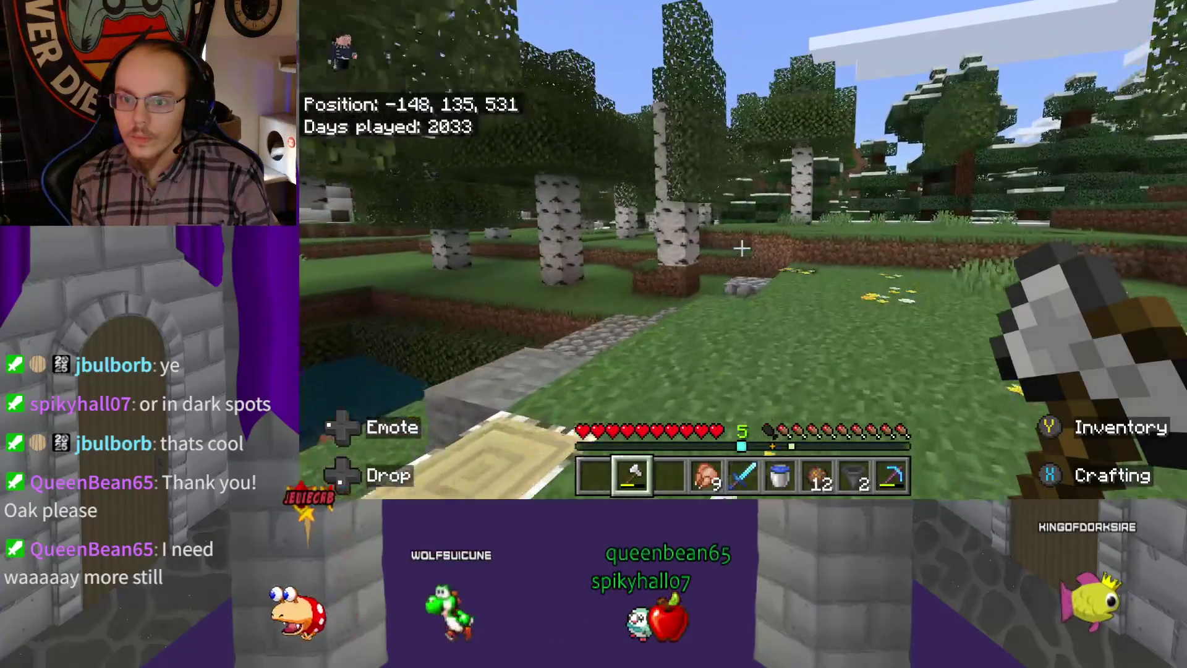
pyautogui.press('w')
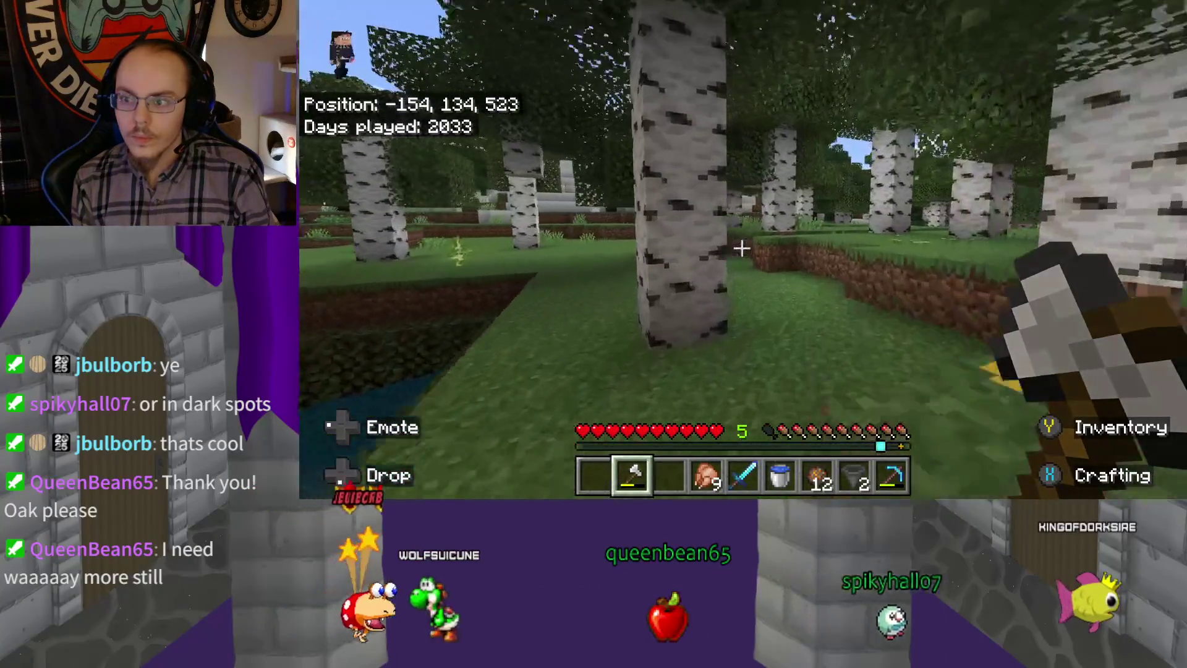
pyautogui.press('w')
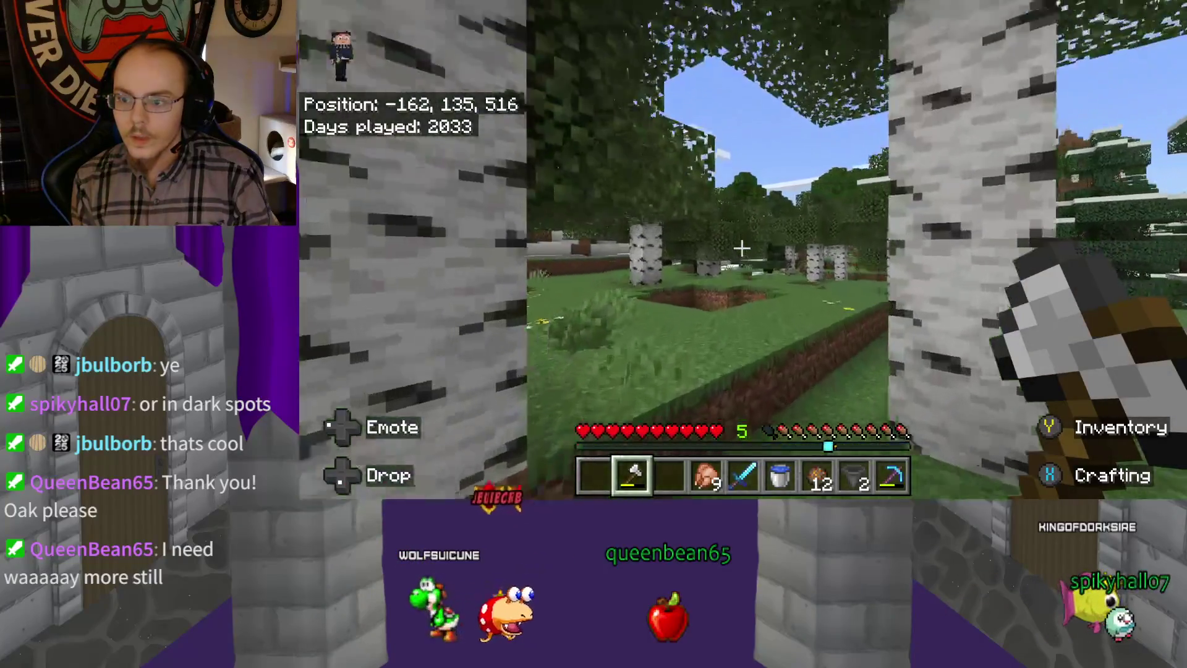
pyautogui.press('w')
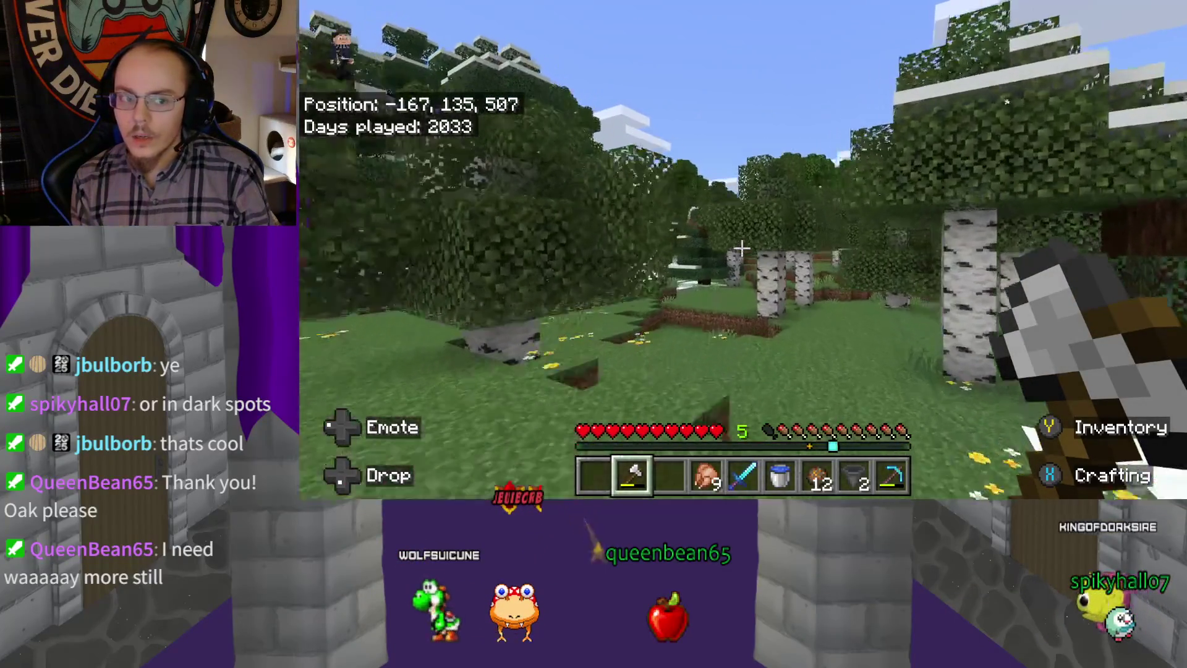
pyautogui.press('w')
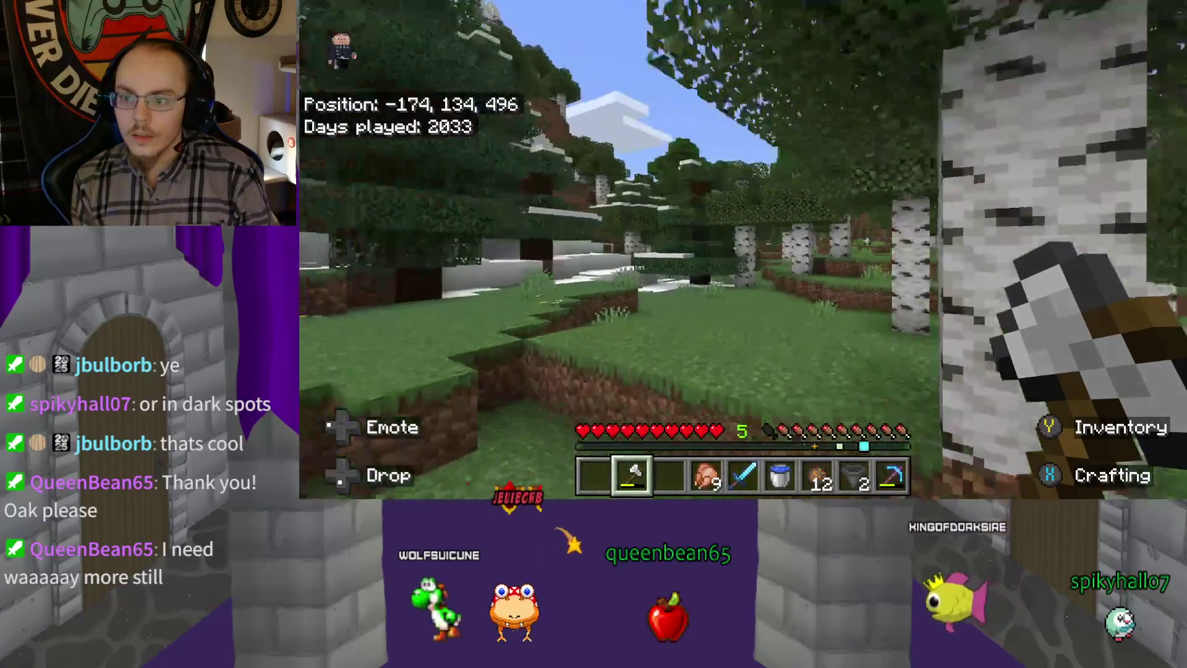
pyautogui.press('w')
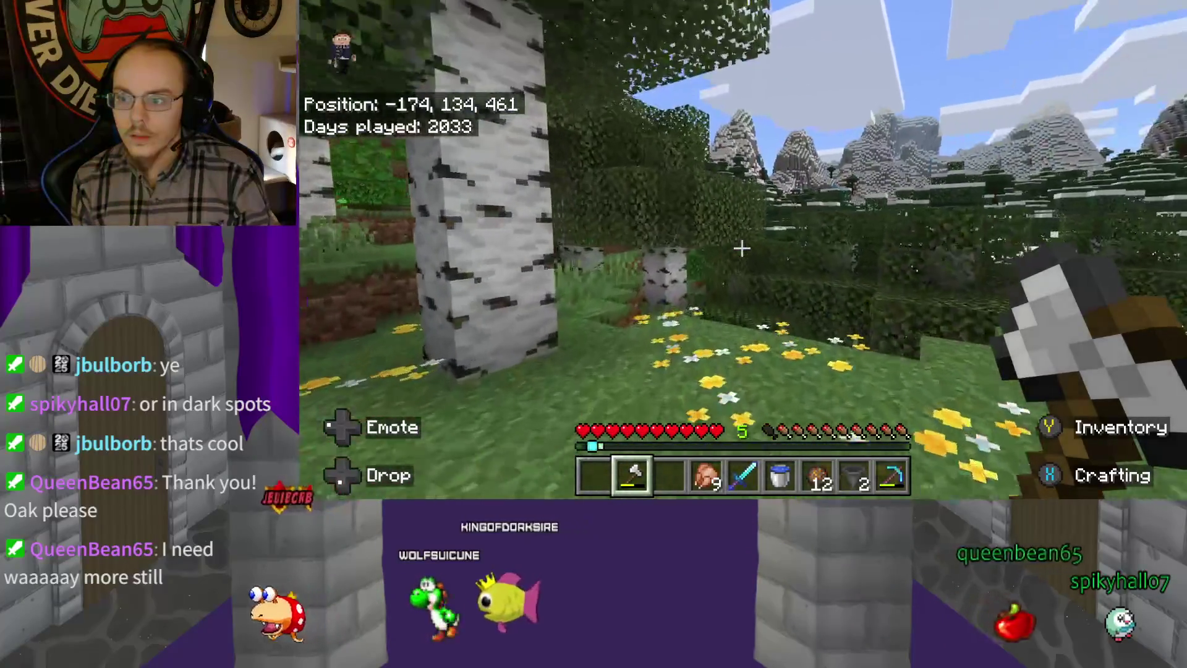
pyautogui.press('w')
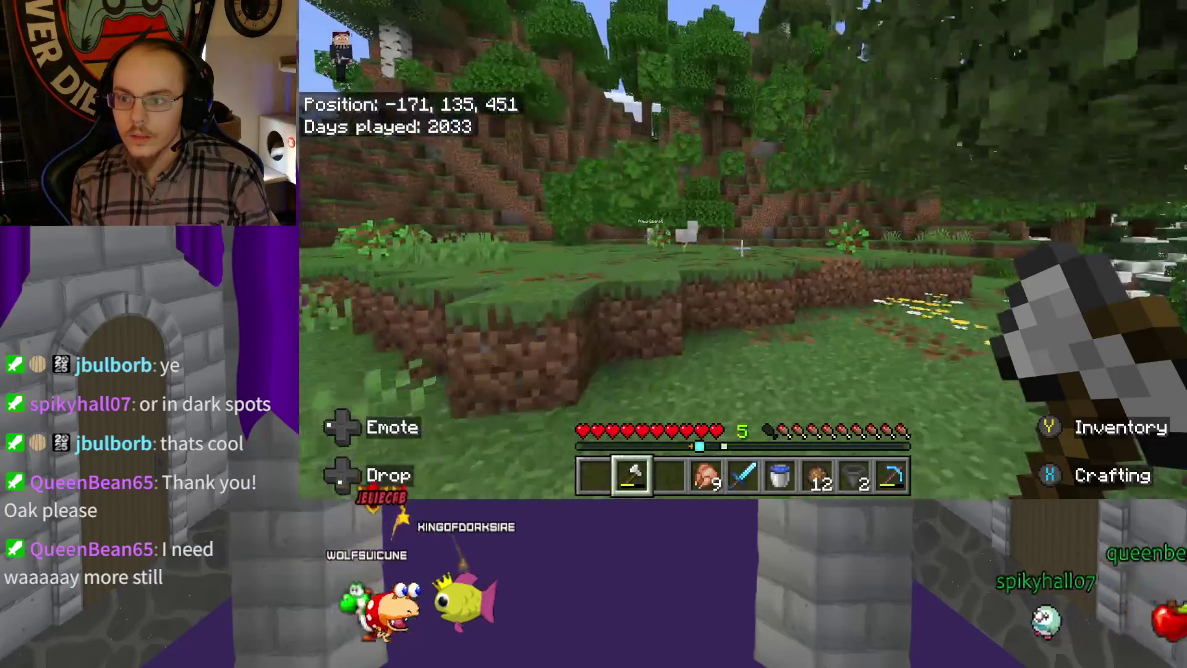
pyautogui.press('w')
pyautogui.press('1')
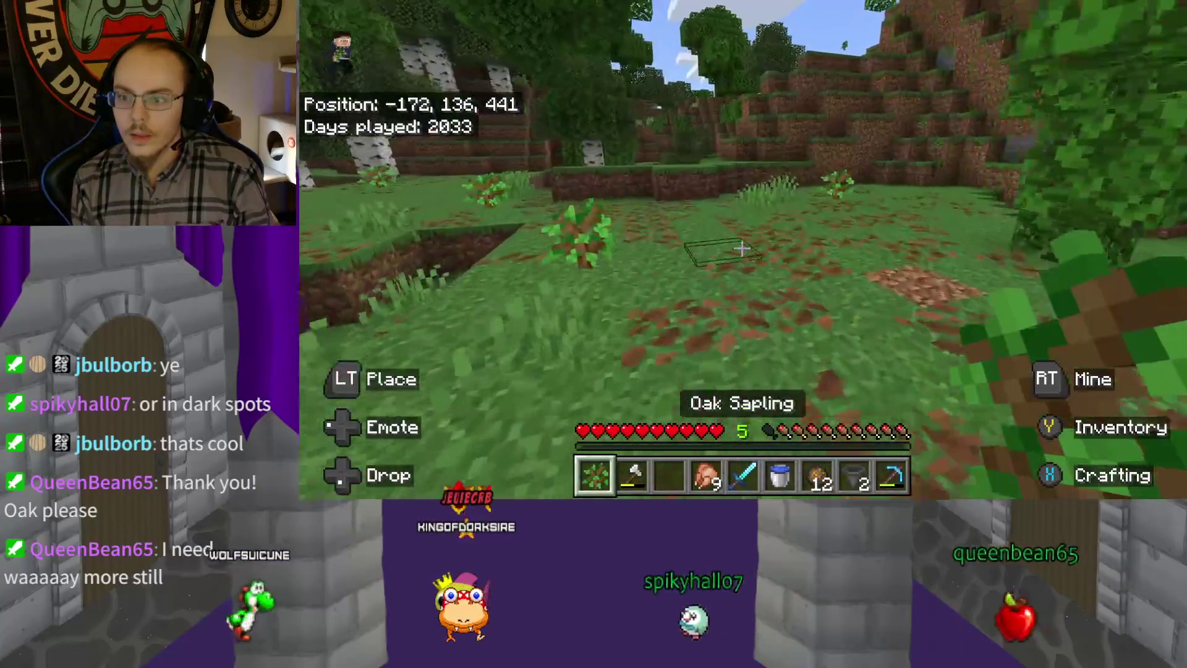